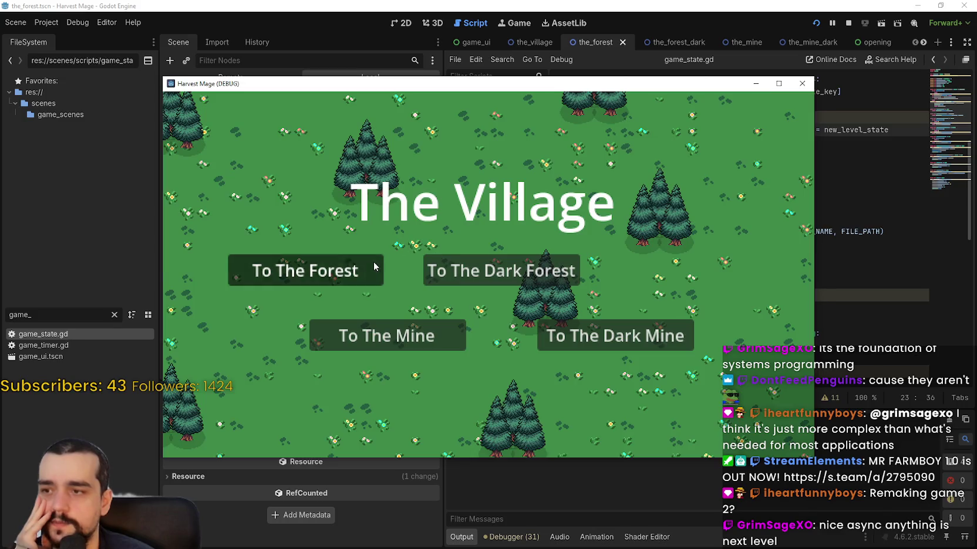
- Step the debugger into has_game_state, then has_state, pausing in global_state_data.gd
click(961, 362)
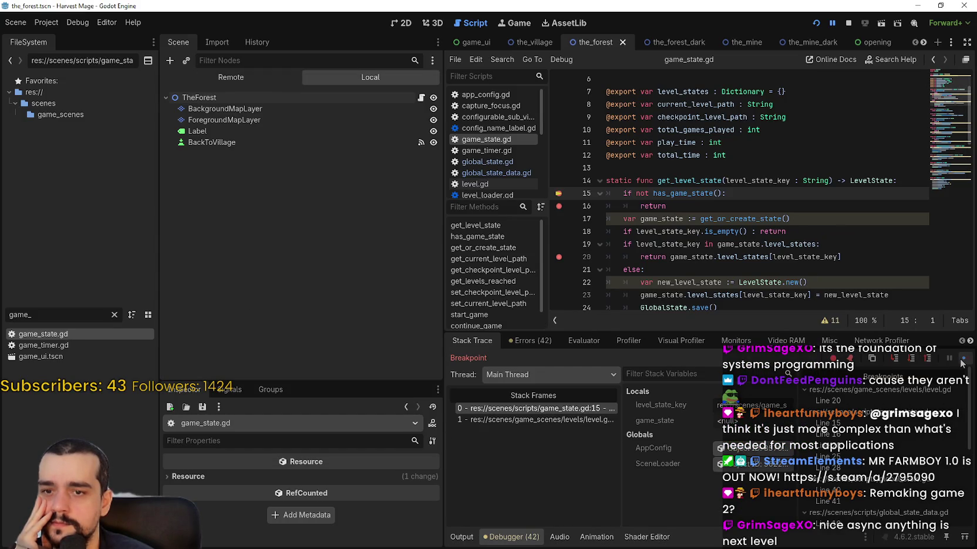
key(F11)
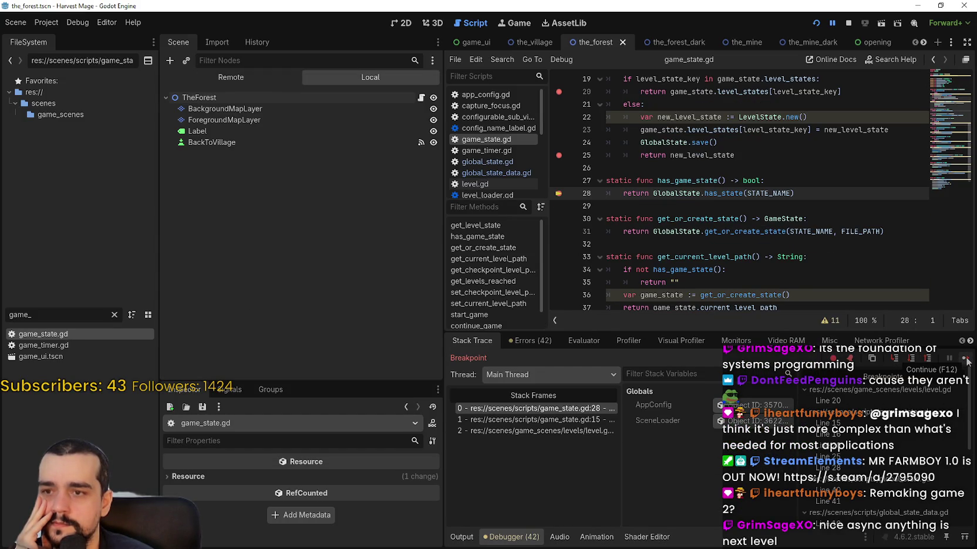
key(End)
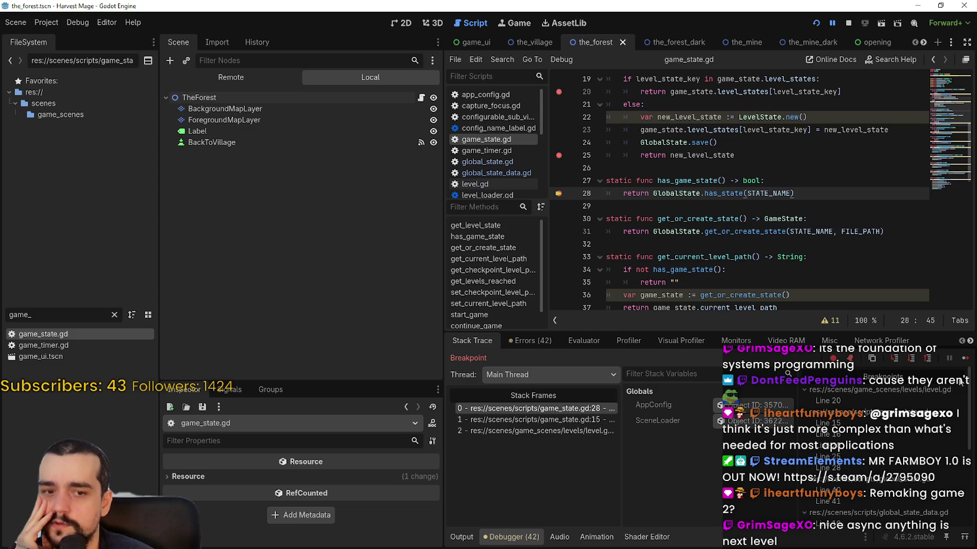
key(F11)
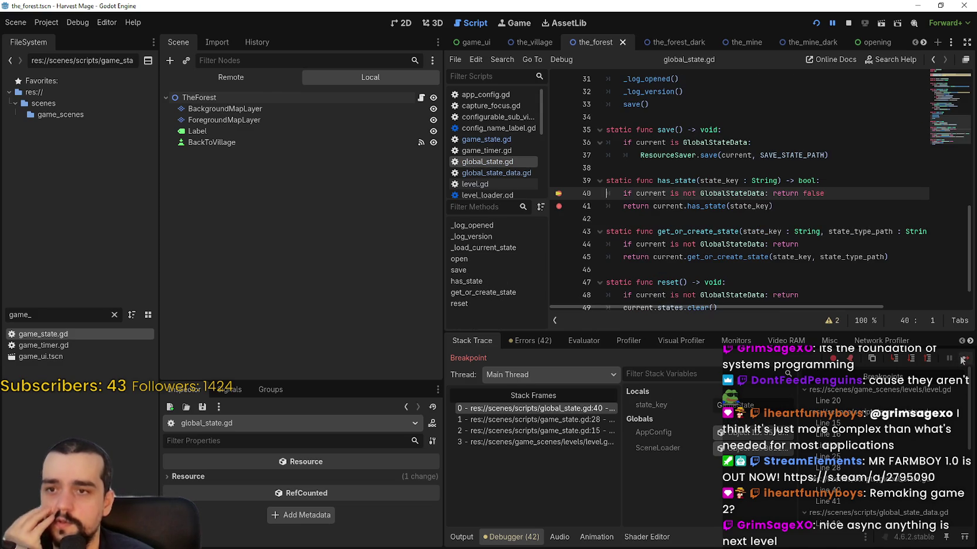
click(961, 358)
key(F11)
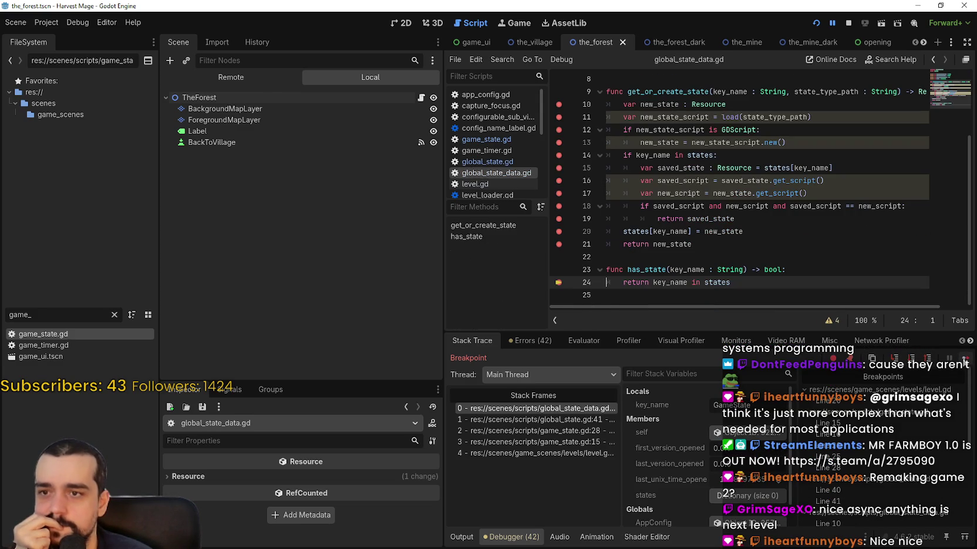
- Select get_or_create_state on line 9 and start a project-wide Find in Files for it
scroll(675, 501, down, 1)
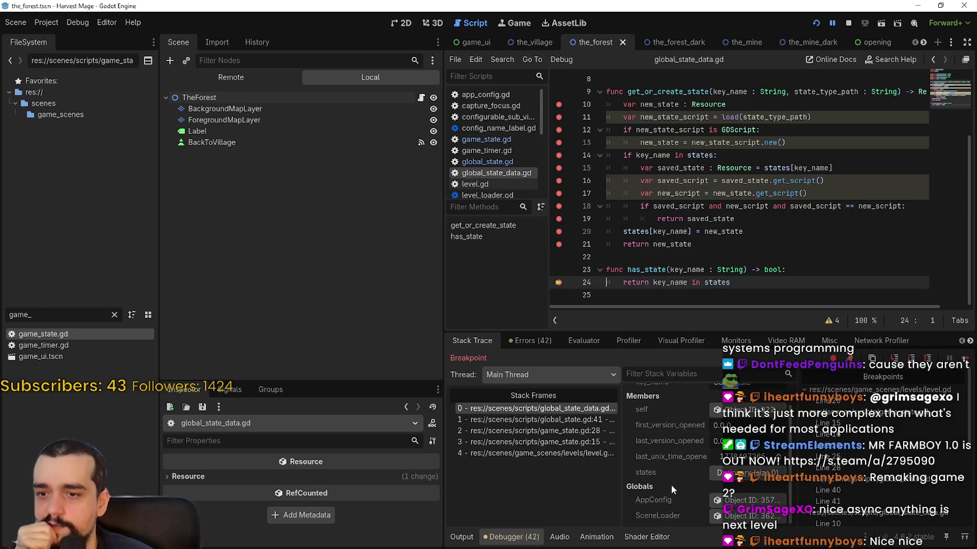
scroll(688, 176, up, 2)
scroll(687, 176, down, 2)
click(687, 91)
double_click(688, 91)
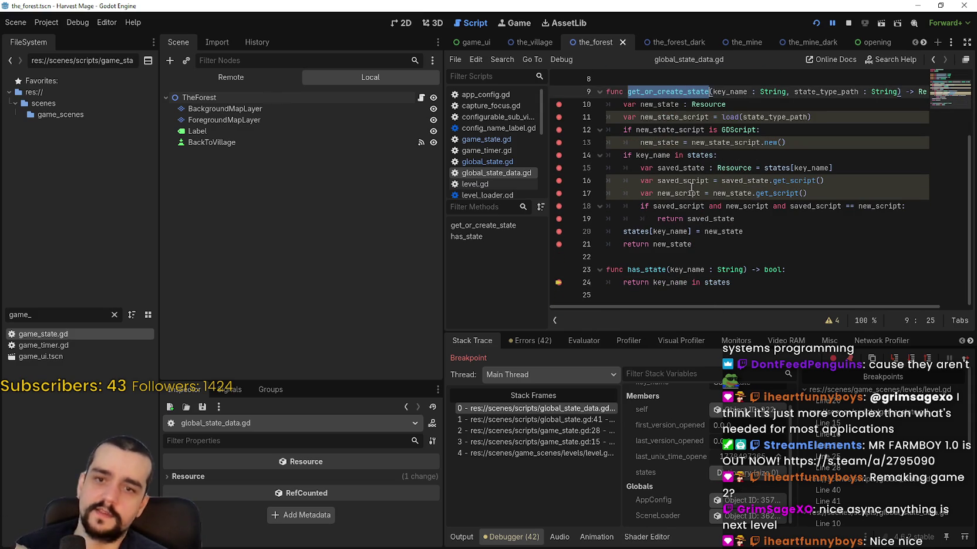
key(ctrl+shift+f)
- Run the get_or_create_state search and open the commented-out call in game_timer.gd line 27
click(496, 321)
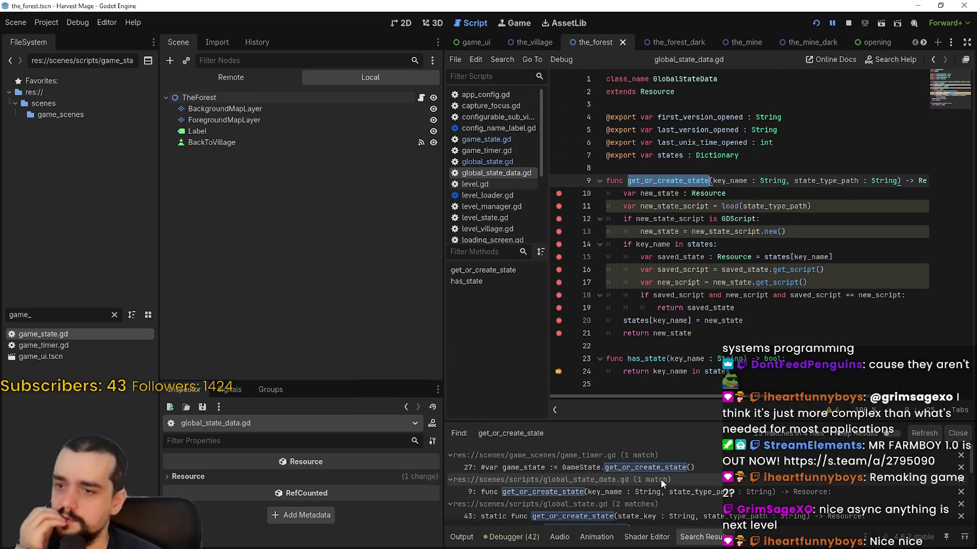
click(658, 464)
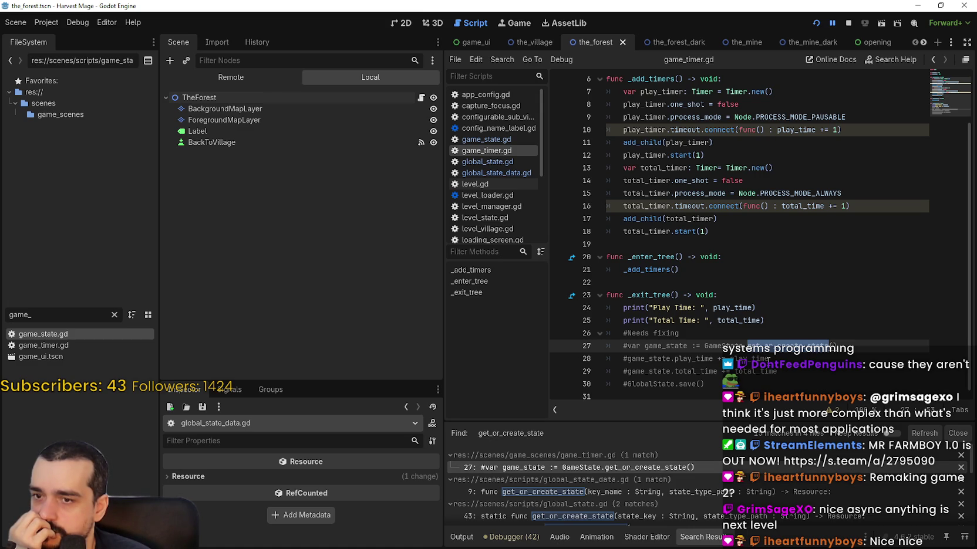
scroll(765, 369, up, 2)
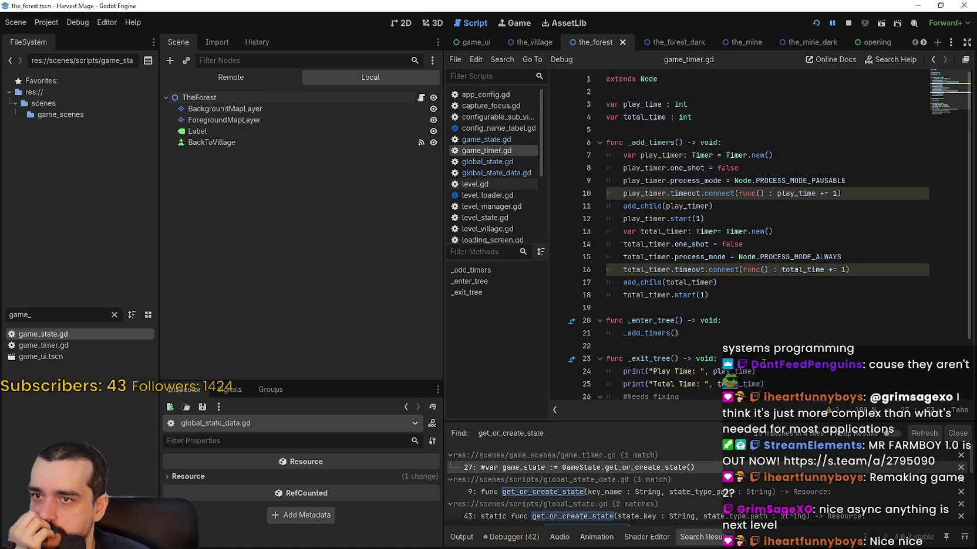
scroll(764, 362, down, 2)
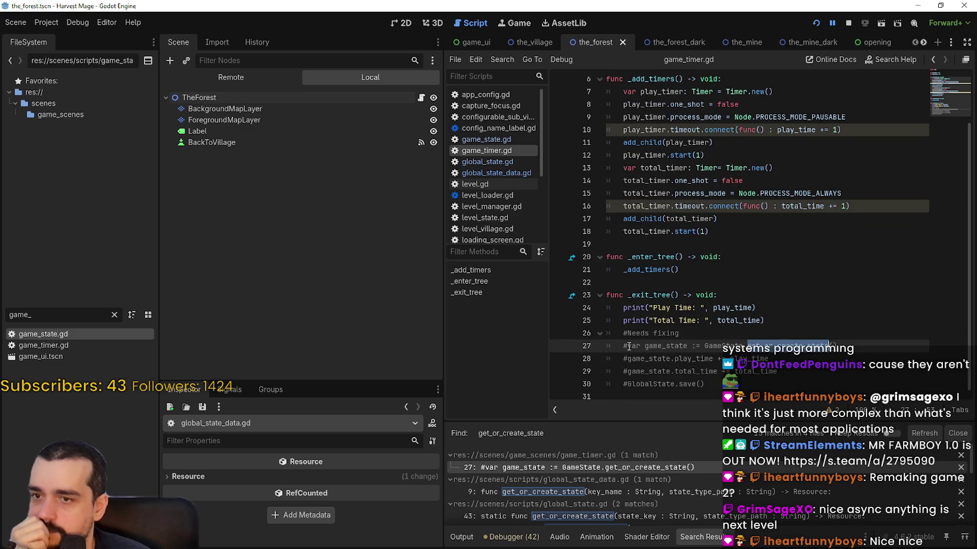
key(Home)
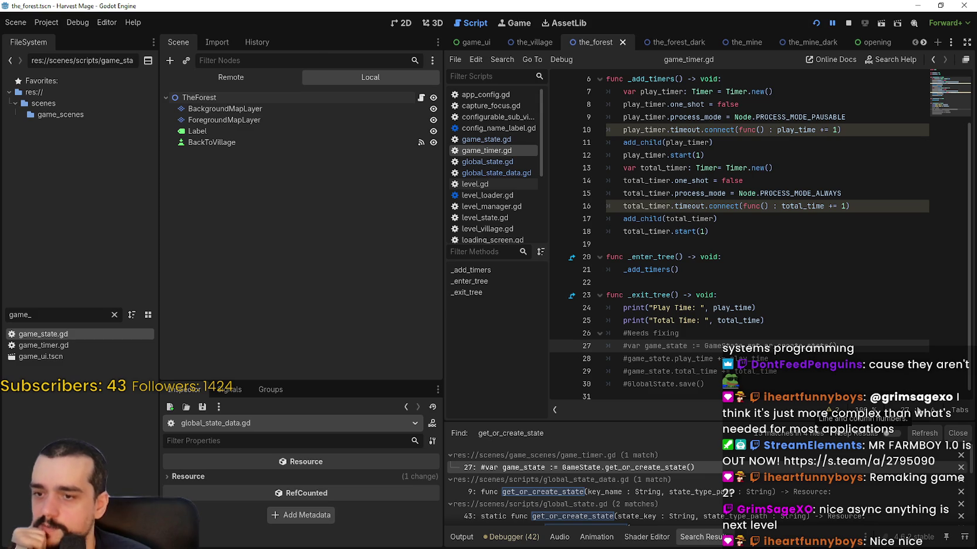
scroll(628, 498, down, 2)
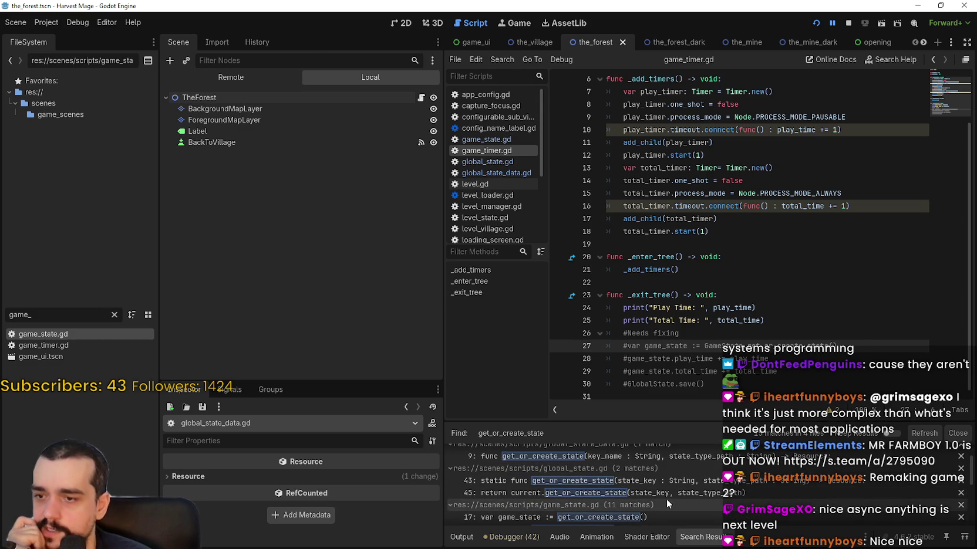
scroll(667, 499, down, 1)
- Open the global_state.gd line 43 match, then the game_state.gd line 17 match
click(667, 473)
scroll(675, 485, down, 1)
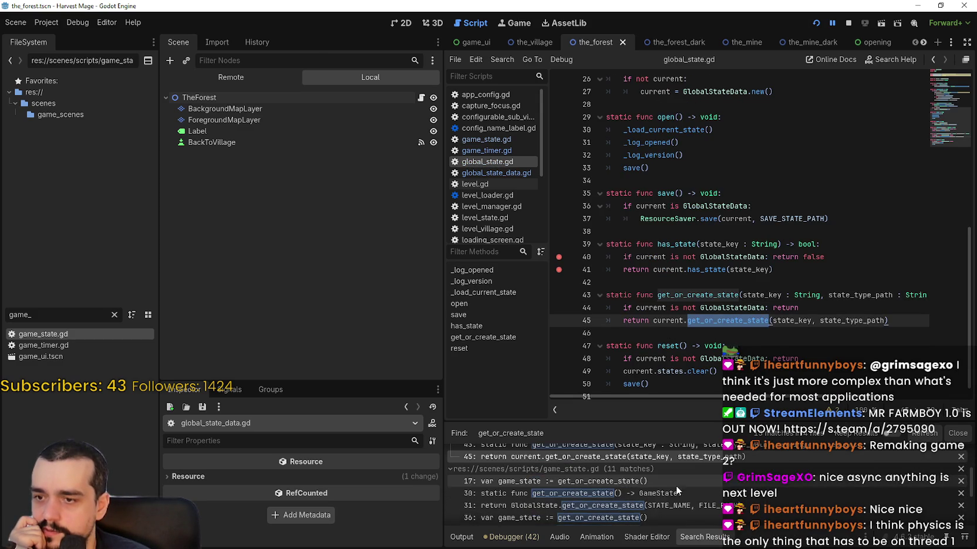
click(658, 482)
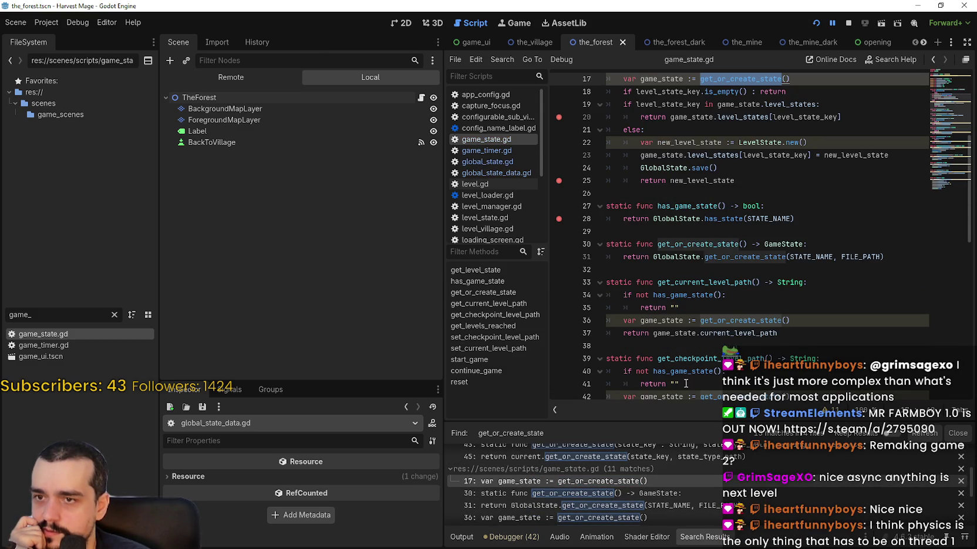
scroll(764, 320, up, 3)
click(778, 232)
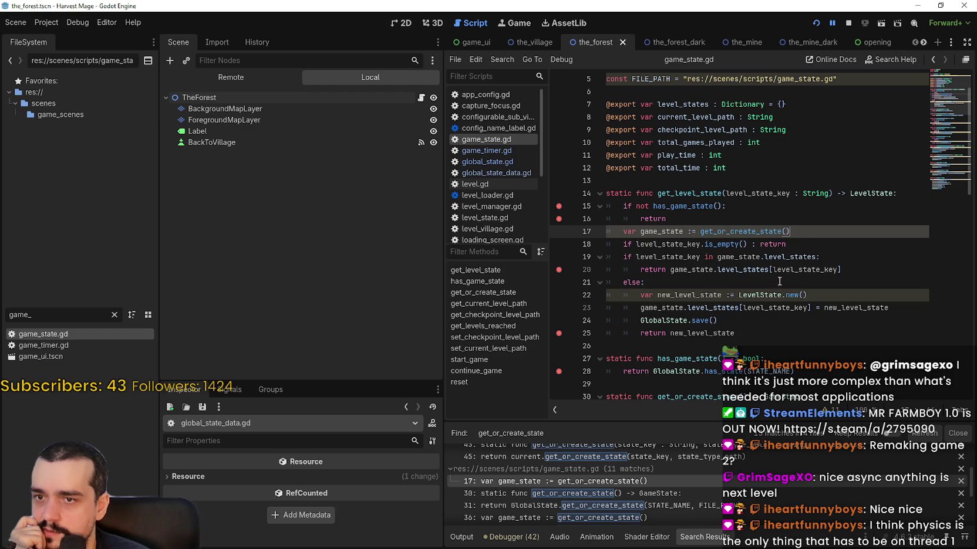
scroll(648, 485, down, 3)
scroll(648, 485, up, 1)
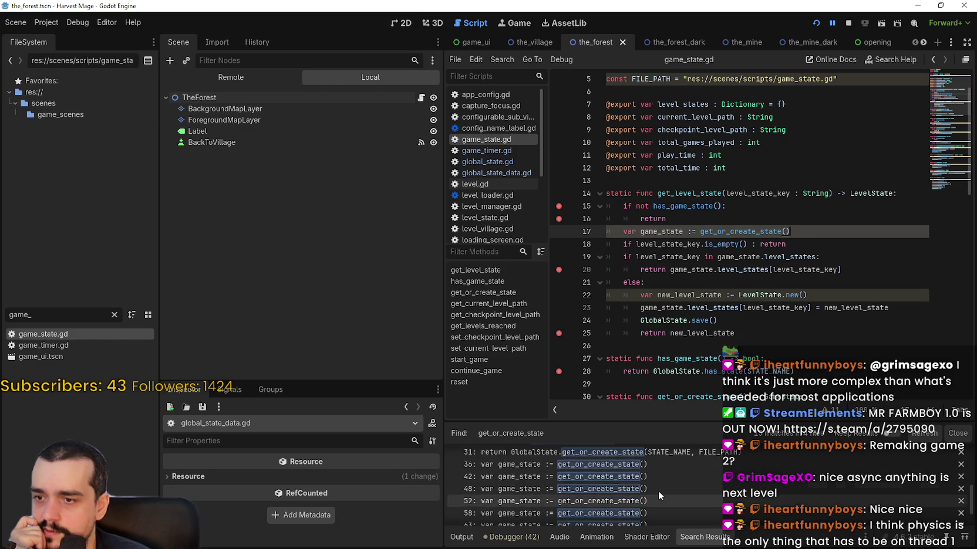
- Inspect game_state.gd line 36: the has_game_state guard and get_or_create_state call
click(659, 477)
scroll(665, 352, down, 1)
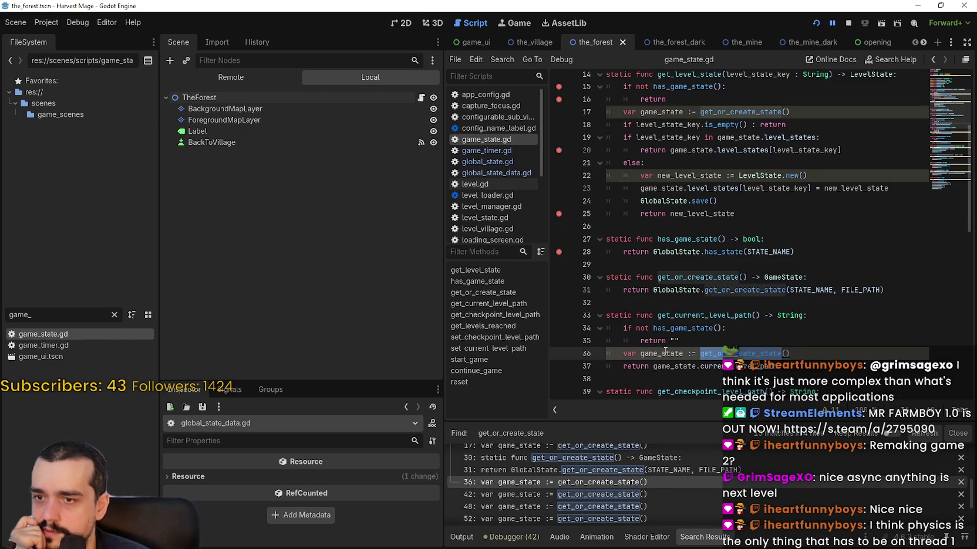
double_click(687, 316)
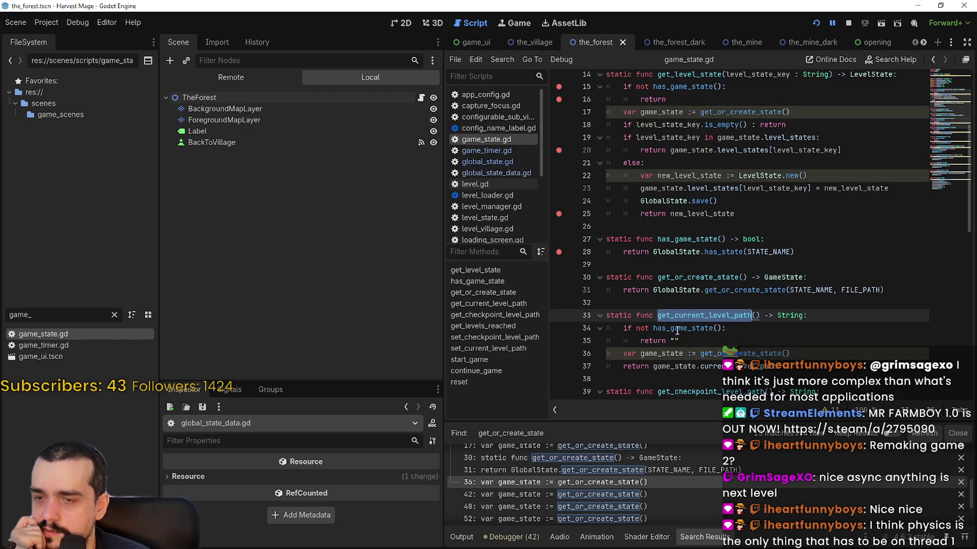
double_click(677, 329)
drag(617, 331, 607, 353)
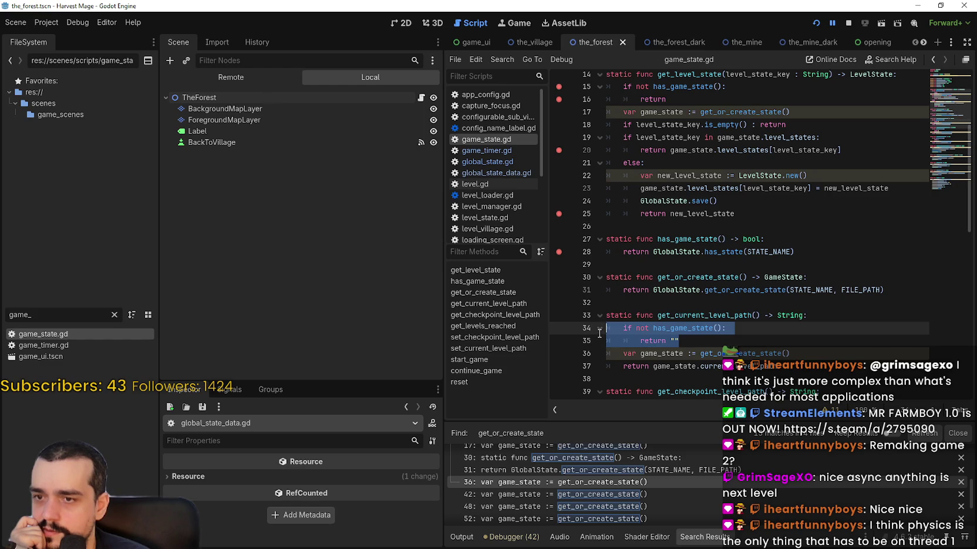
double_click(758, 359)
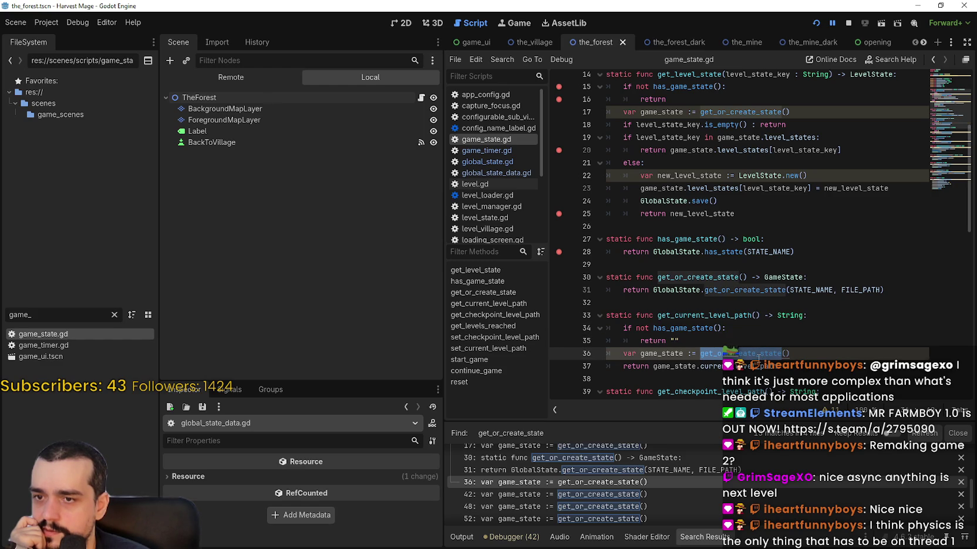
double_click(731, 317)
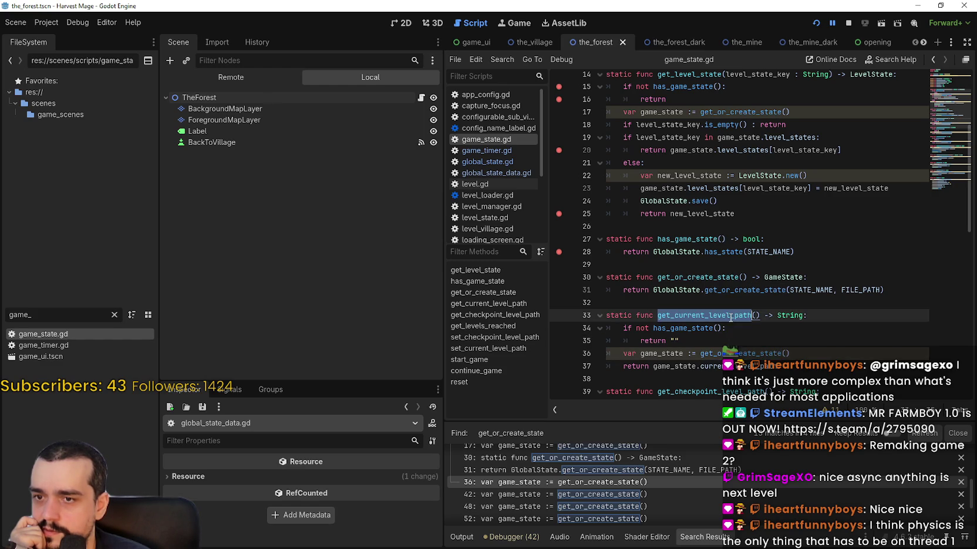
- Scroll game_state.gd down through start_game and continue_game to reset()
scroll(729, 326, up, 5)
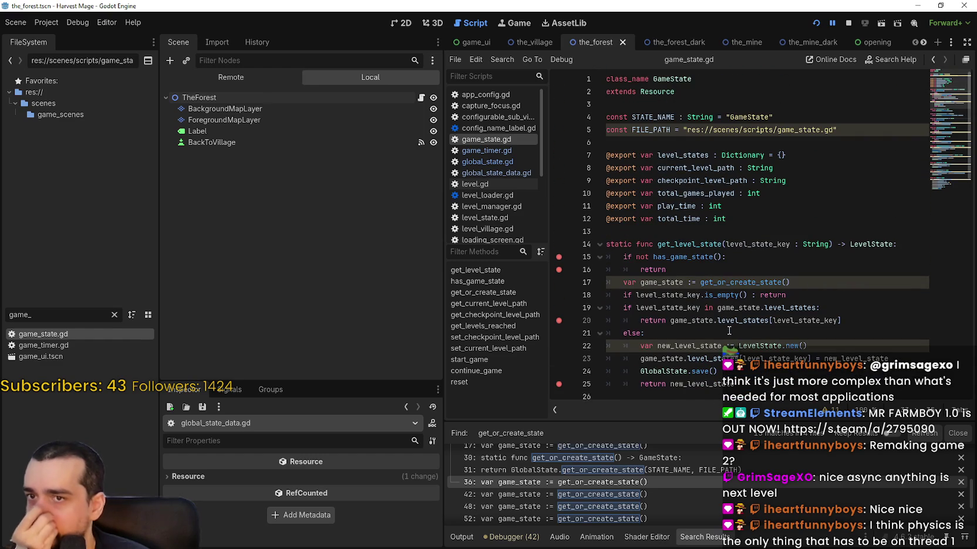
scroll(730, 331, down, 5)
scroll(622, 499, down, 2)
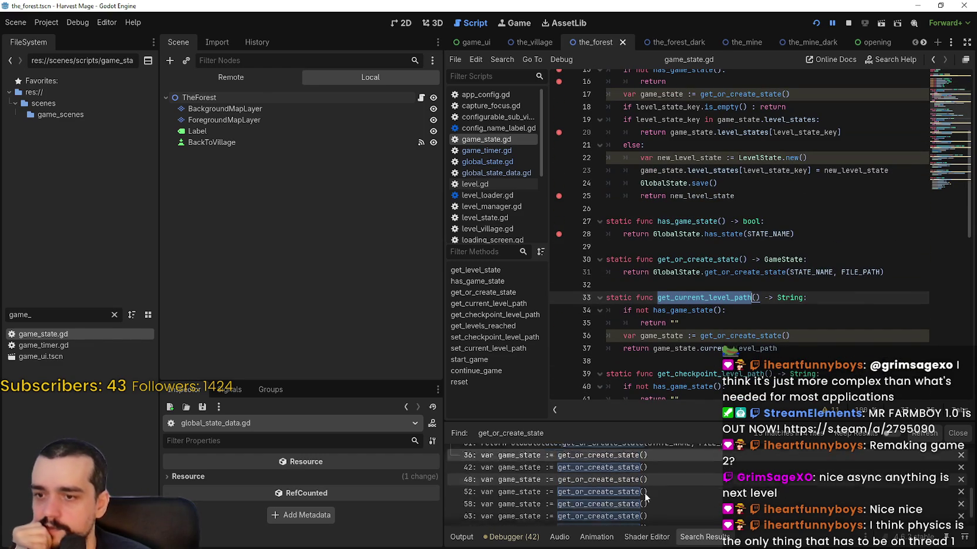
scroll(622, 499, down, 2)
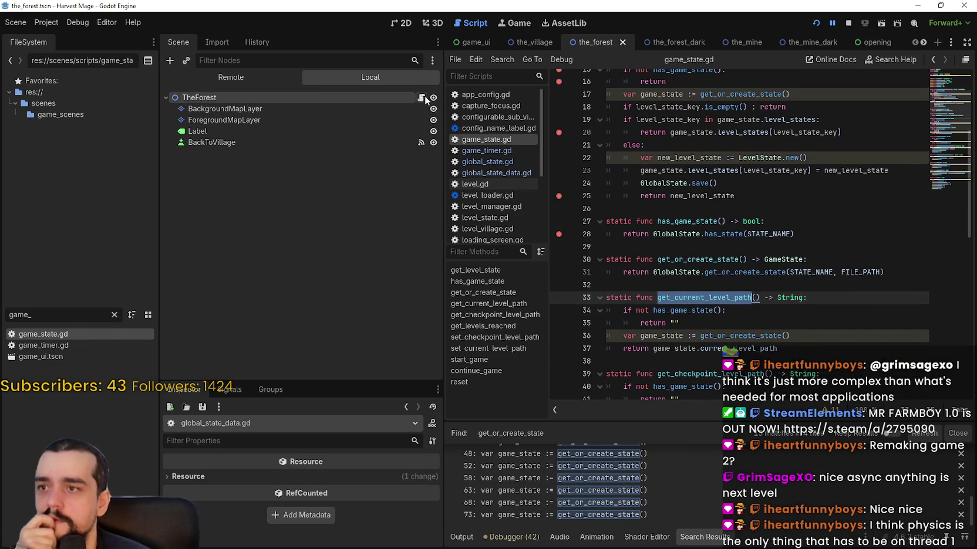
scroll(798, 283, down, 8)
scroll(798, 283, down, 5)
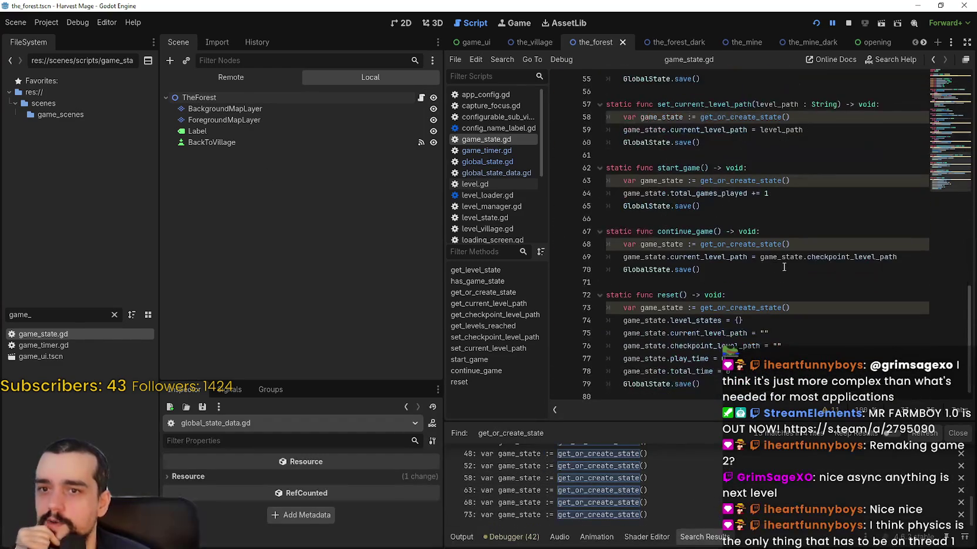
scroll(653, 499, down, 3)
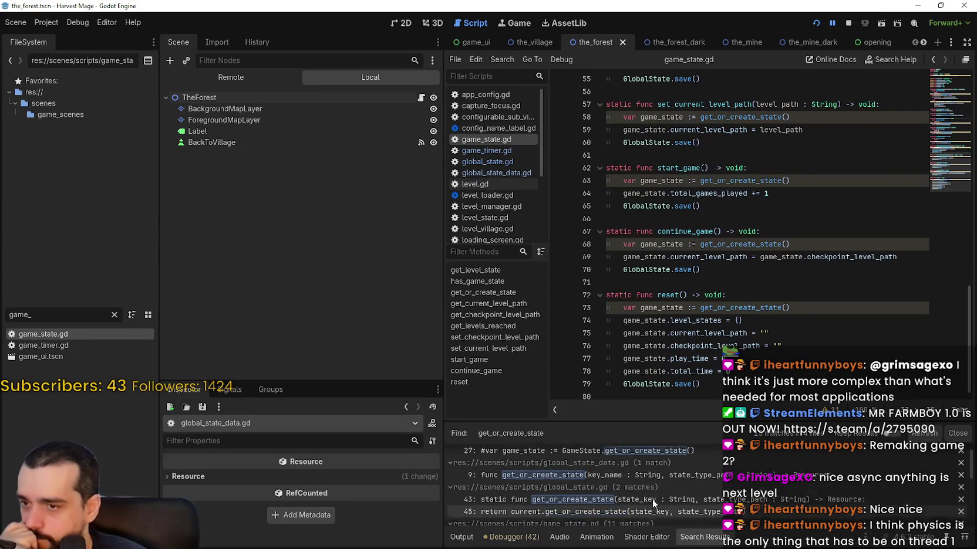
- In game_timer.gd's _exit_tree, uncomment the game_state, total_time and GlobalState.save() lines
click(642, 459)
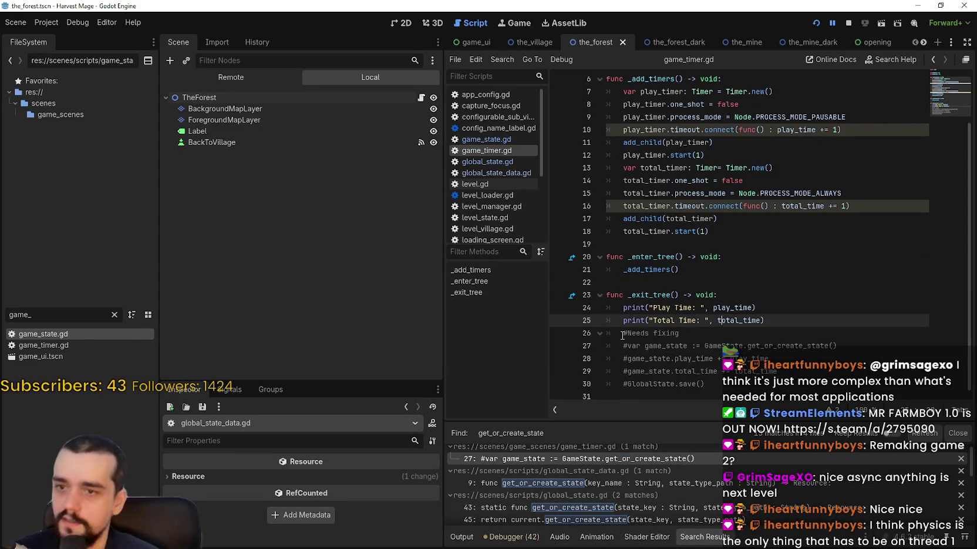
drag(629, 345, 628, 359)
key(ctrl+k)
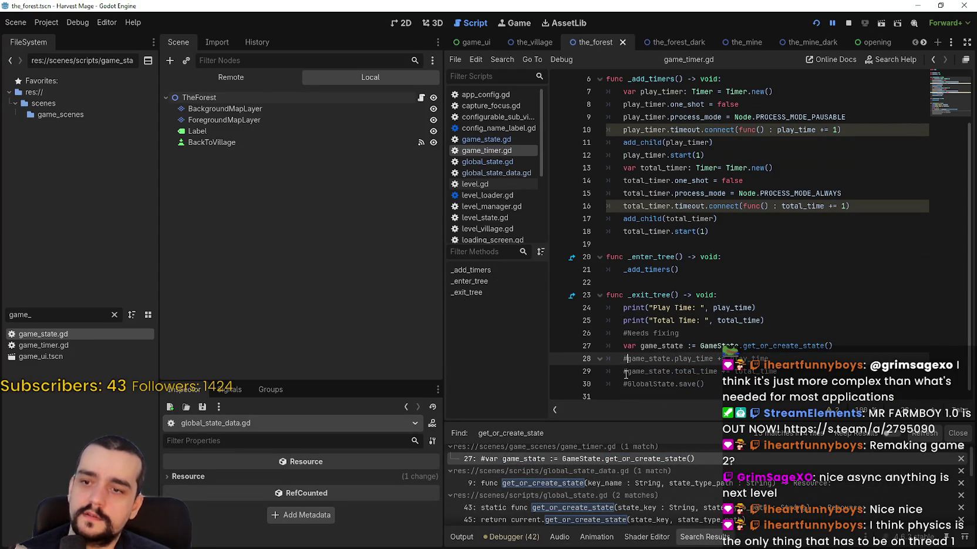
click(627, 370)
key(ctrl+k)
click(623, 385)
key(ctrl+k)
- Delete the '#Needs fixing' comment line
click(704, 333)
key(Return)
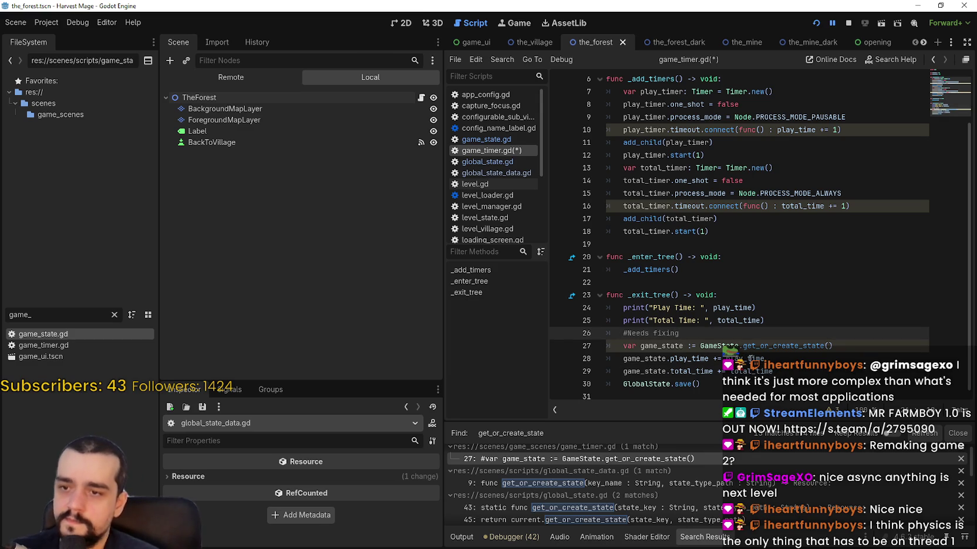
key(BackSpace)
drag(704, 334, 609, 333)
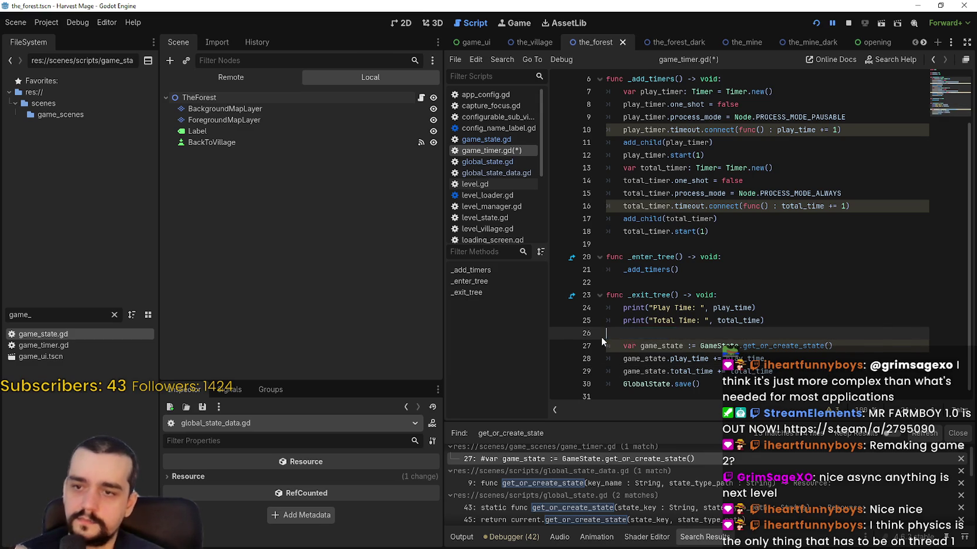
key(BackSpace)
key(BackSpace)
- Type the game_state variable as GameState and save game_timer.gd
double_click(669, 329)
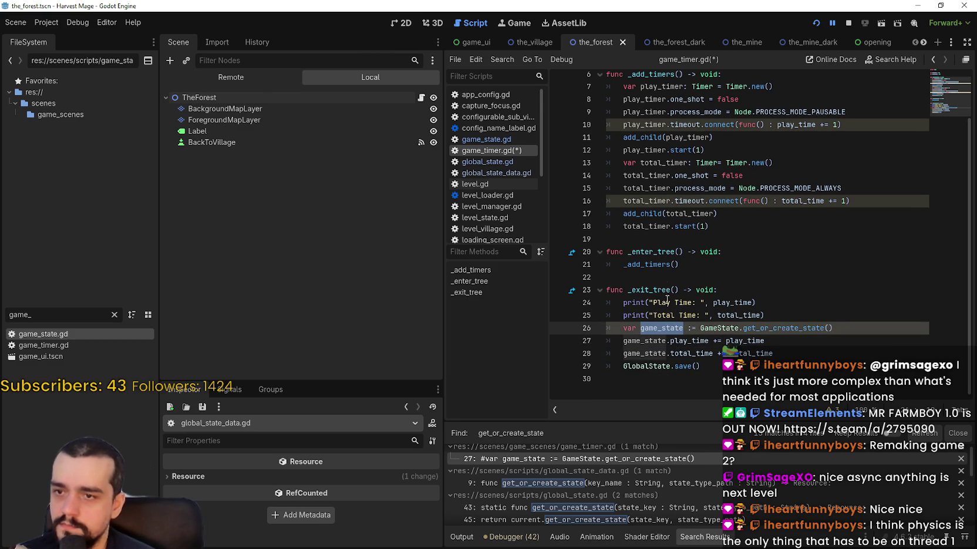
mouse_move(665, 269)
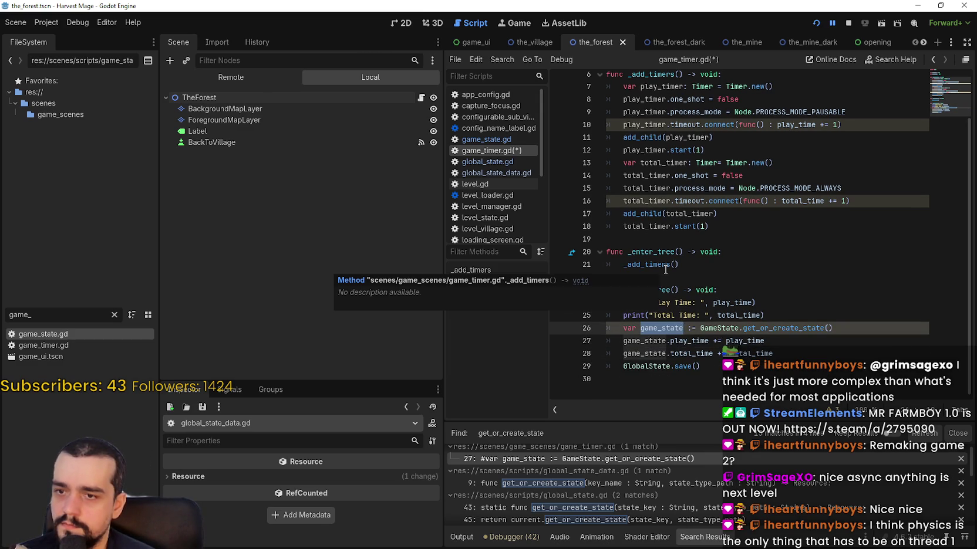
click(886, 333)
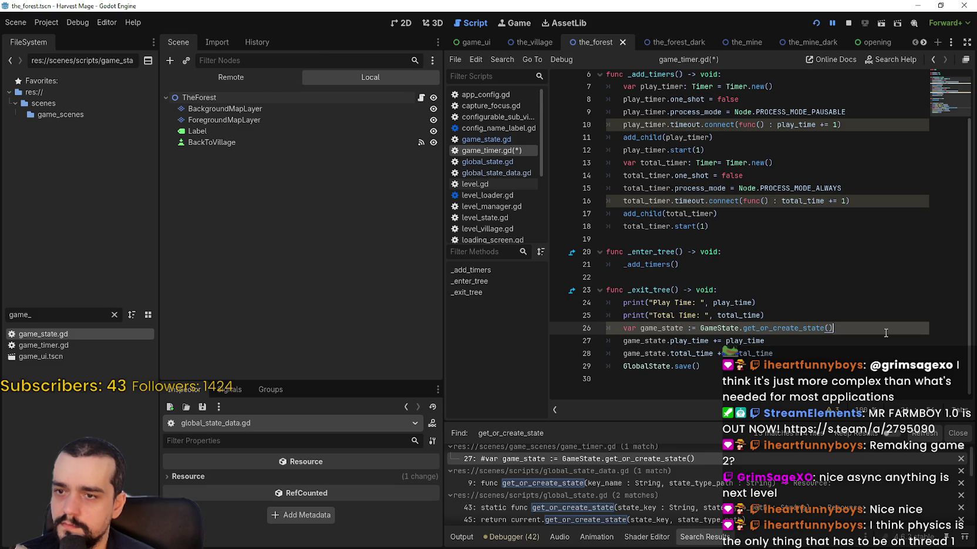
click(687, 328)
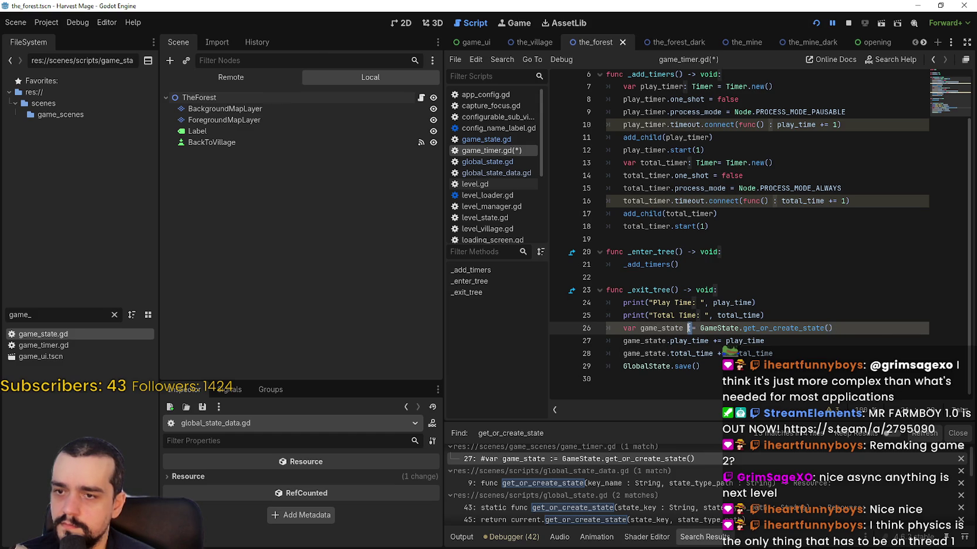
key(shift+Right)
key(BackSpace)
key(BackSpace)
text(: Game)
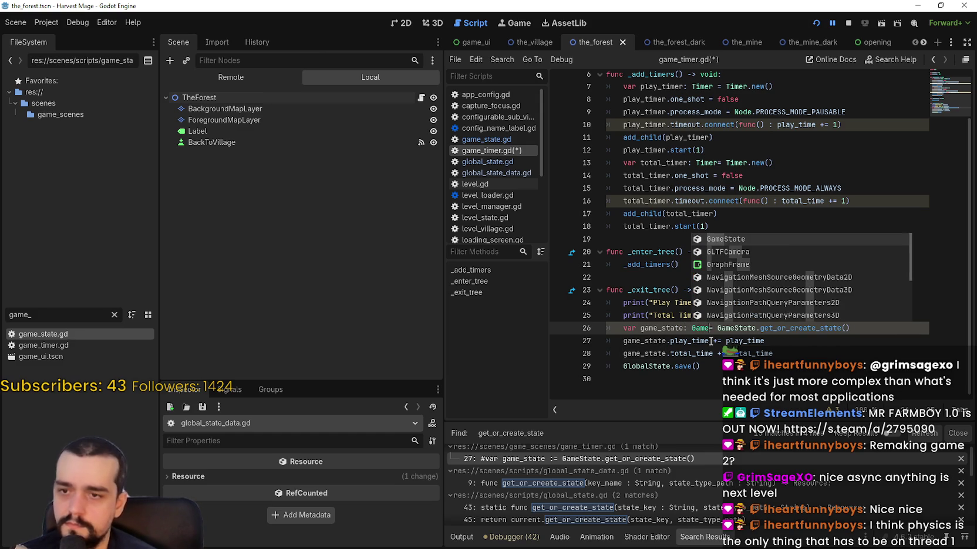
key(Return)
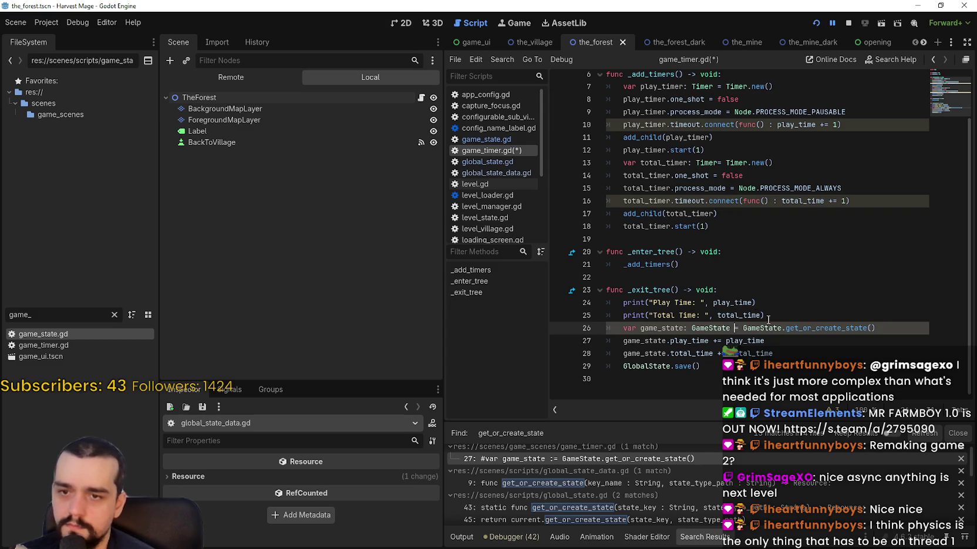
key(Down)
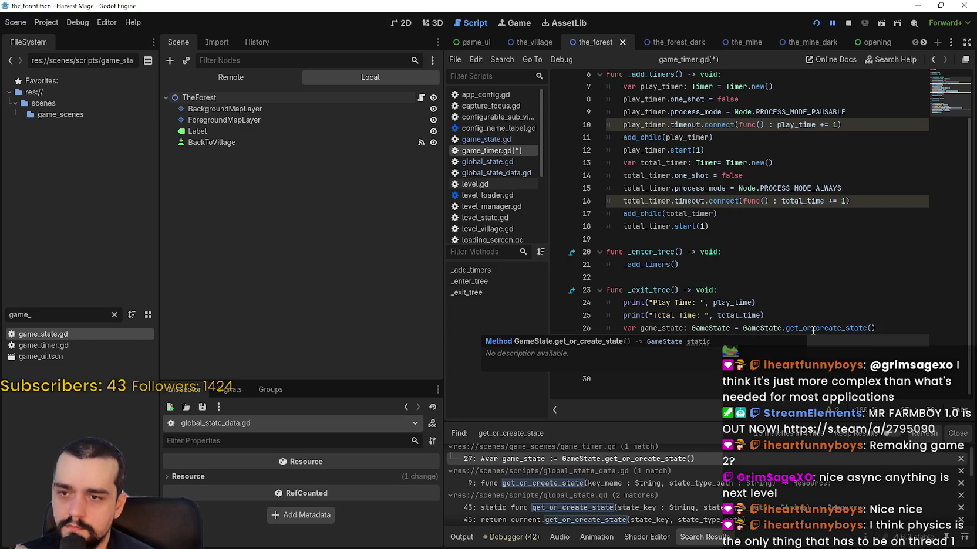
key(ctrl+s)
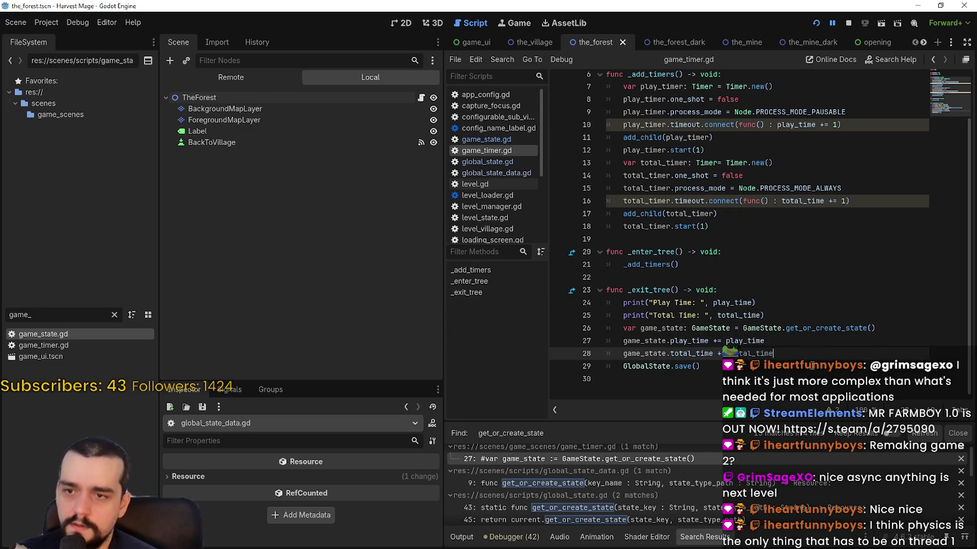
- Review the new save code in _exit_tree
click(790, 328)
click(765, 227)
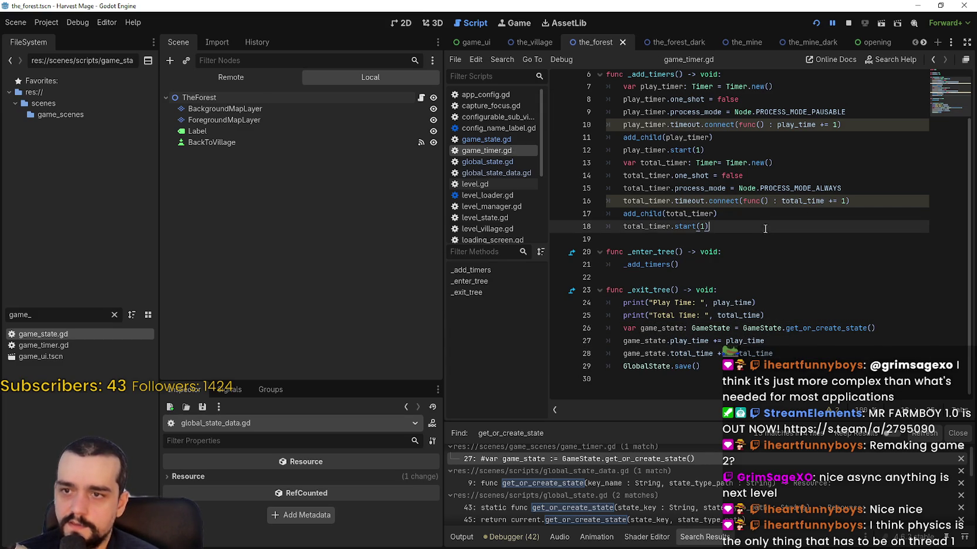
drag(710, 379, 587, 327)
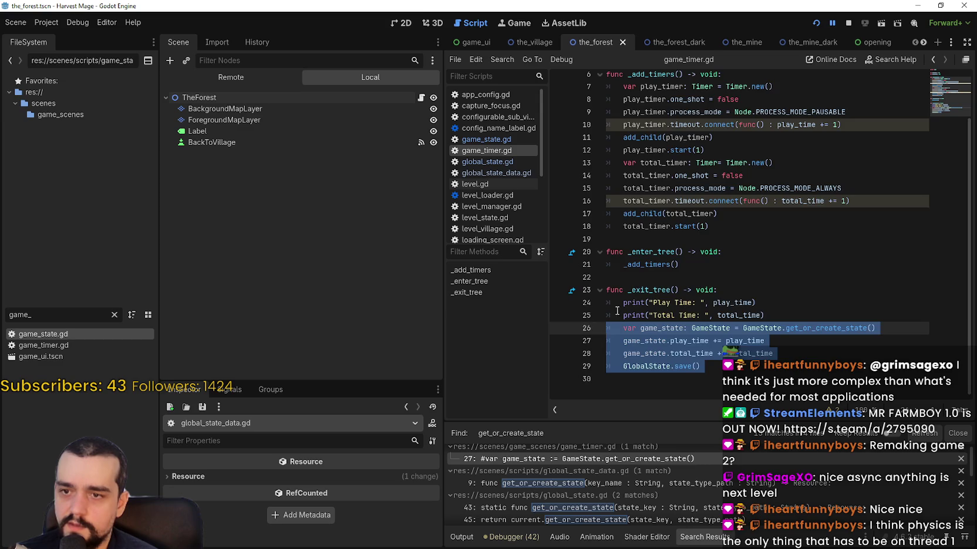
click(765, 239)
scroll(765, 185, up, 2)
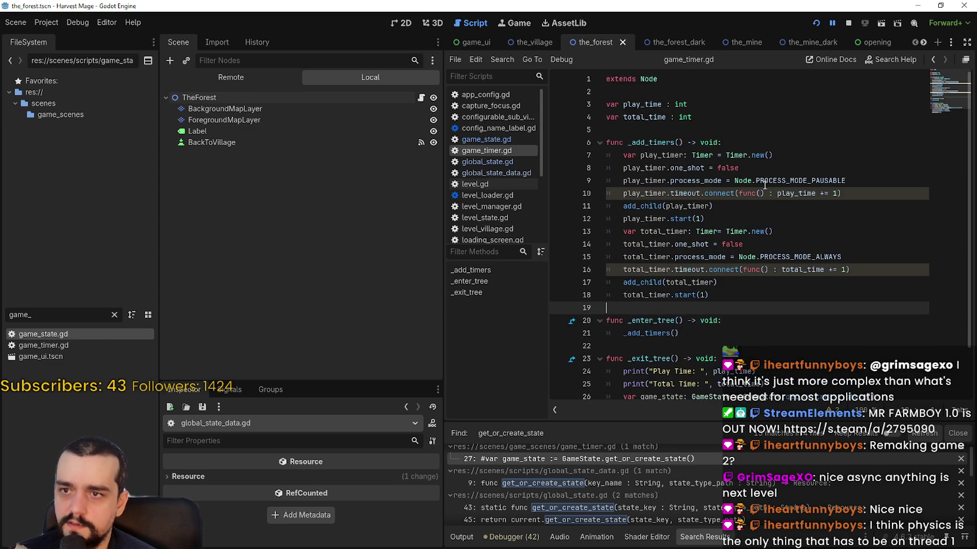
- Restart the game, start a New Game, and travel from The Village to the forest
click(816, 23)
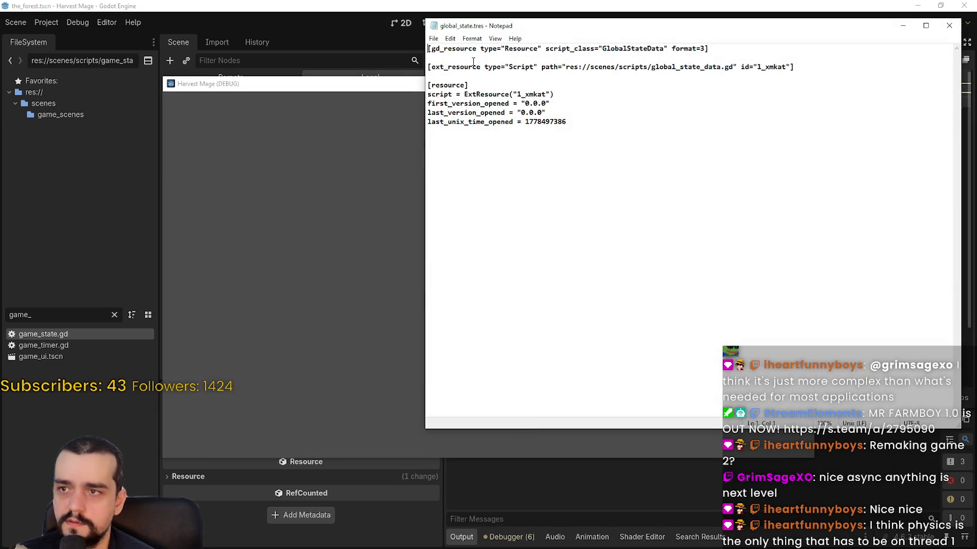
click(949, 25)
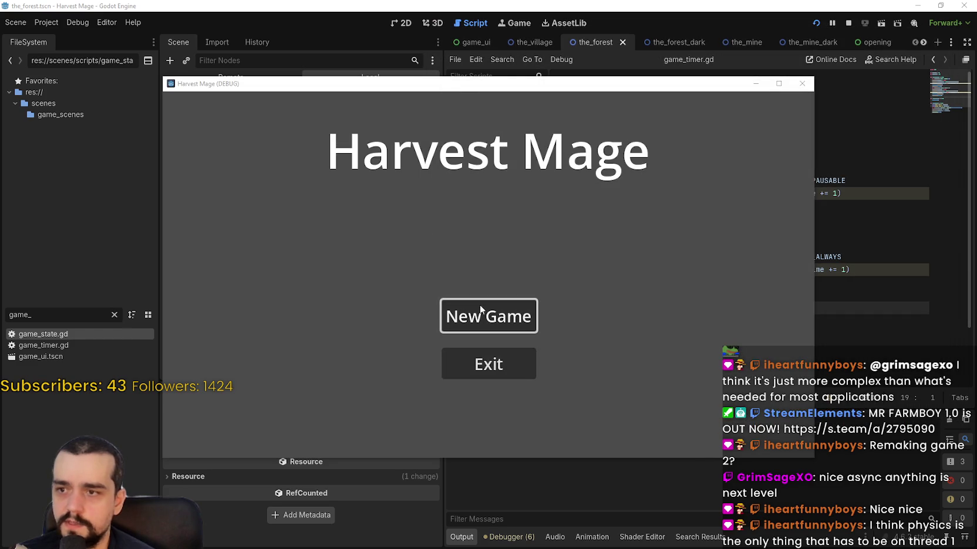
click(470, 311)
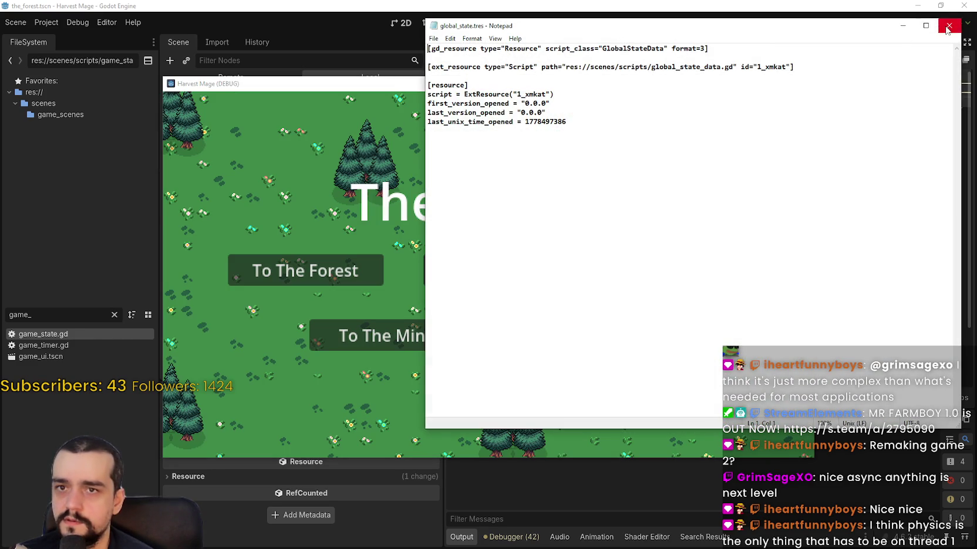
click(949, 26)
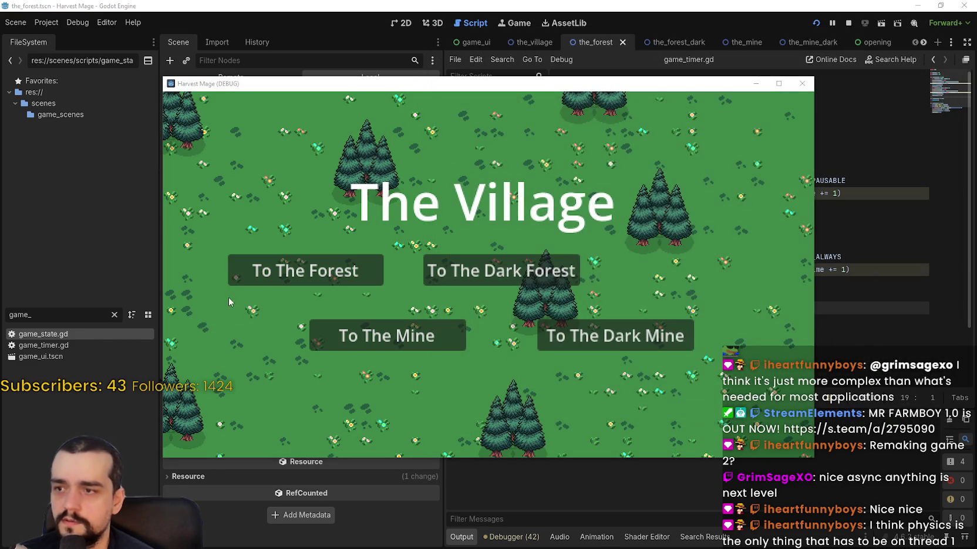
click(303, 274)
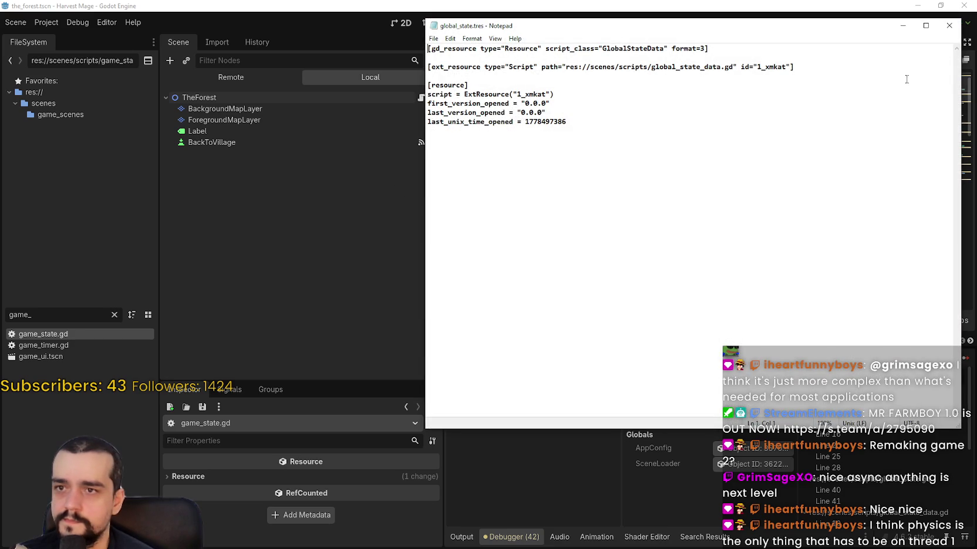
click(948, 26)
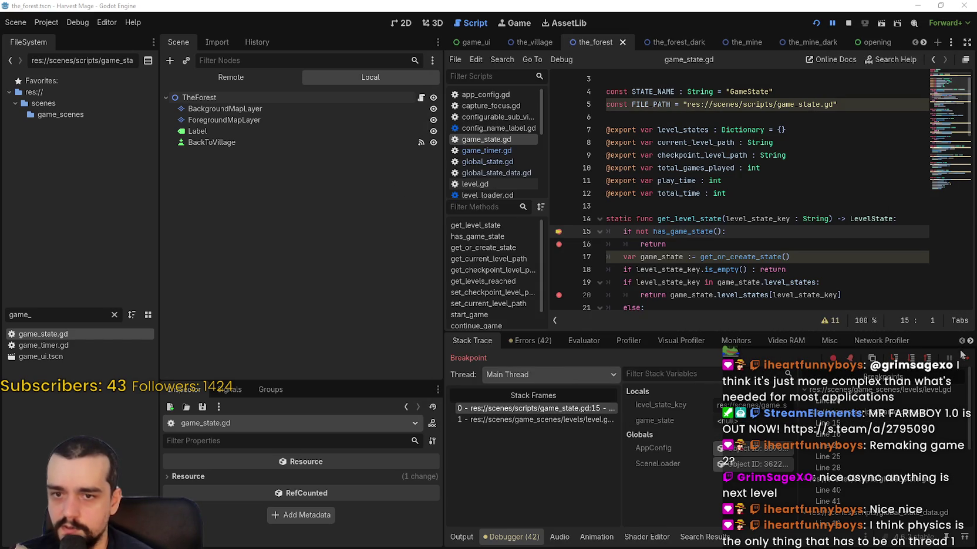
- Advance the debugger into get_or_create_state in global_state_data.gd
click(965, 362)
click(965, 362)
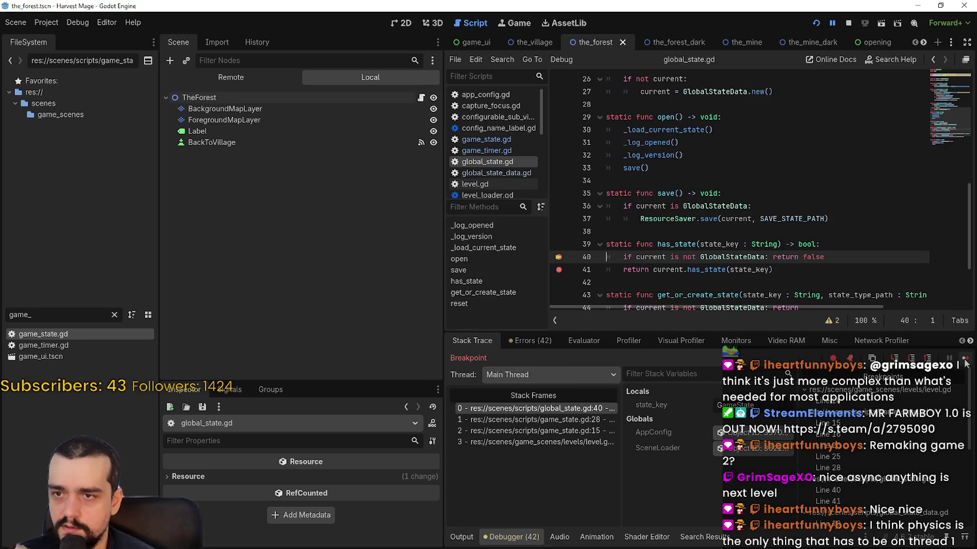
click(965, 363)
click(965, 362)
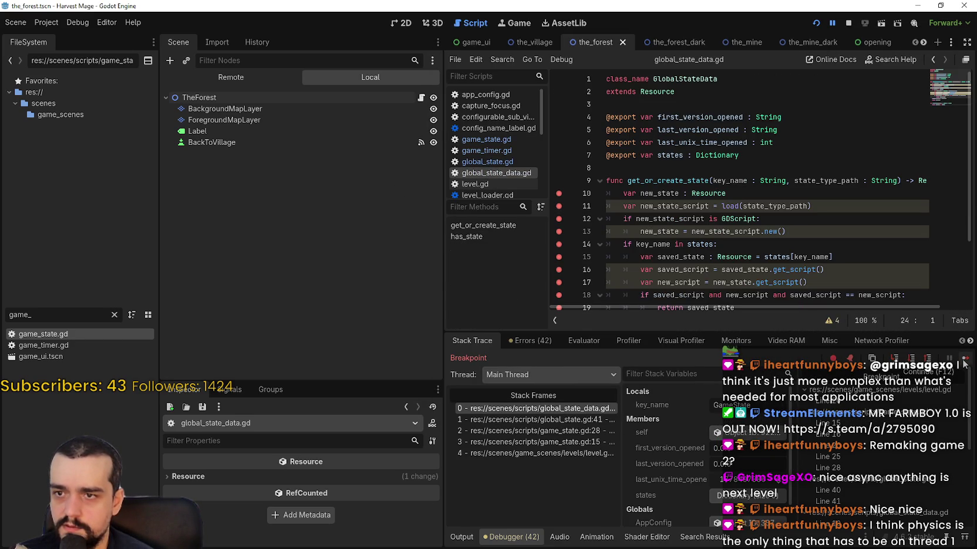
scroll(744, 252, down, 3)
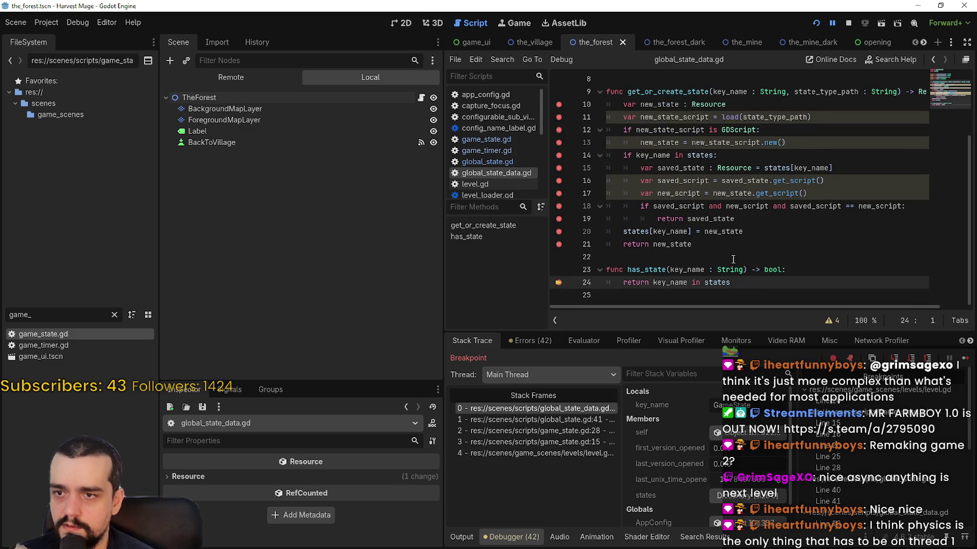
scroll(738, 256, up, 3)
double_click(646, 181)
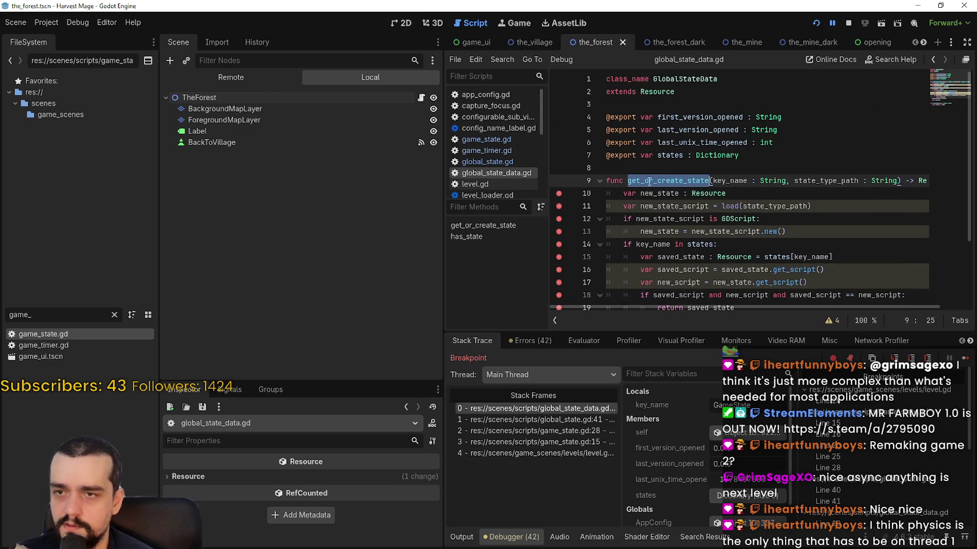
- Continue, inspect the level.gd stack frame, and return to game_state.gd
click(965, 358)
click(556, 418)
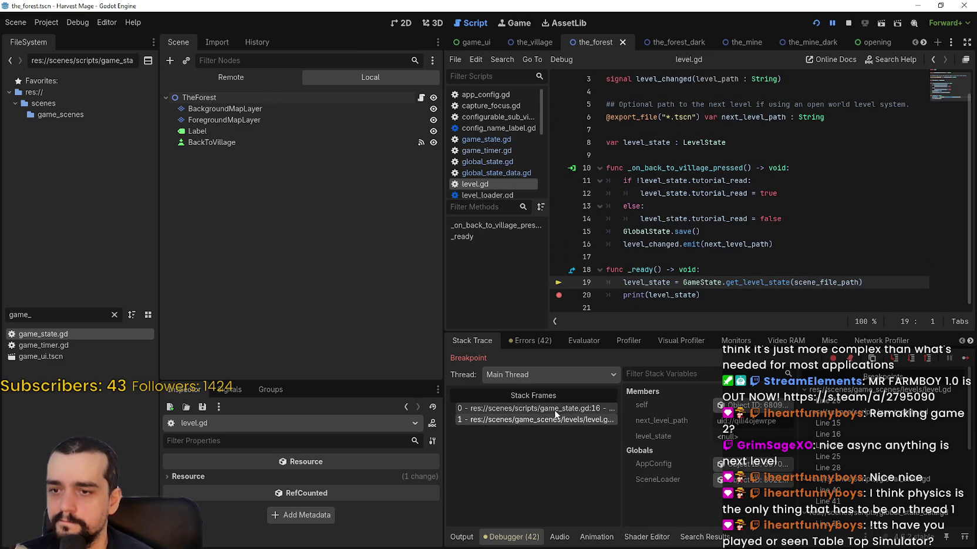
double_click(82, 336)
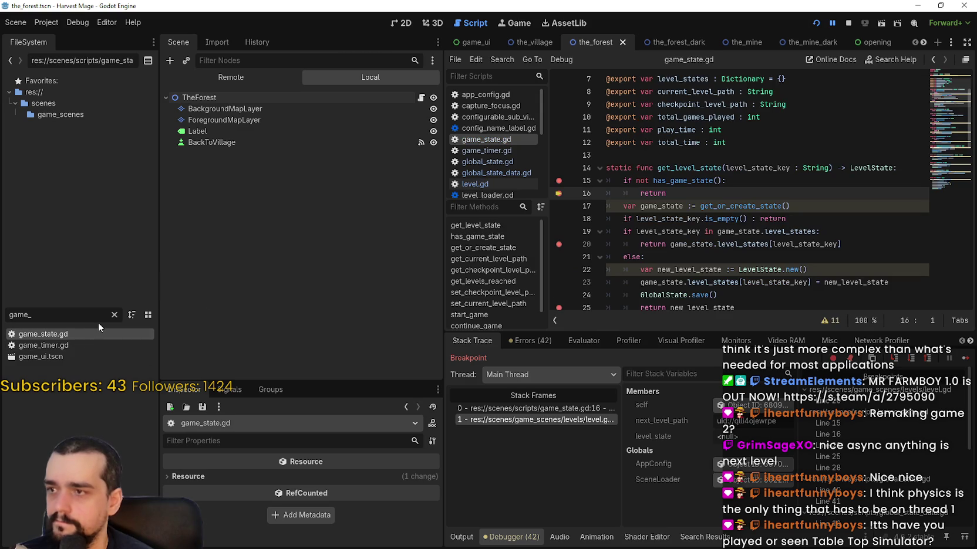
mouse_move(738, 220)
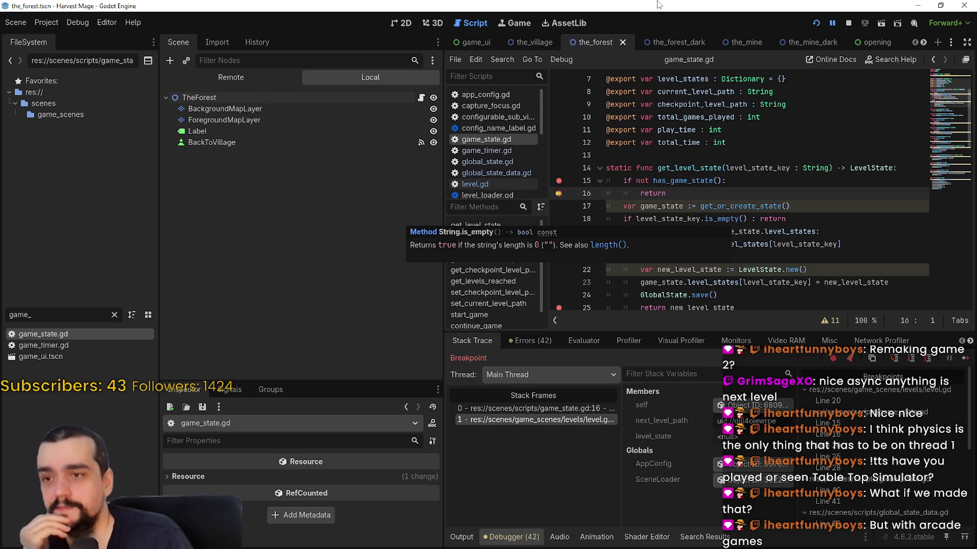
click(688, 207)
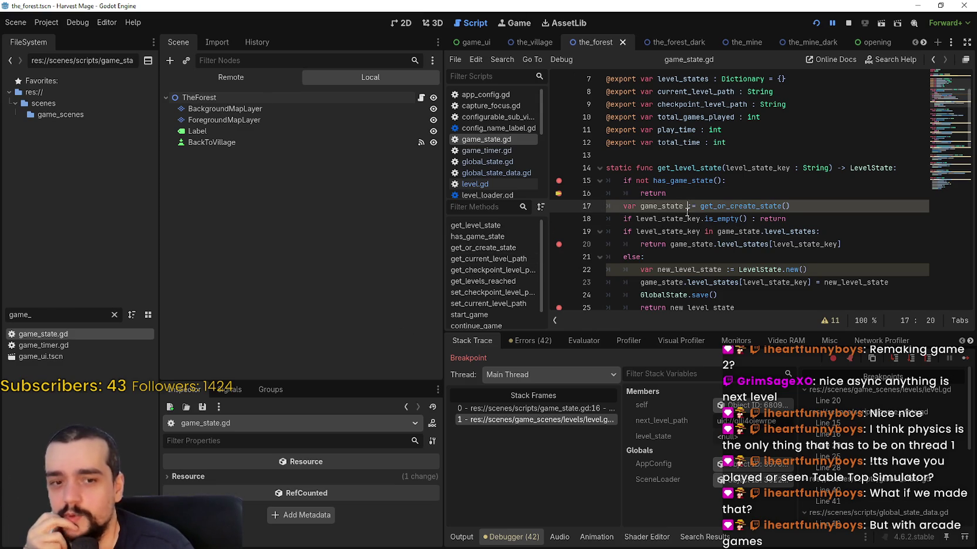
click(693, 190)
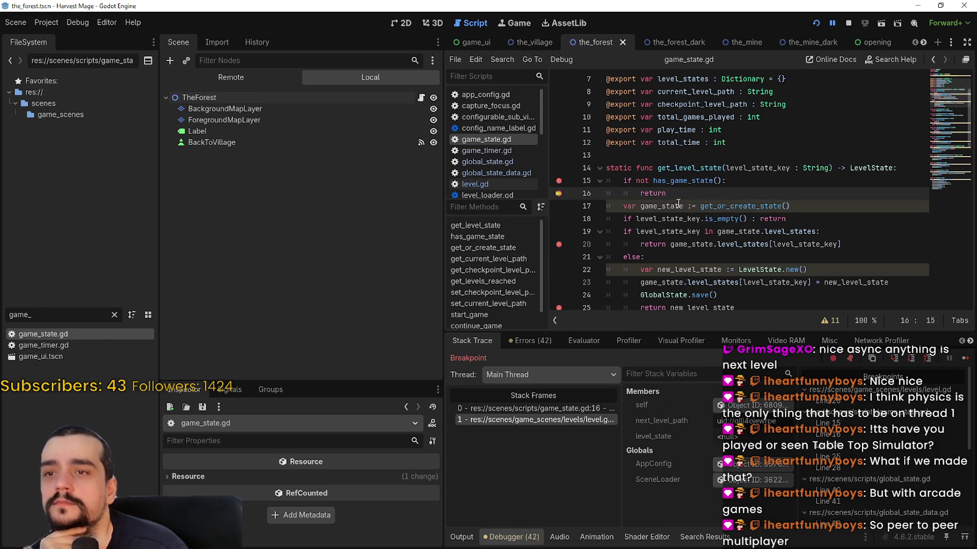
drag(689, 194, 583, 184)
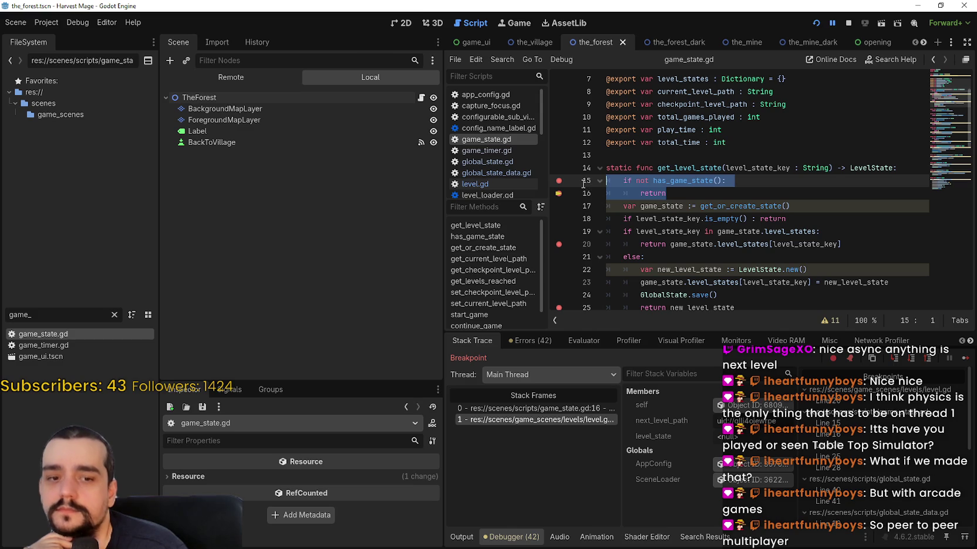
click(716, 197)
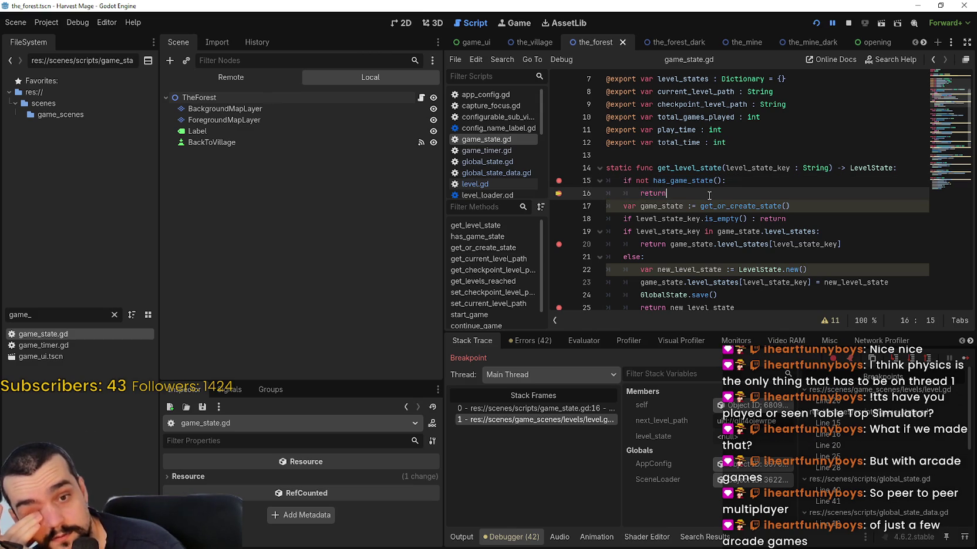
mouse_move(709, 206)
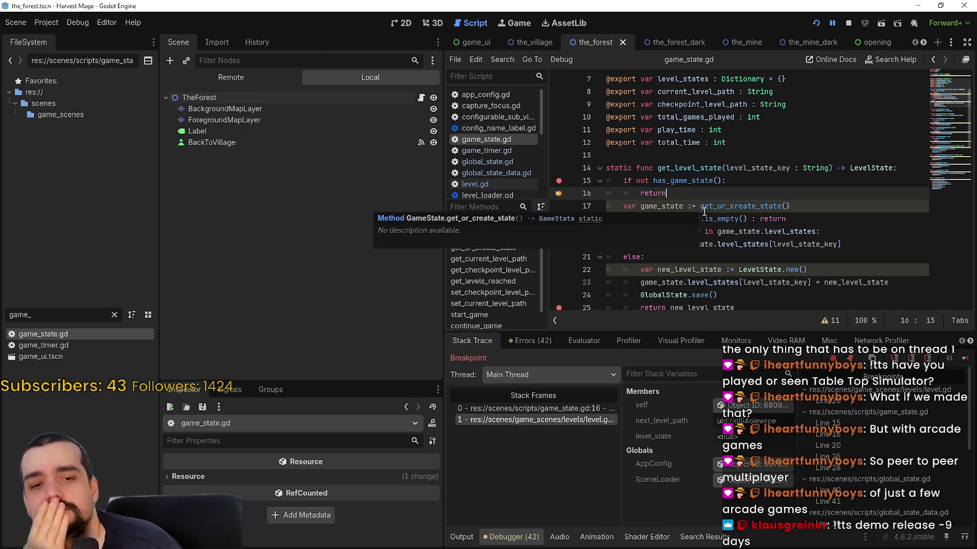
click(686, 181)
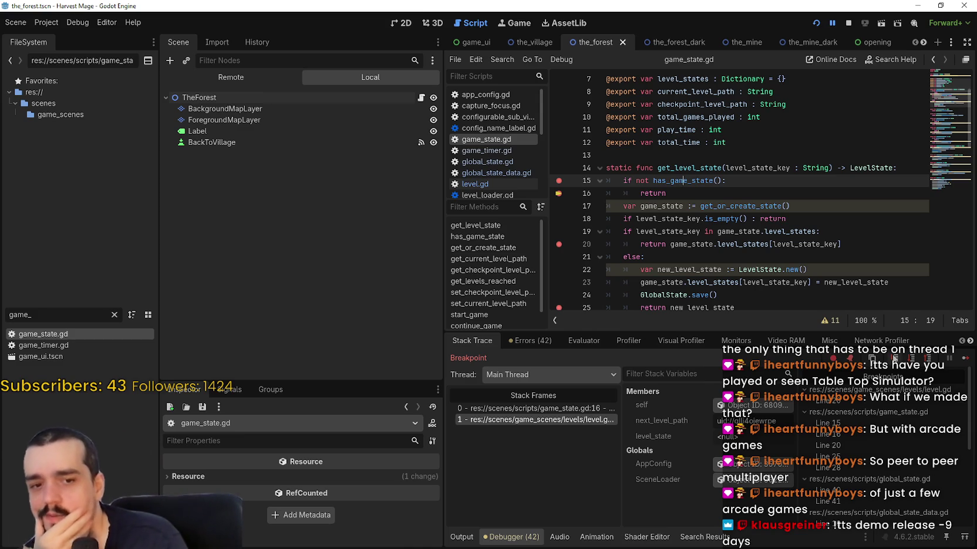
- Review game_state.gd lines 12–17, including the get_or_create_state call on line 17
click(762, 183)
scroll(762, 185, up, 2)
click(694, 227)
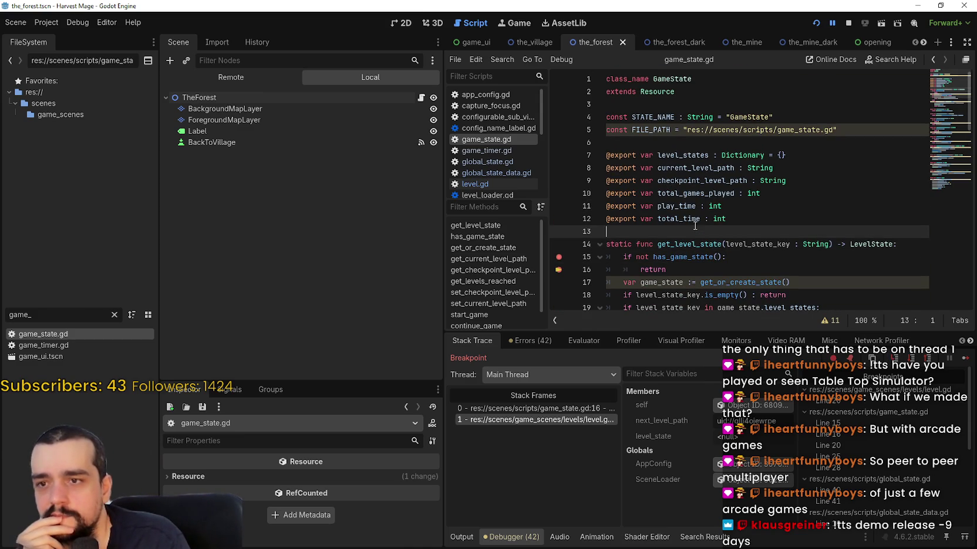
scroll(702, 223, down, 2)
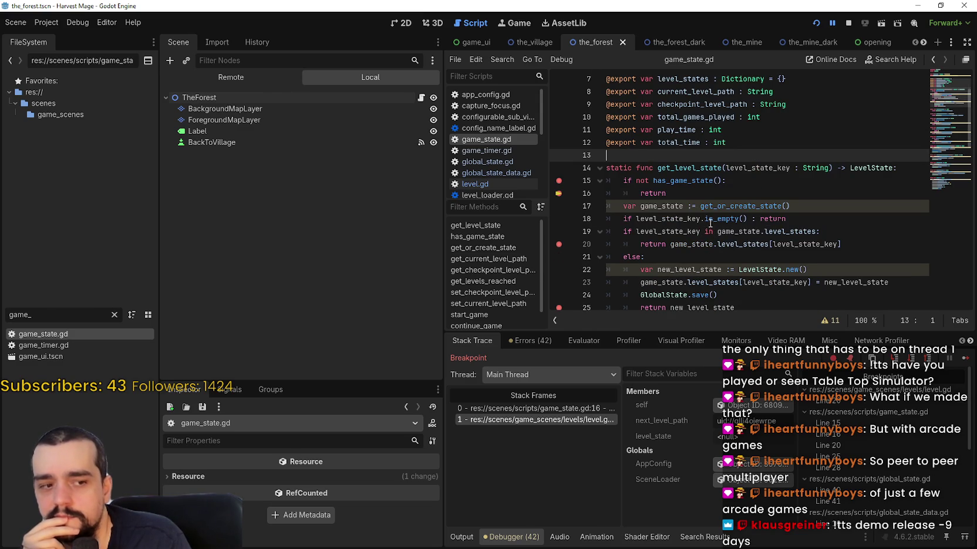
scroll(710, 224, up, 2)
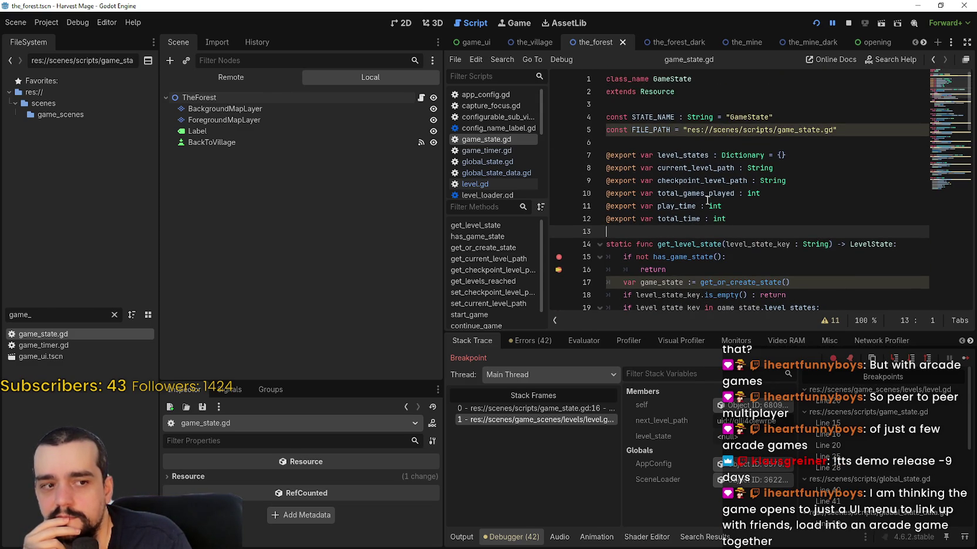
mouse_move(708, 201)
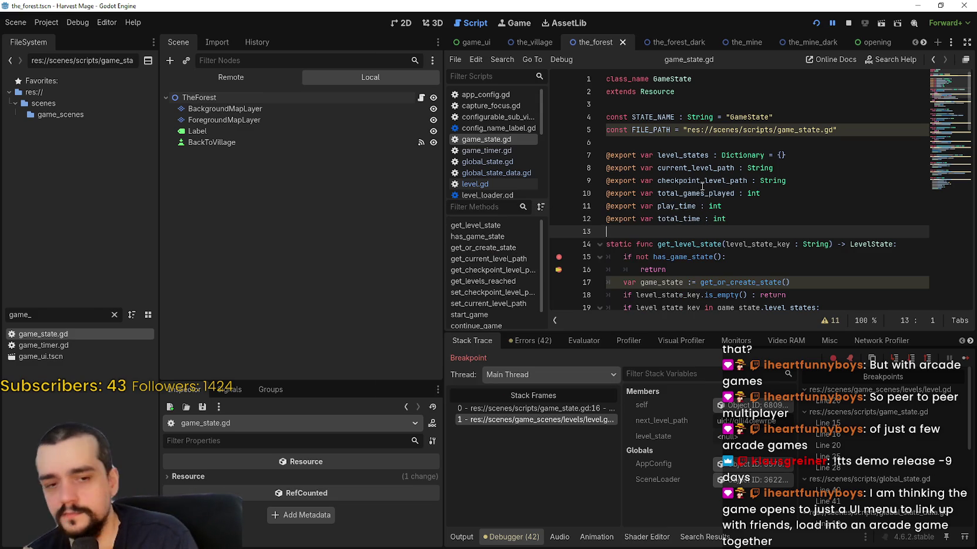
key(Left)
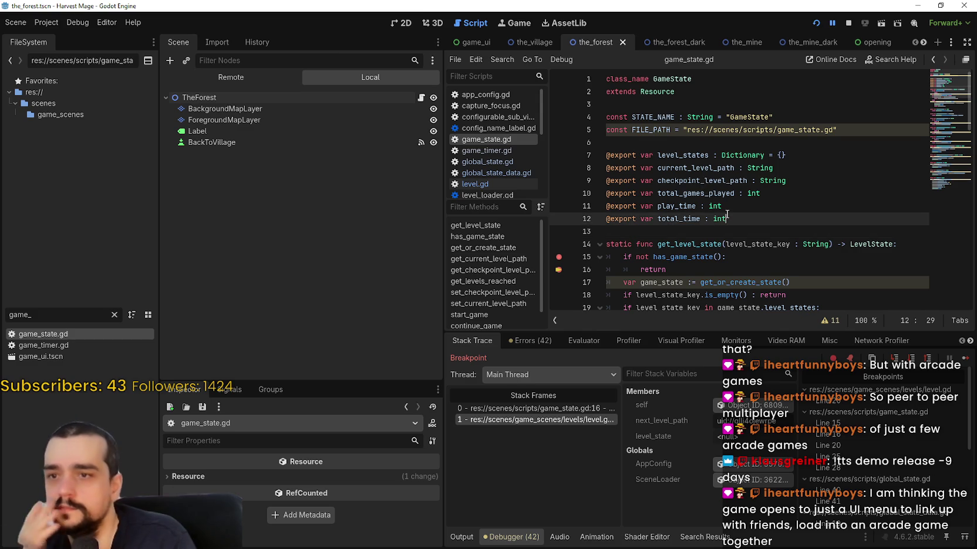
scroll(707, 197, down, 1)
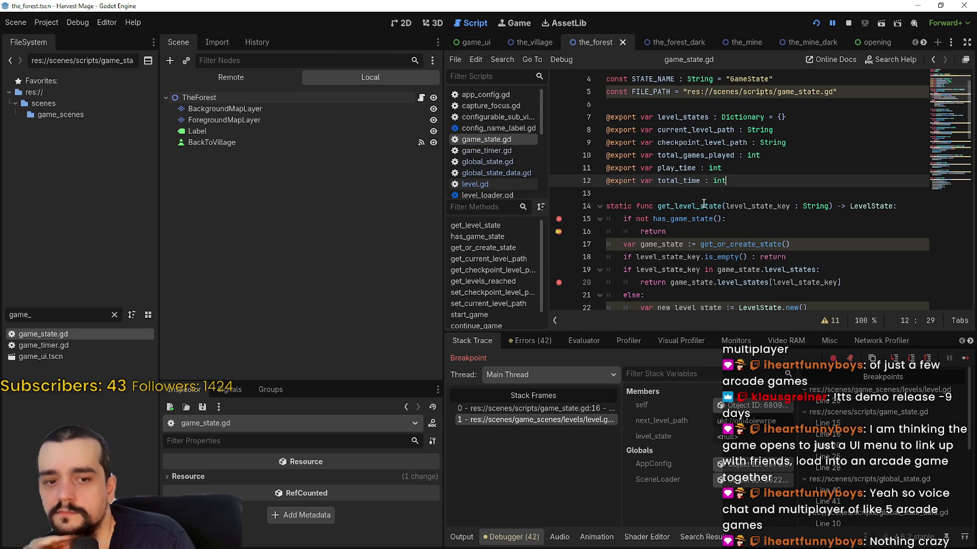
click(735, 243)
scroll(731, 234, down, 1)
double_click(752, 206)
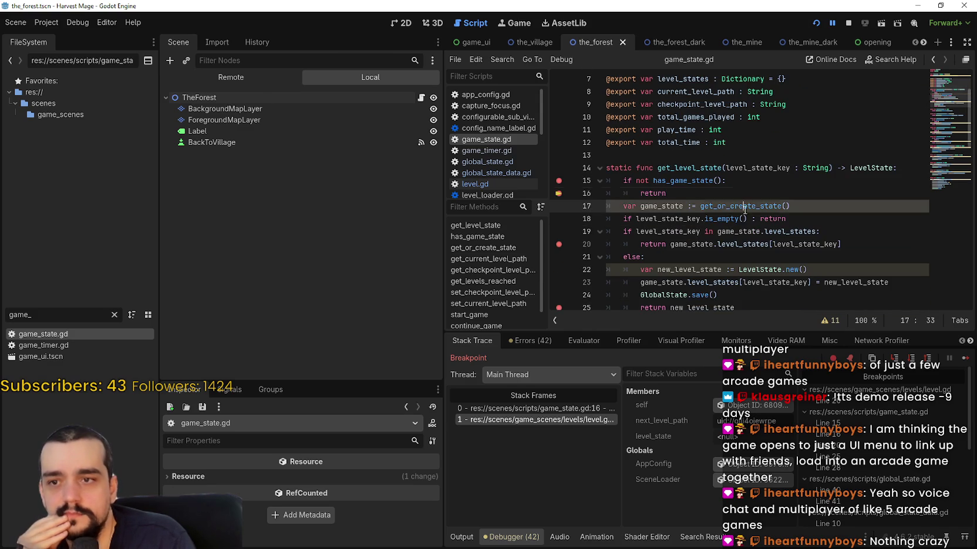
click(755, 206)
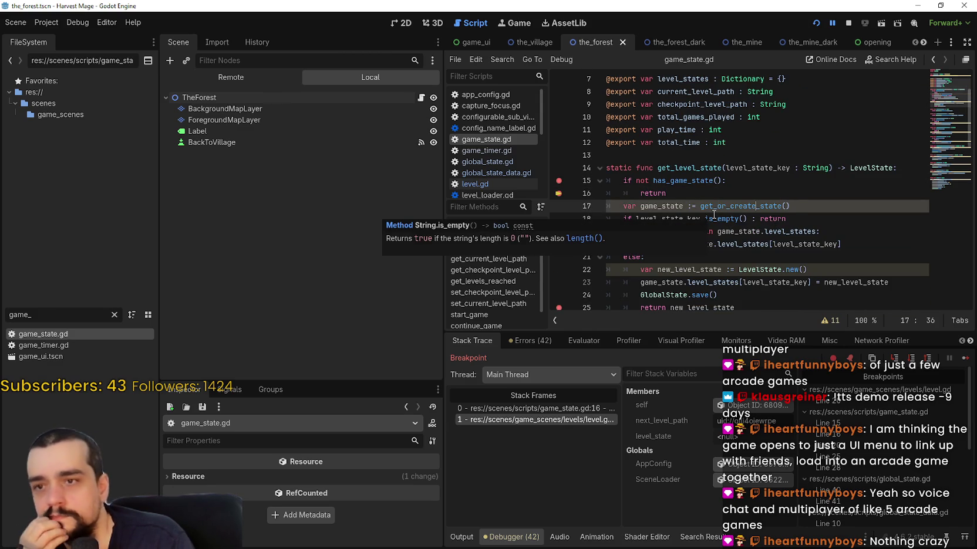
- Use Lookup Symbol on has_game_state to jump to its definition
right_click(683, 183)
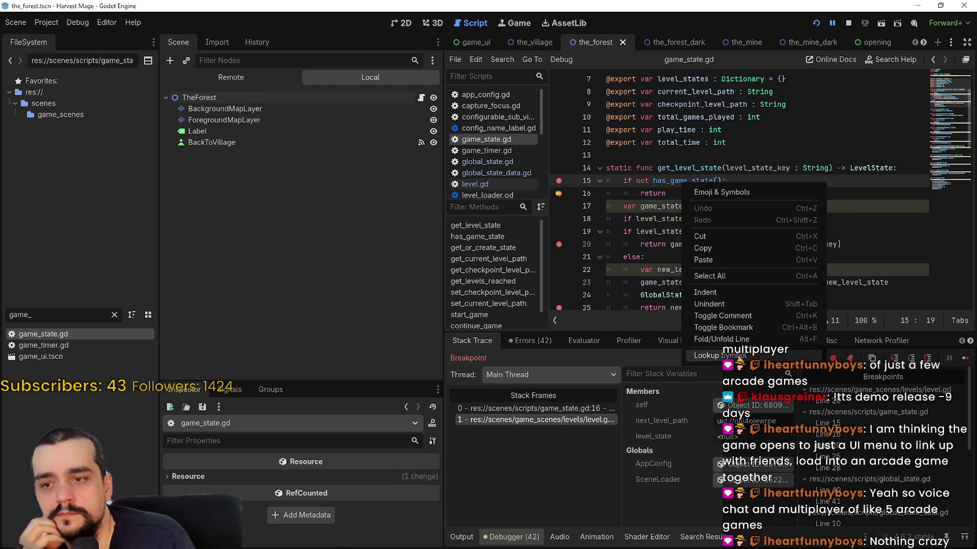
click(738, 356)
click(720, 175)
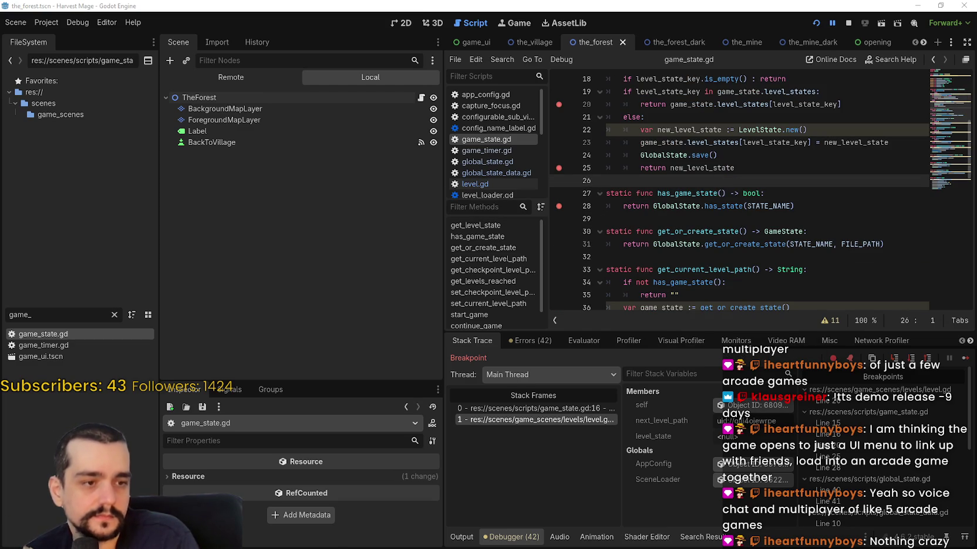
scroll(533, 246, down, 3)
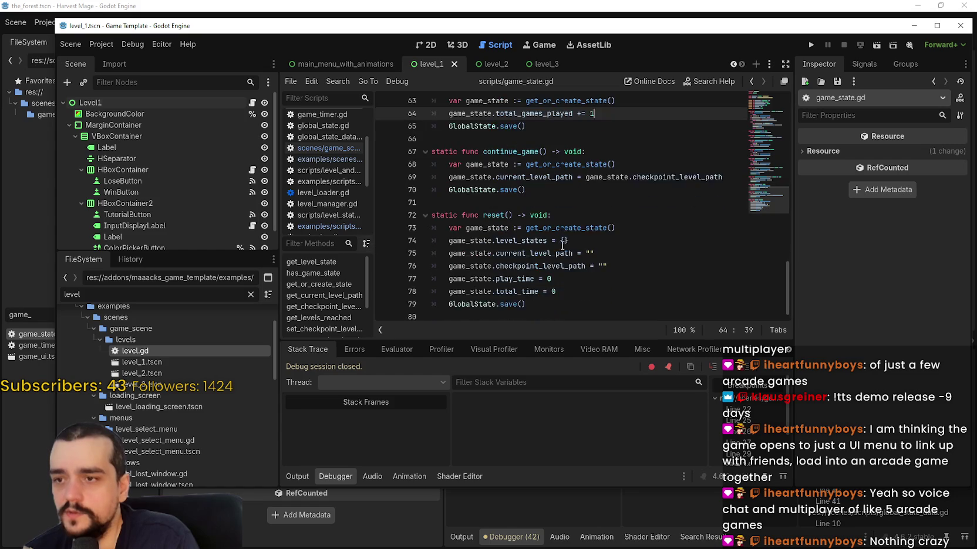
- Browse the template's game_state.gd, checking level_states and get_level_state
scroll(565, 242, up, 8)
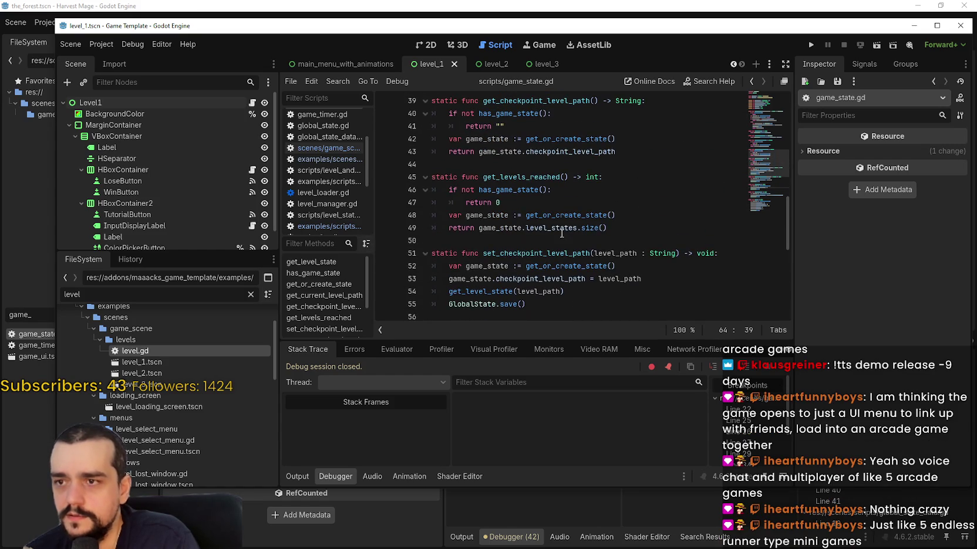
click(564, 229)
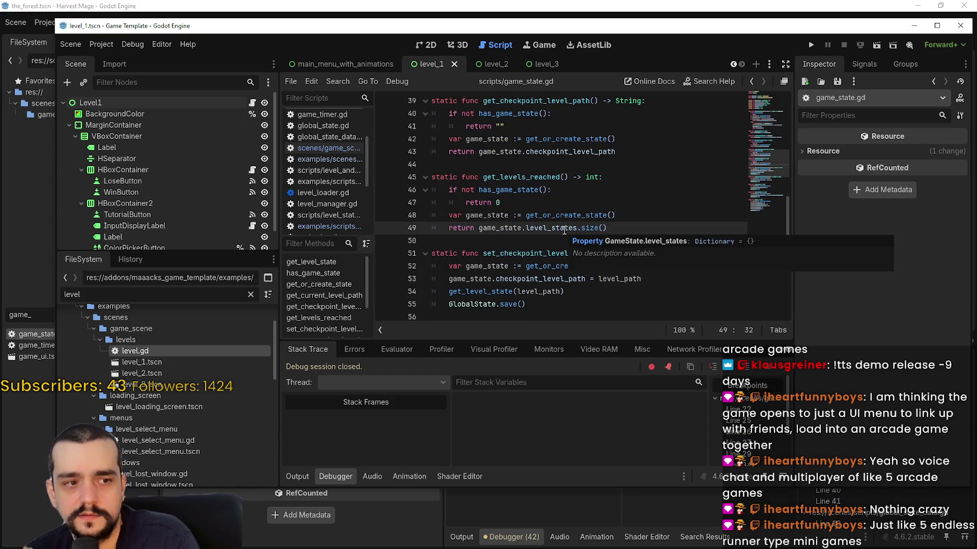
scroll(564, 235, up, 5)
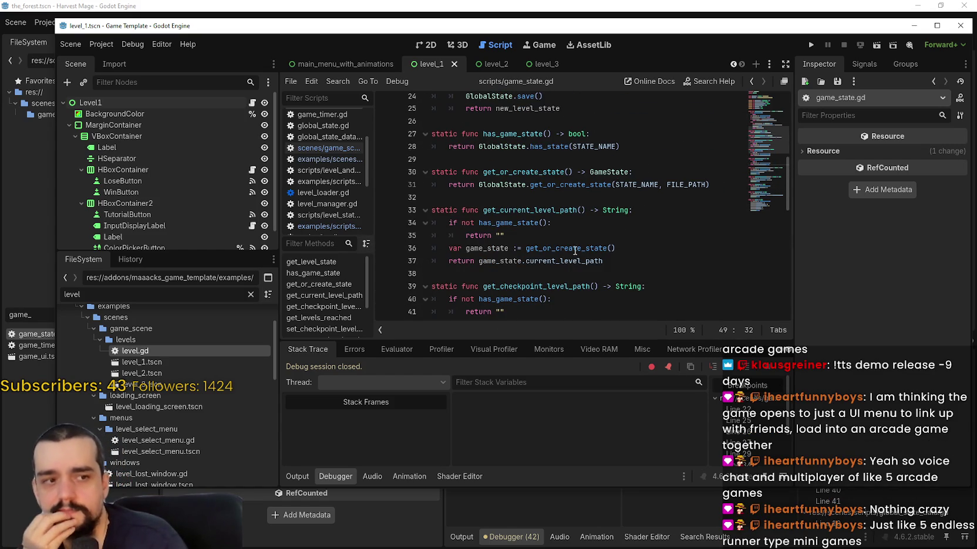
scroll(572, 249, up, 5)
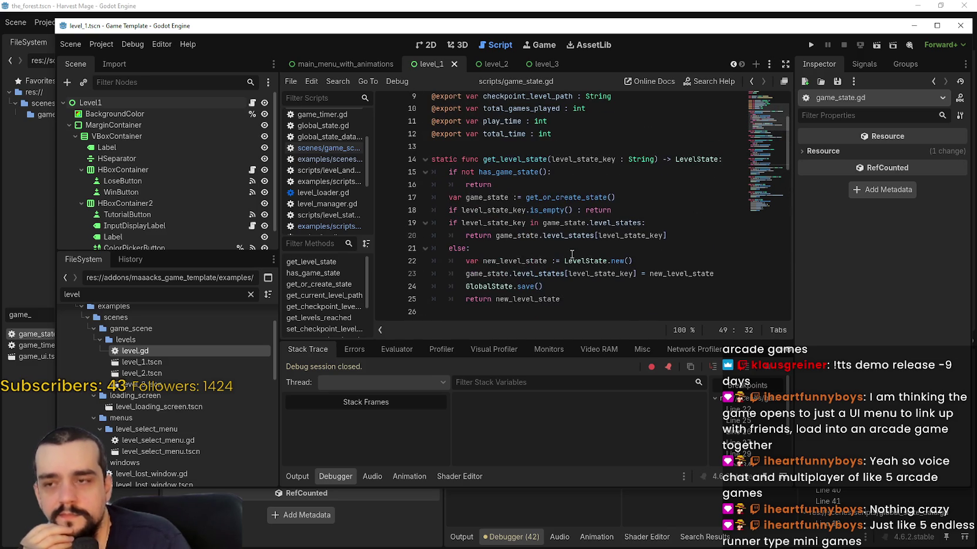
click(562, 249)
scroll(562, 251, up, 2)
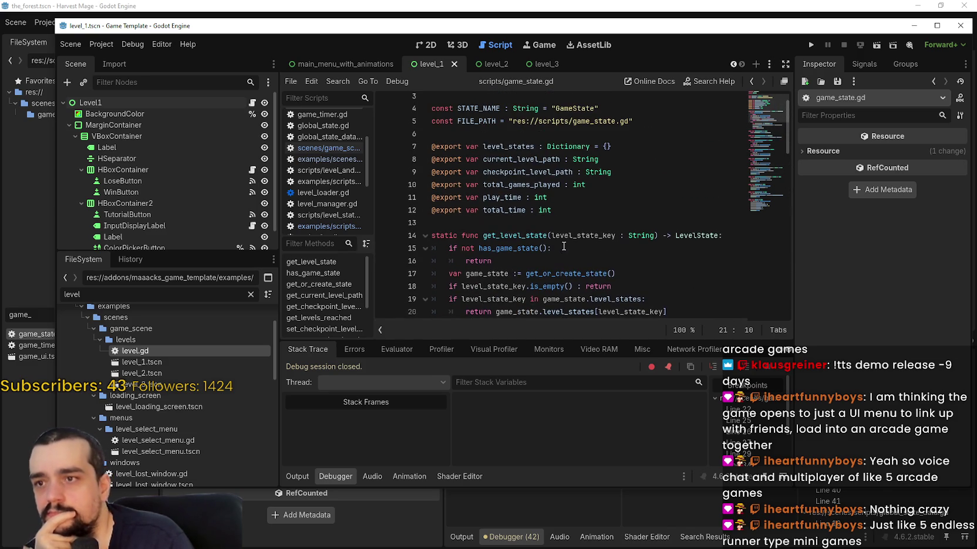
double_click(546, 236)
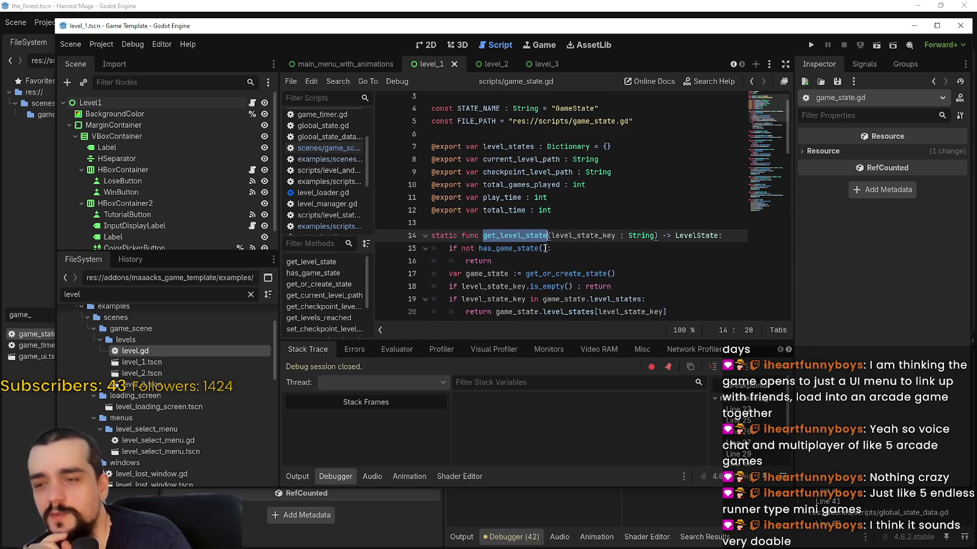
click(530, 241)
- Search all res:// files for get_or_create_state from line 17
click(552, 260)
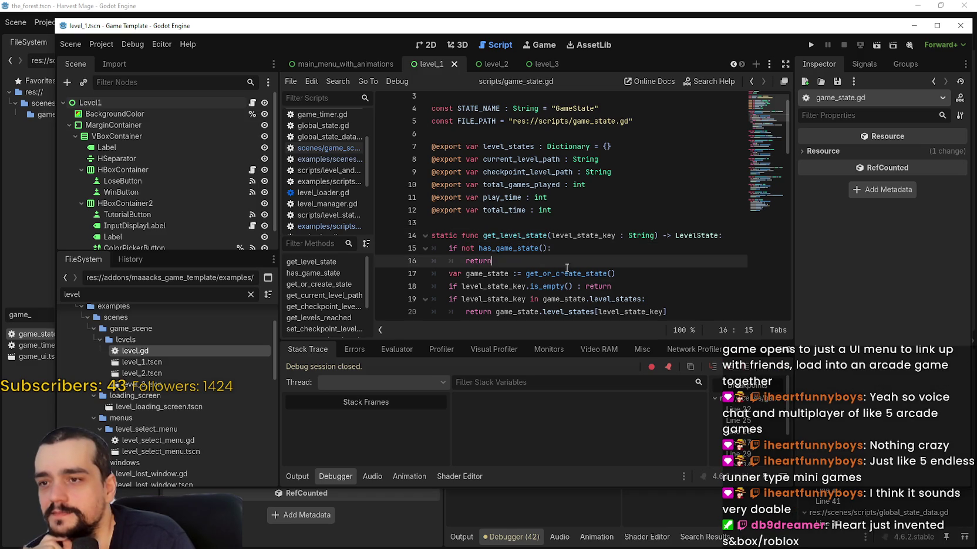
double_click(565, 274)
key(ctrl+shift+f)
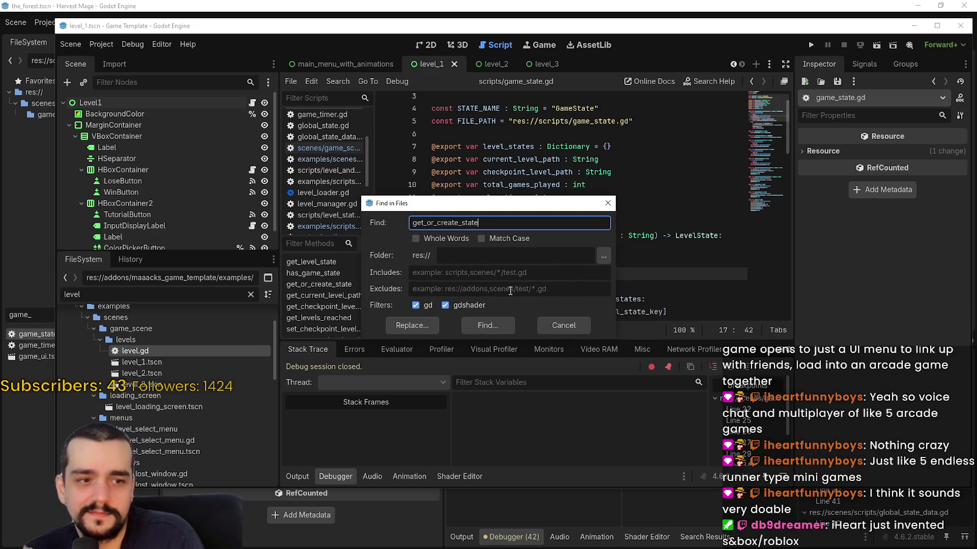
click(492, 324)
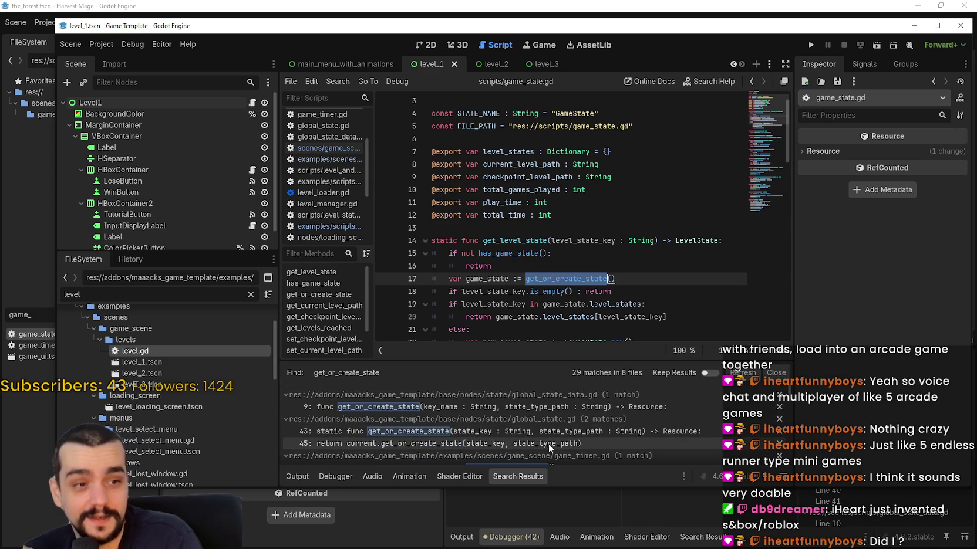
- Scroll the 29 matches and open level_select_menu.gd at add_levels_to_container
scroll(540, 445, down, 1)
scroll(529, 446, up, 1)
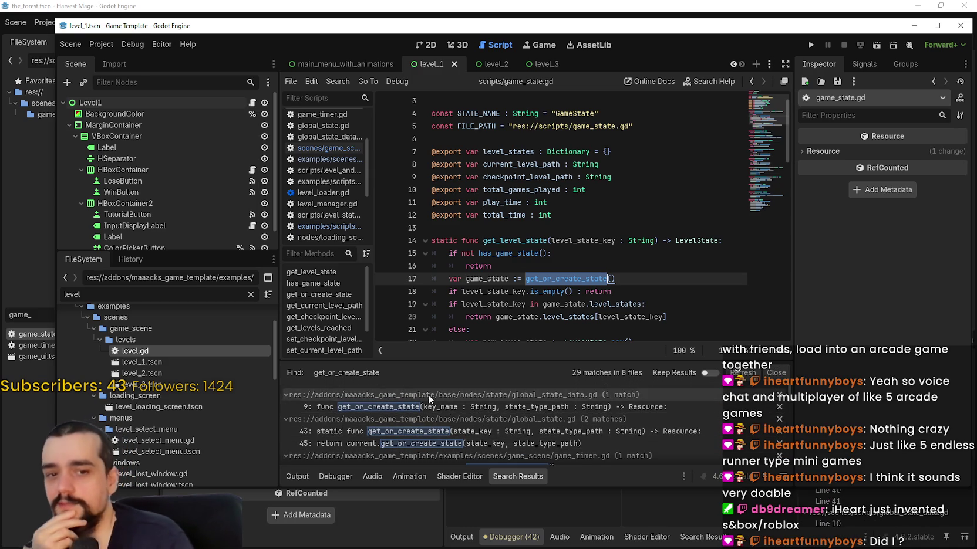
scroll(449, 405, down, 2)
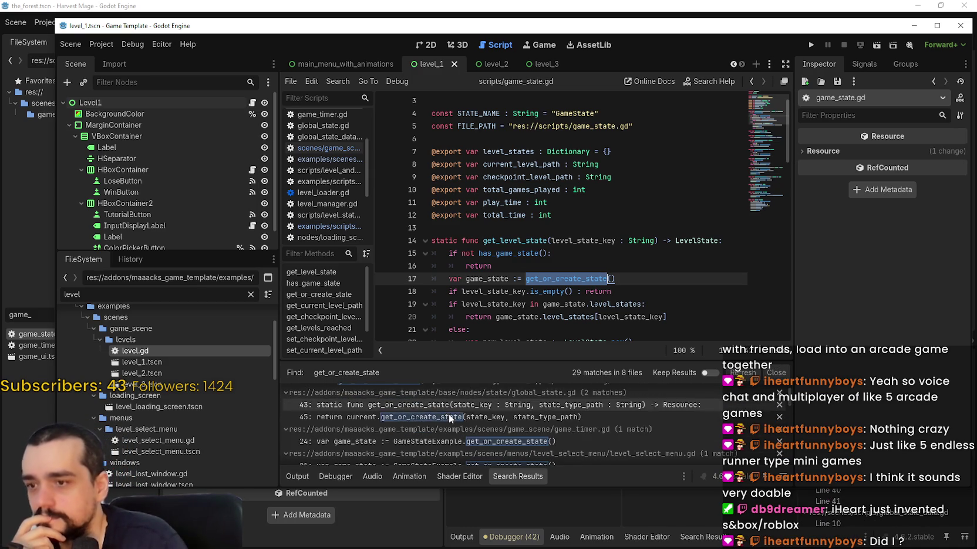
scroll(466, 418, down, 2)
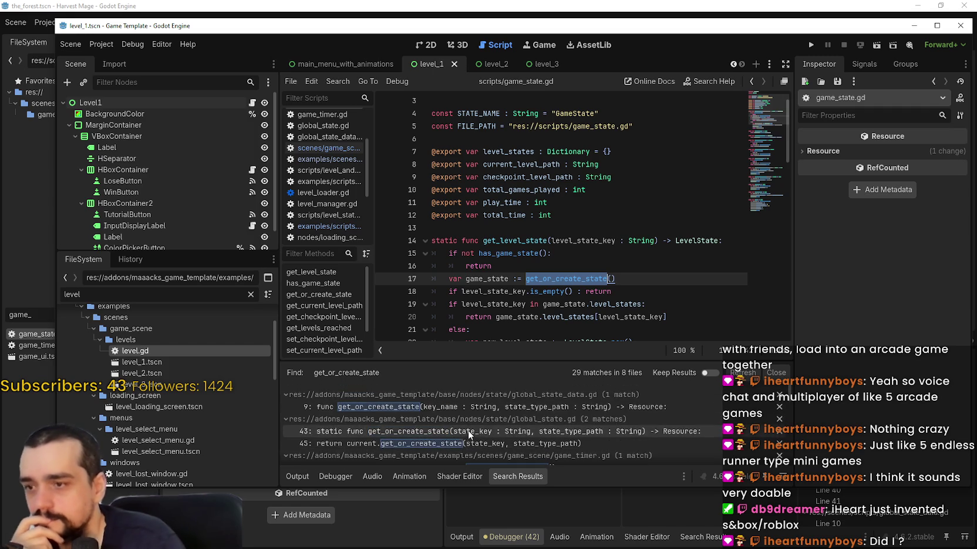
scroll(473, 430, down, 1)
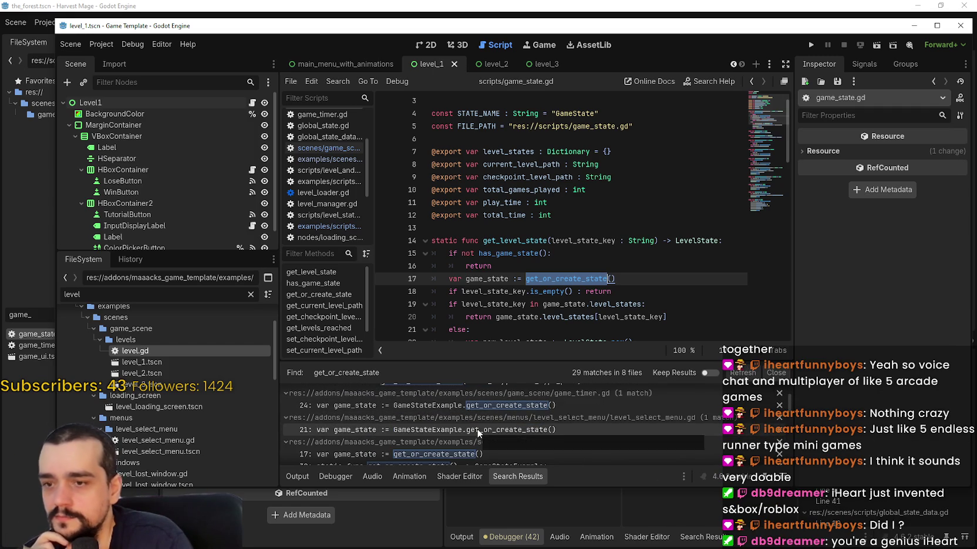
click(479, 429)
scroll(507, 259, up, 2)
double_click(511, 203)
scroll(585, 252, up, 3)
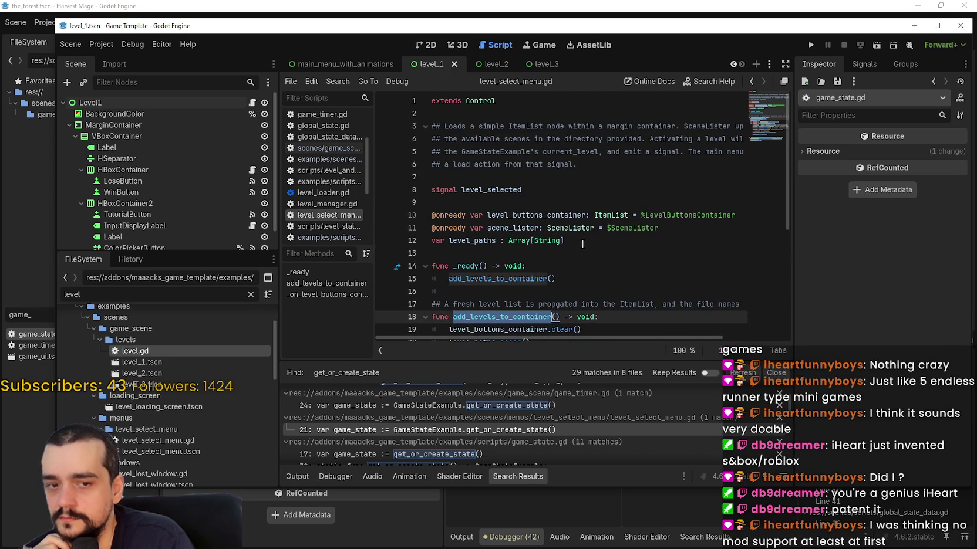
- Open the get_or_create_state definition in global_state_data.gd
scroll(583, 243, down, 3)
scroll(621, 442, up, 3)
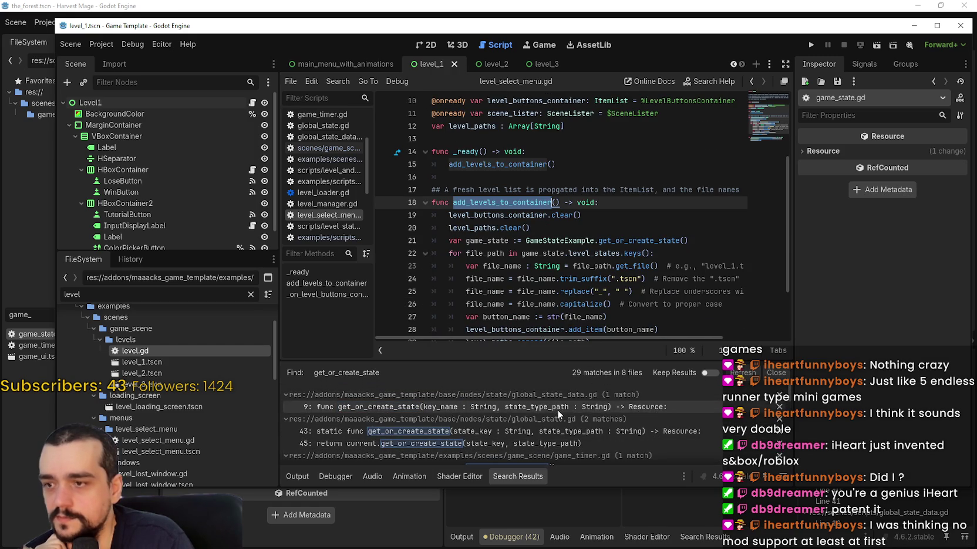
click(575, 404)
scroll(578, 411, down, 4)
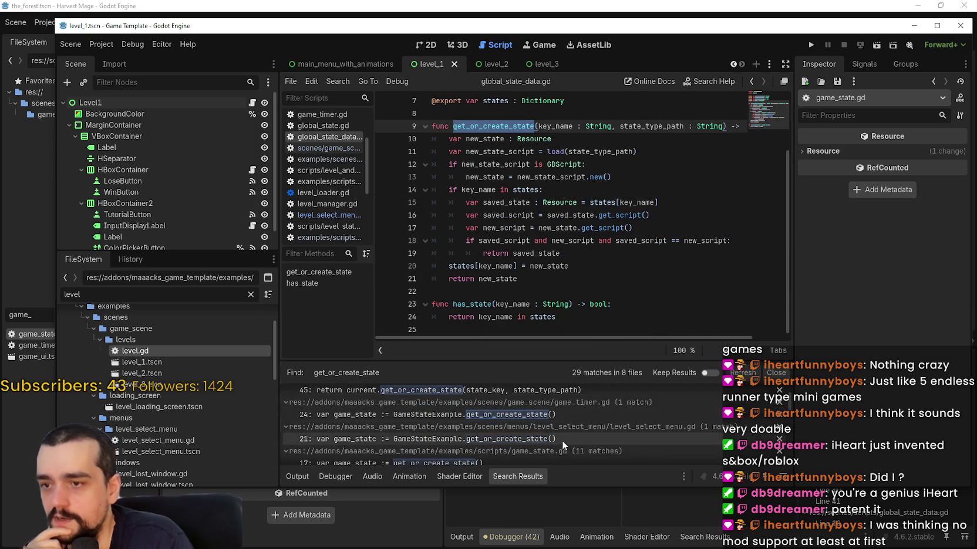
scroll(555, 428, down, 1)
scroll(565, 443, up, 2)
- Trace level_select_menu.gd's line 21 call and add_levels_to_container's level_states loop
click(564, 434)
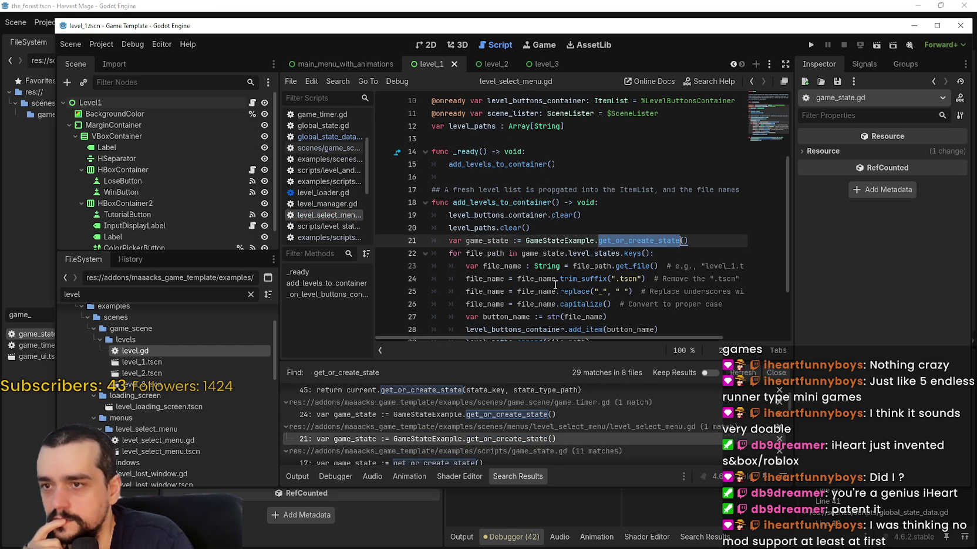
scroll(552, 276, up, 2)
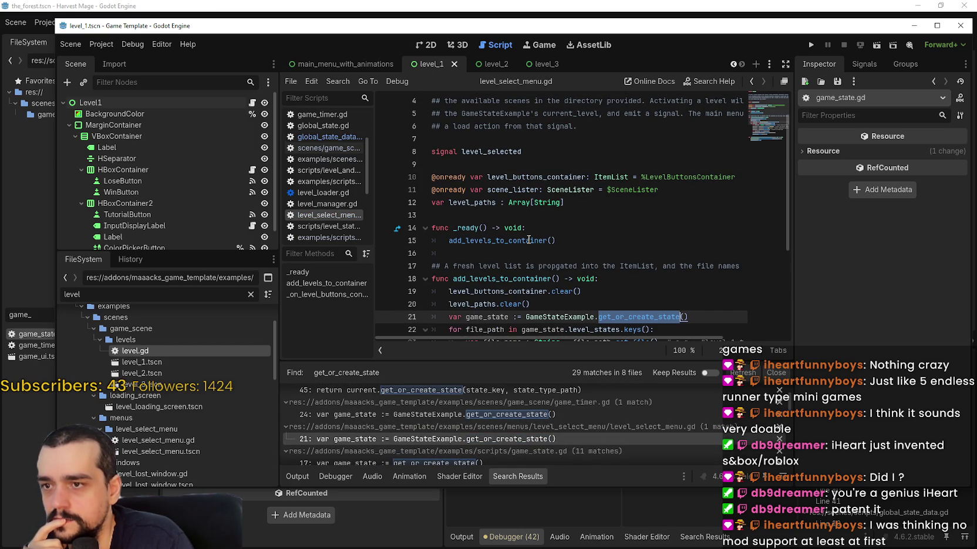
mouse_move(528, 240)
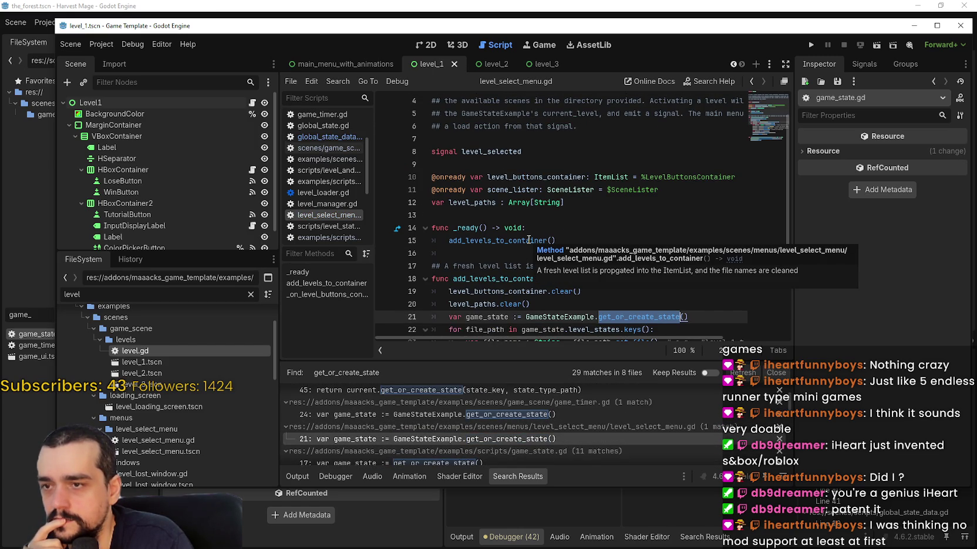
double_click(528, 240)
scroll(646, 264, down, 2)
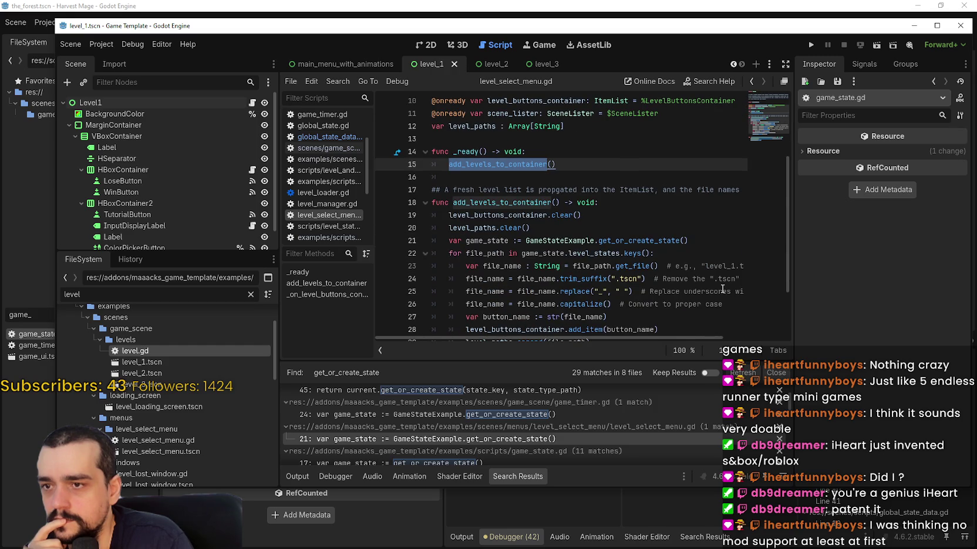
scroll(722, 289, down, 2)
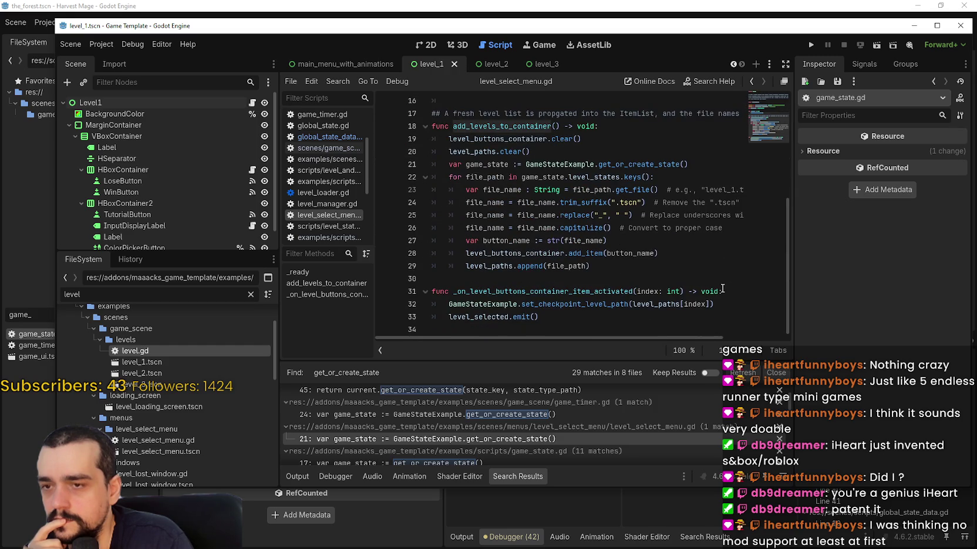
double_click(494, 267)
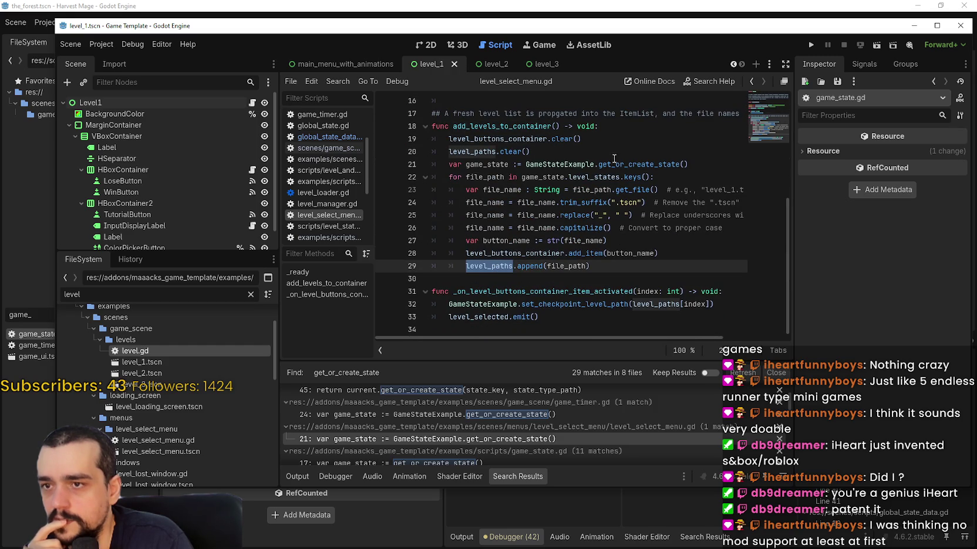
click(585, 176)
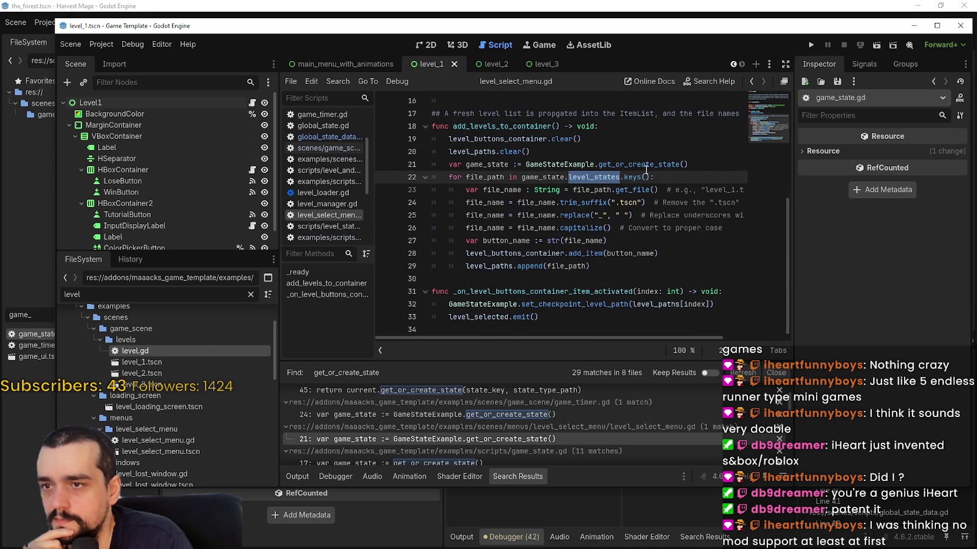
double_click(664, 166)
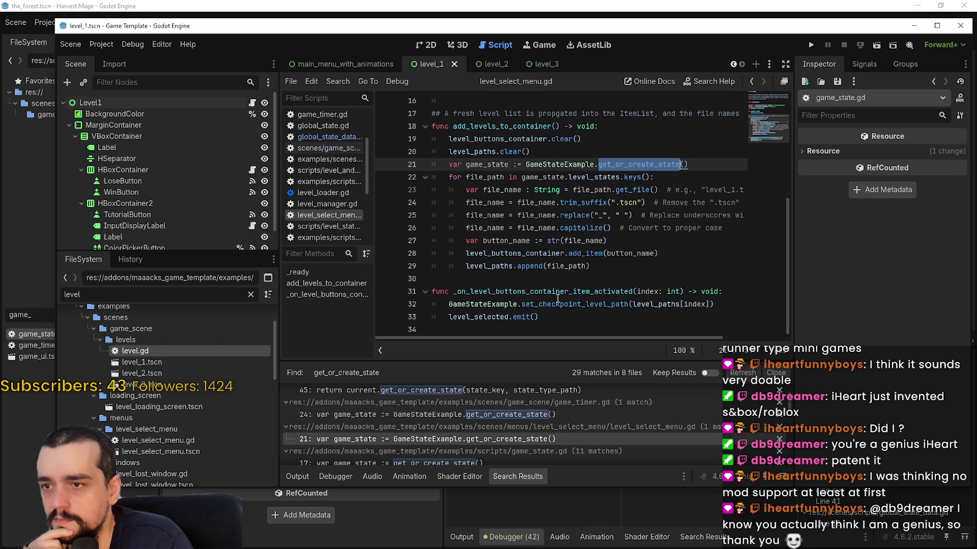
click(595, 318)
- Add breakpoints at lines 29 and 33 of level_select_menu.gd and run the project in debug mode
click(384, 266)
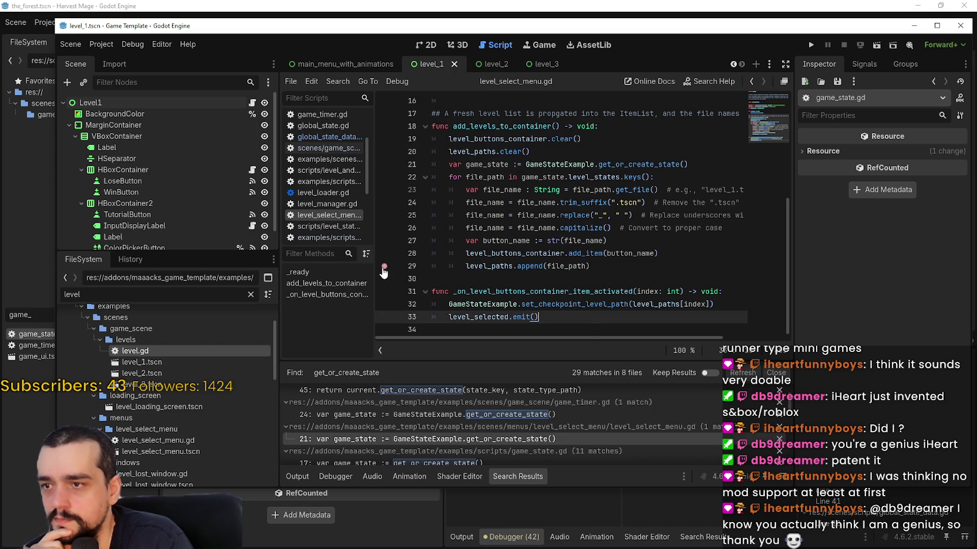
click(385, 318)
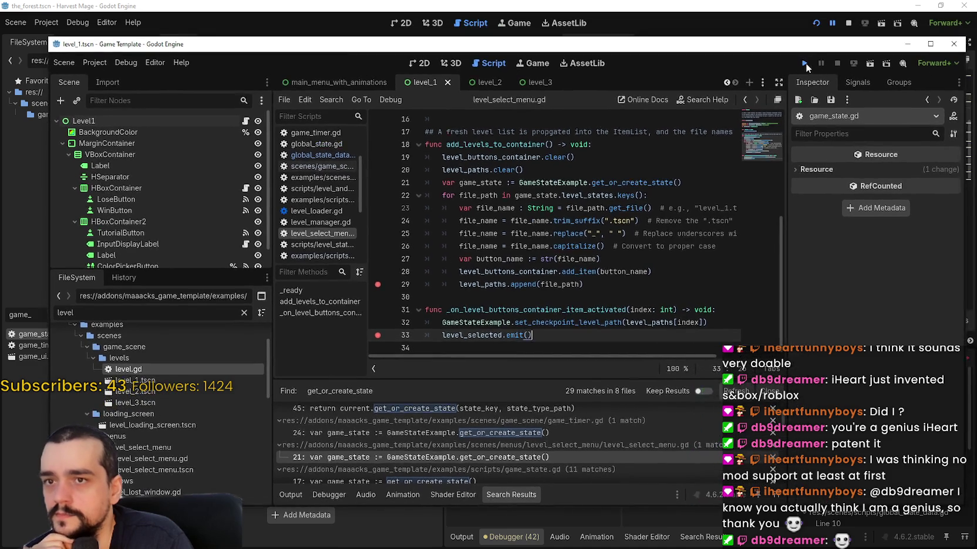
click(806, 63)
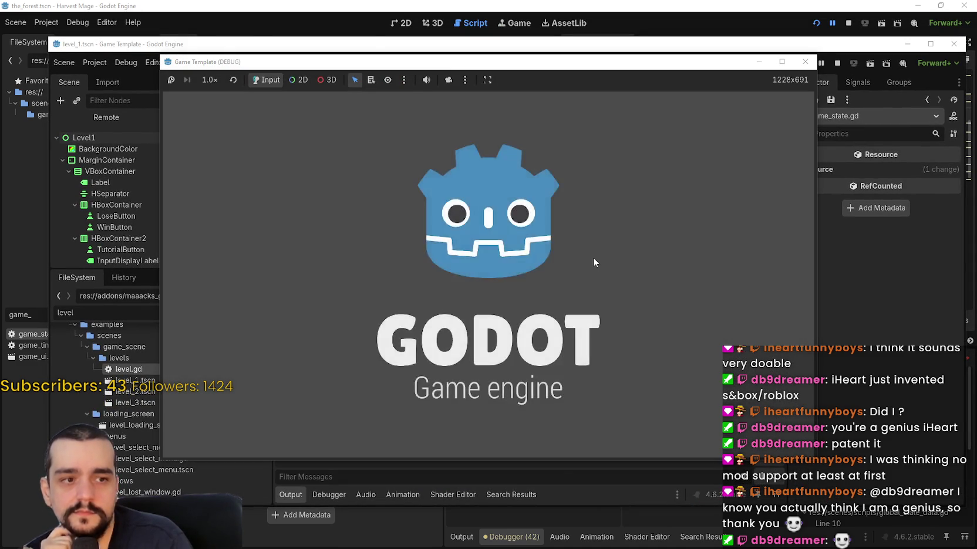
- Start and confirm a New Game, continue past both breakpoints, close the Tutorial, then stop the game
click(498, 258)
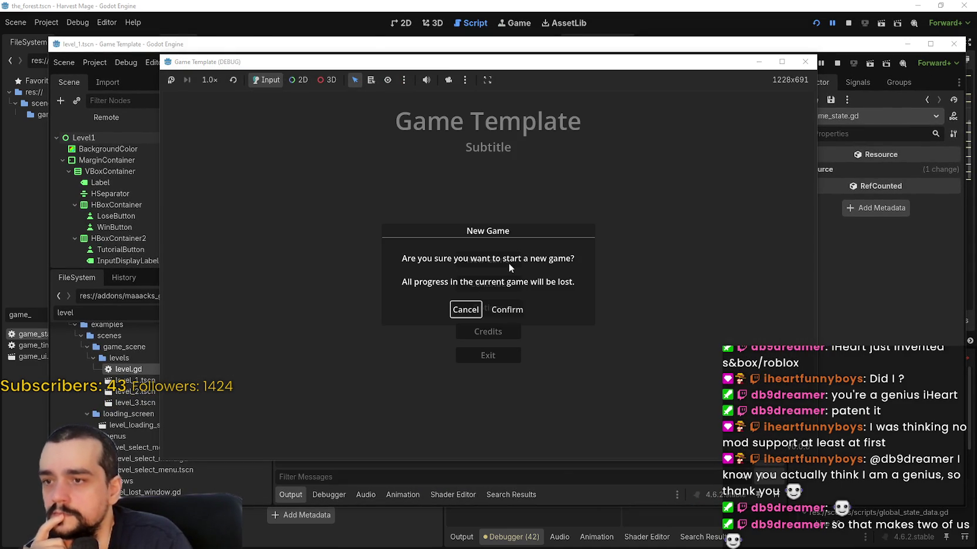
click(507, 309)
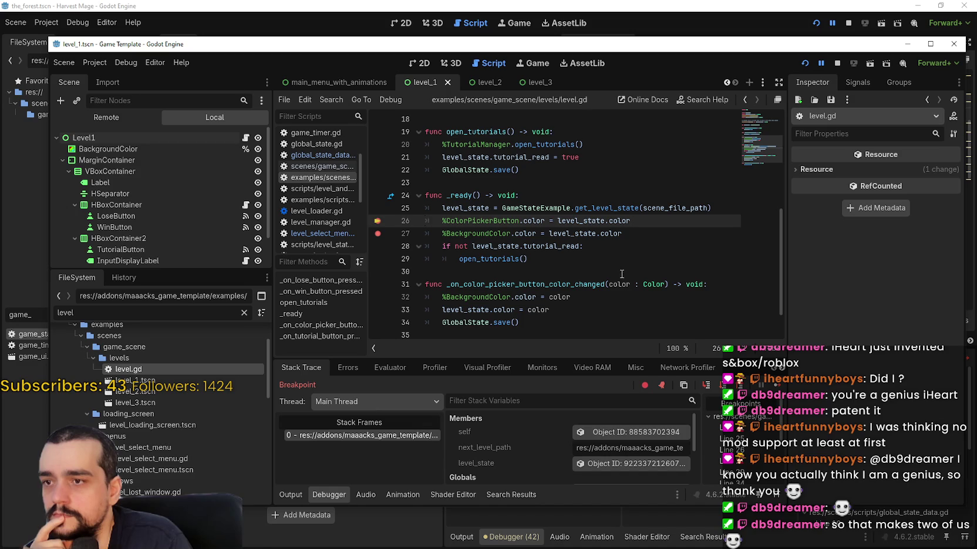
click(768, 386)
click(775, 383)
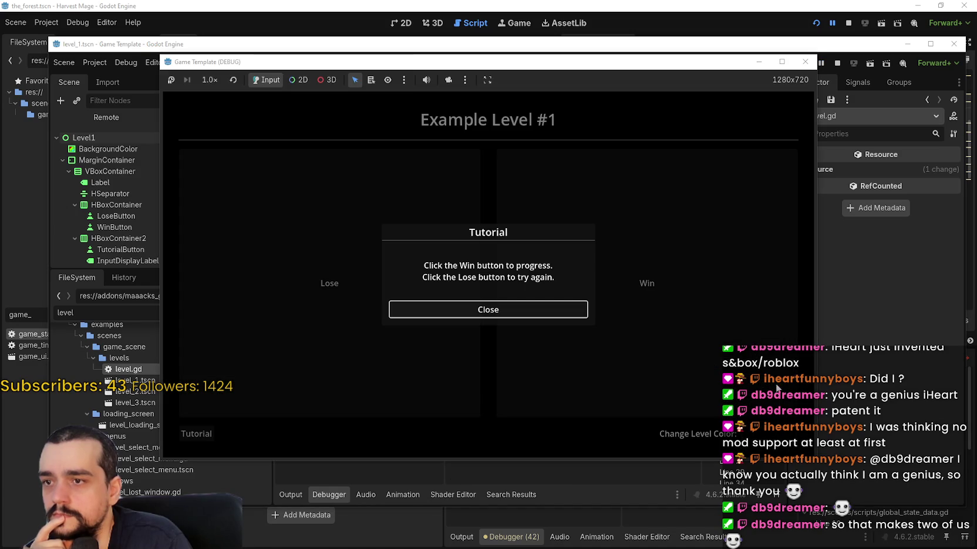
click(534, 315)
click(805, 61)
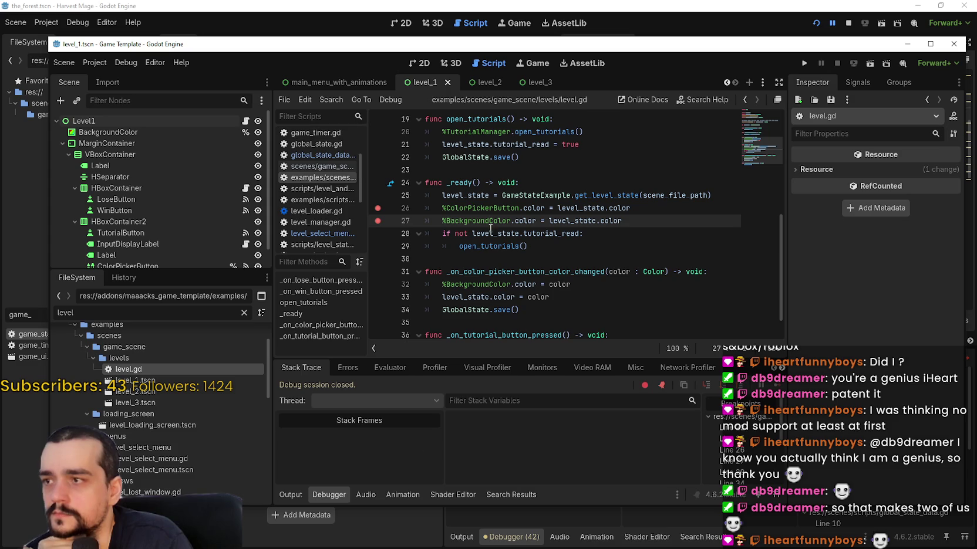
- Search the project for get_or_create_state and view its definition and the game_timer.gd call
click(520, 256)
key(ctrl+shift+f)
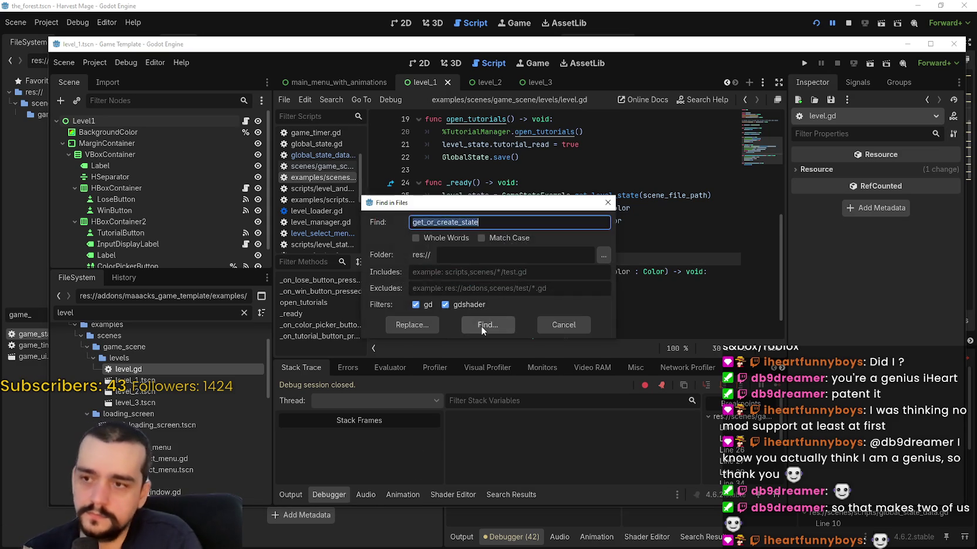
click(481, 324)
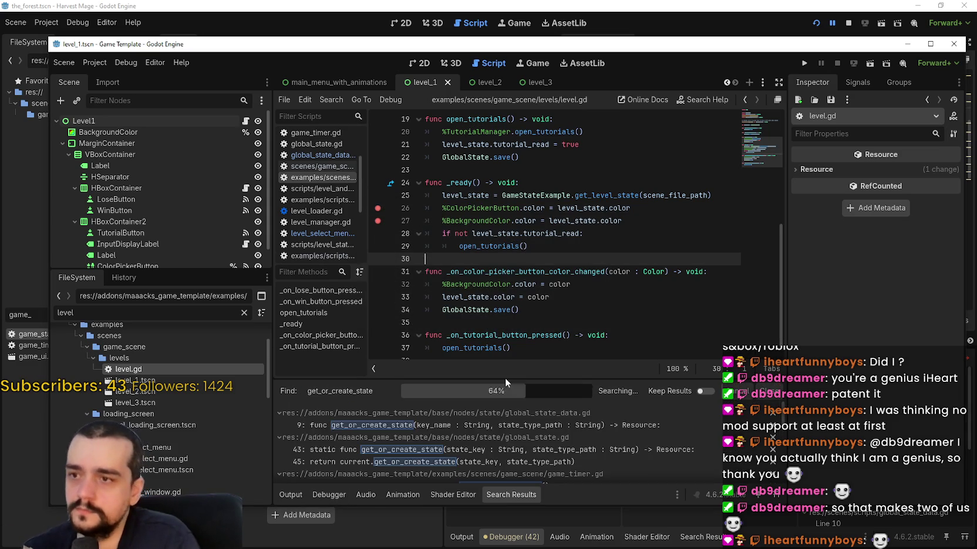
click(506, 429)
scroll(524, 448, down, 3)
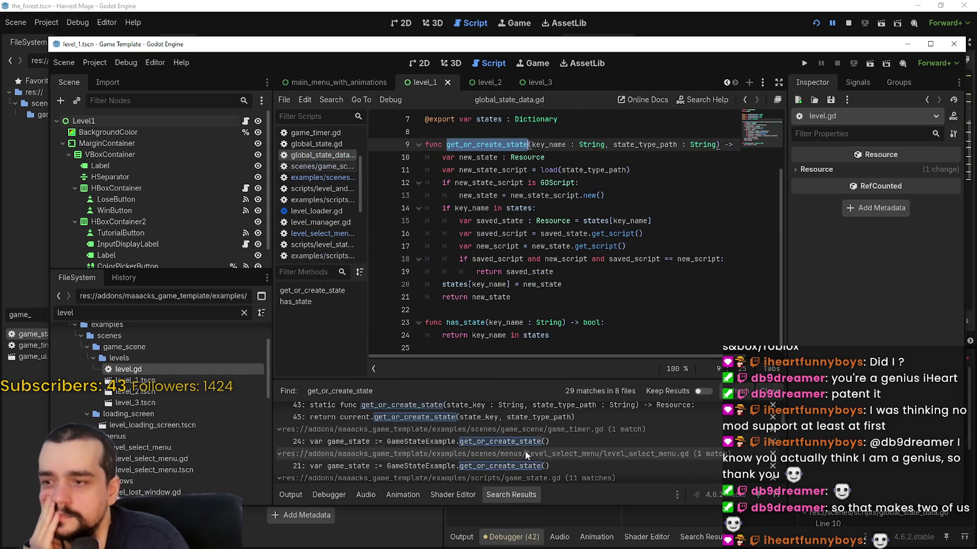
scroll(540, 450, up, 1)
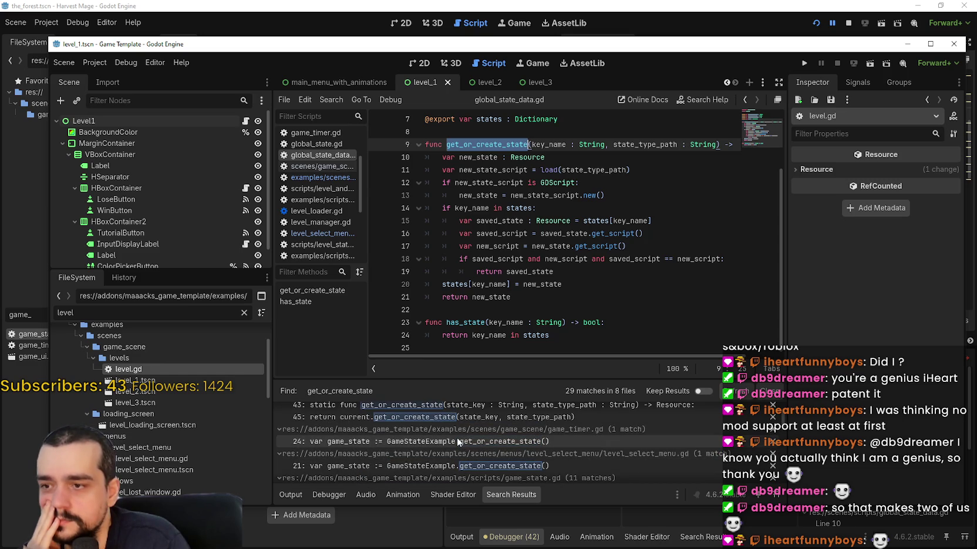
click(456, 438)
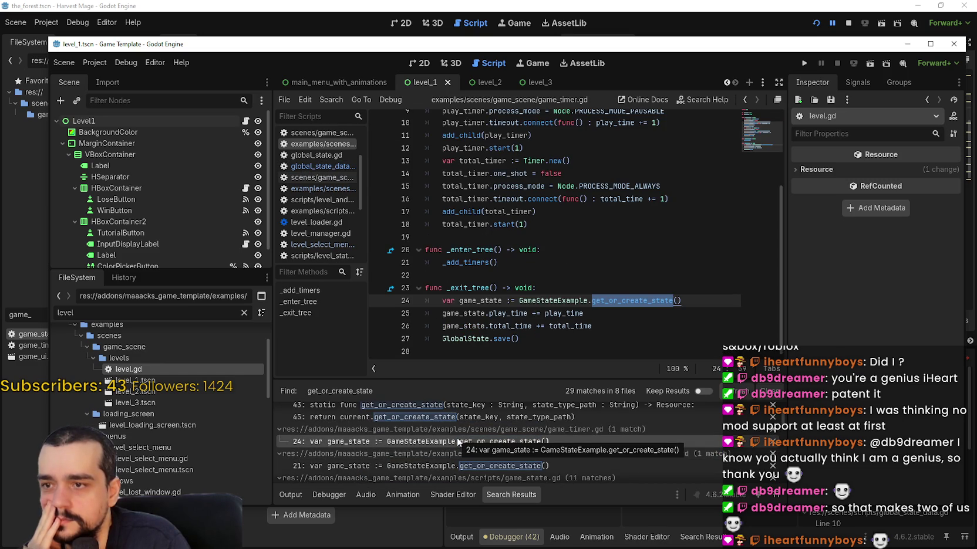
- Read through game_timer.gd around its get_or_create_state call on line 27
click(534, 340)
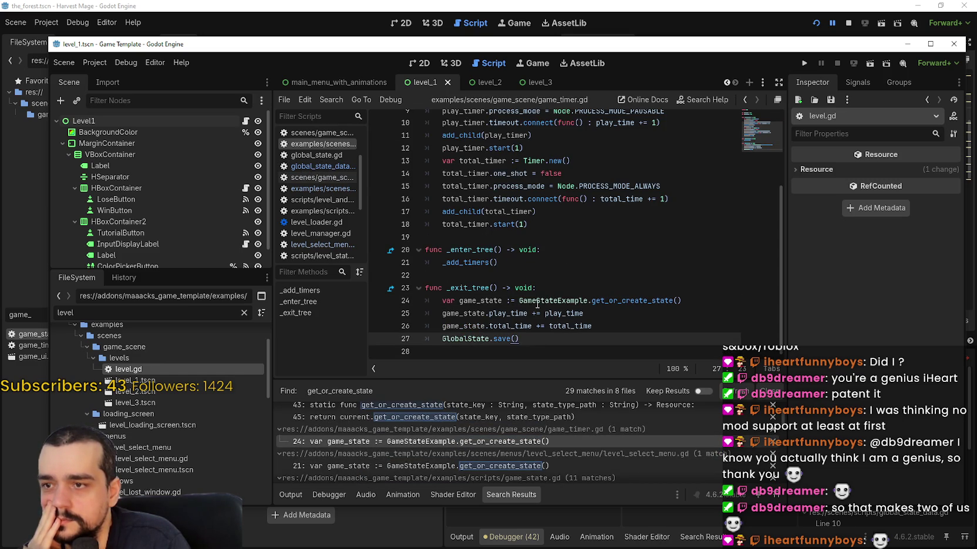
scroll(537, 303, up, 3)
scroll(537, 303, down, 3)
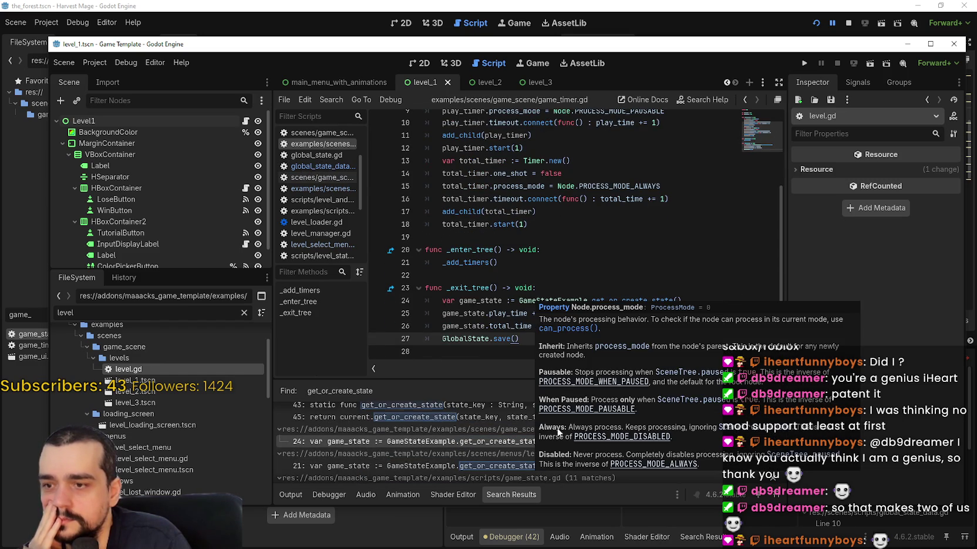
scroll(535, 445, down, 1)
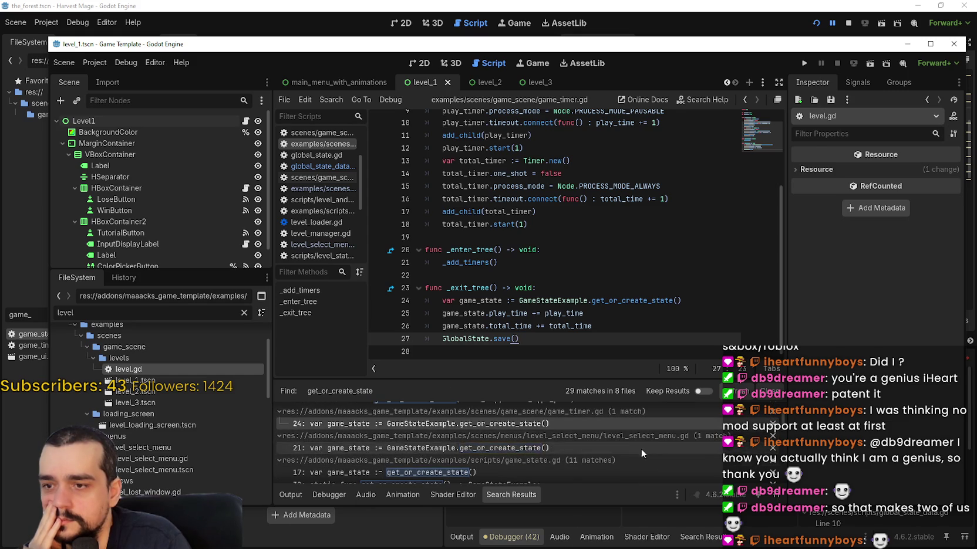
scroll(640, 452, down, 1)
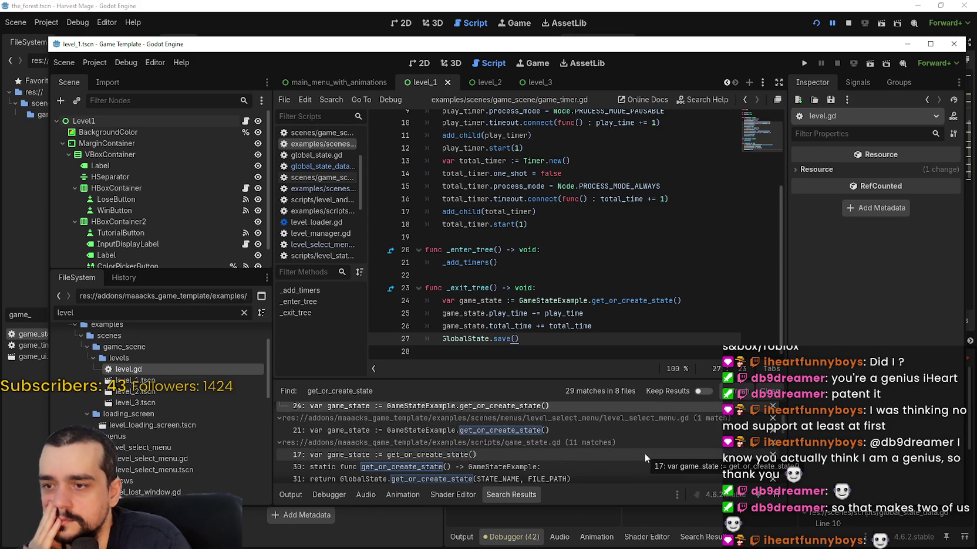
- Open examples/scripts/game_state.gd at the line 17 match and read through get_level_state
click(645, 455)
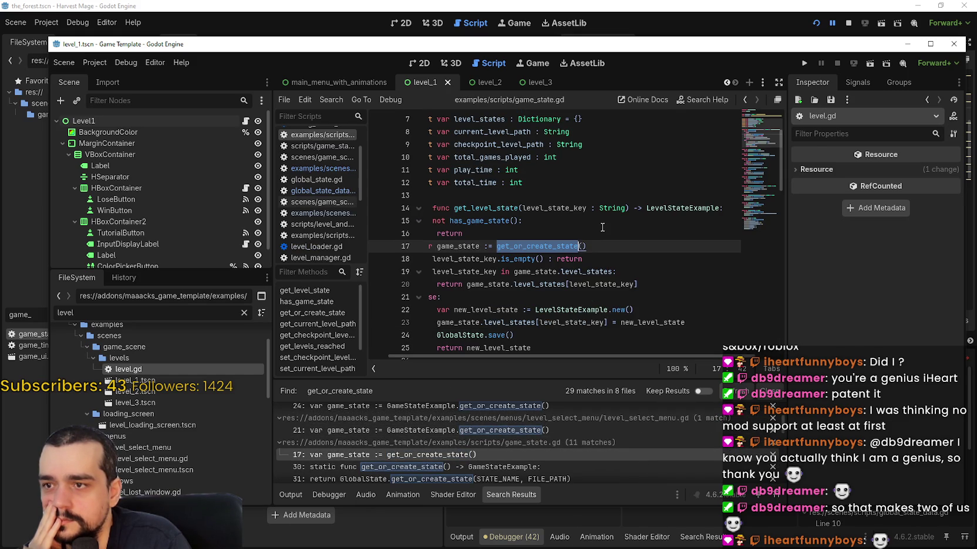
click(604, 221)
scroll(603, 220, left, 2)
click(620, 297)
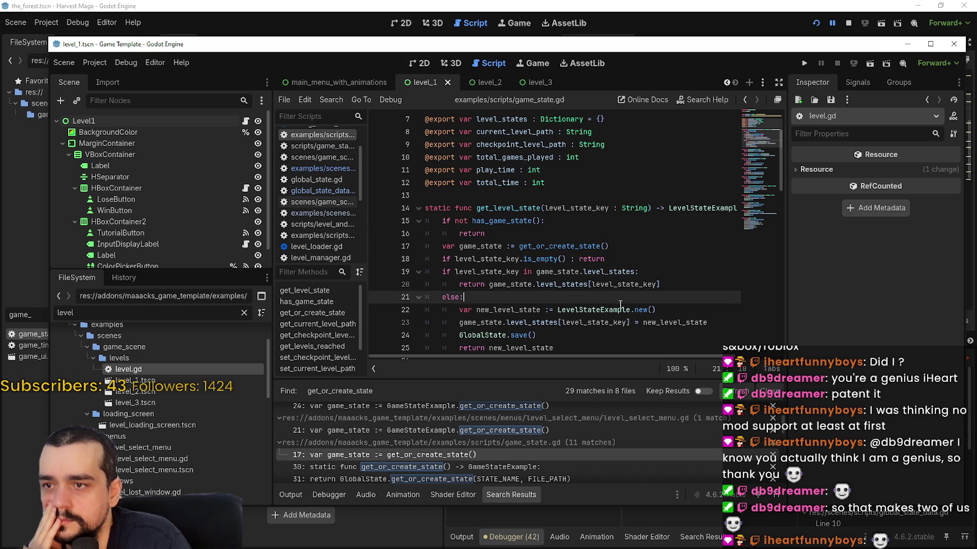
scroll(644, 466, down, 1)
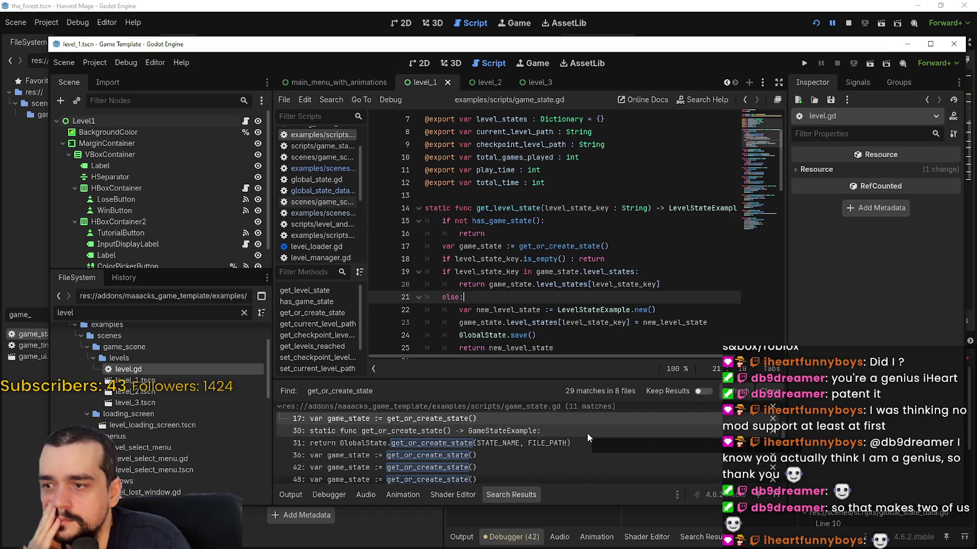
scroll(563, 275, down, 2)
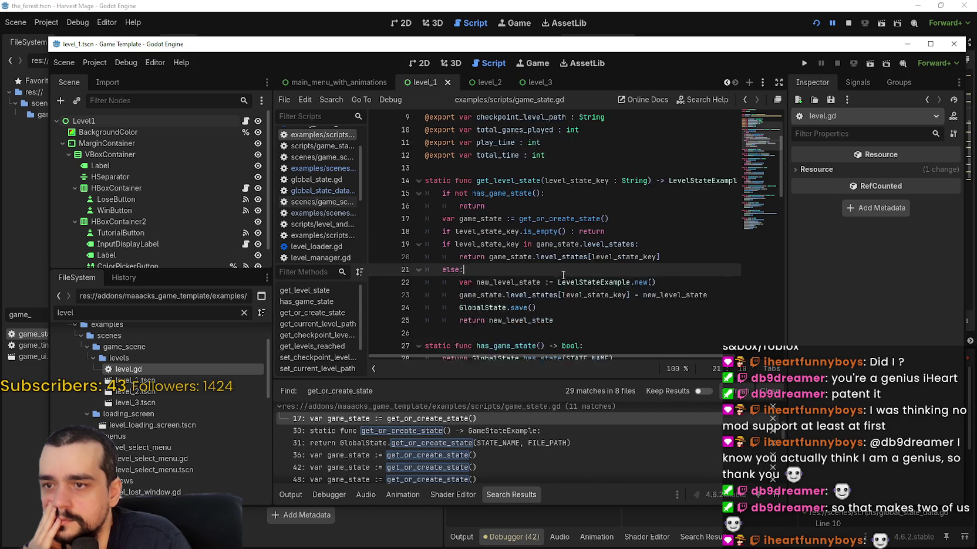
scroll(540, 235, up, 1)
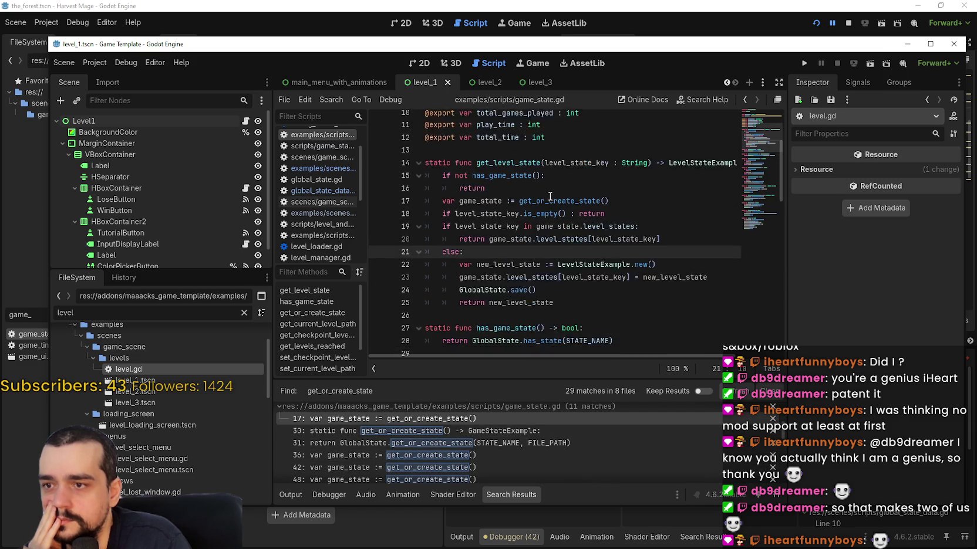
- Select the get_level_state function name and the block of exported state variables
double_click(517, 171)
scroll(517, 171, up, 3)
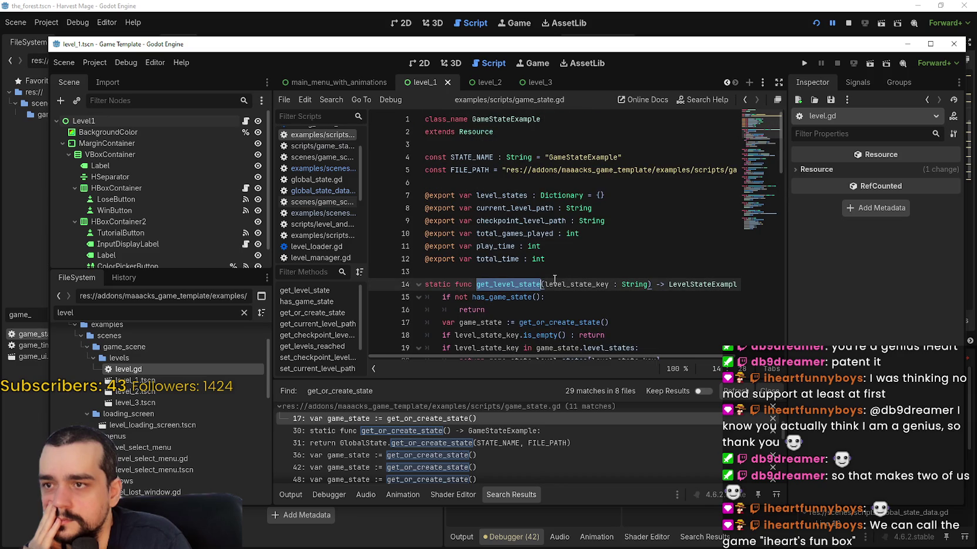
drag(656, 171, 721, 170)
mouse_move(546, 258)
mouse_down()
mouse_move(425, 195)
mouse_move(425, 183)
mouse_up()
scroll(561, 273, down, 2)
double_click(516, 209)
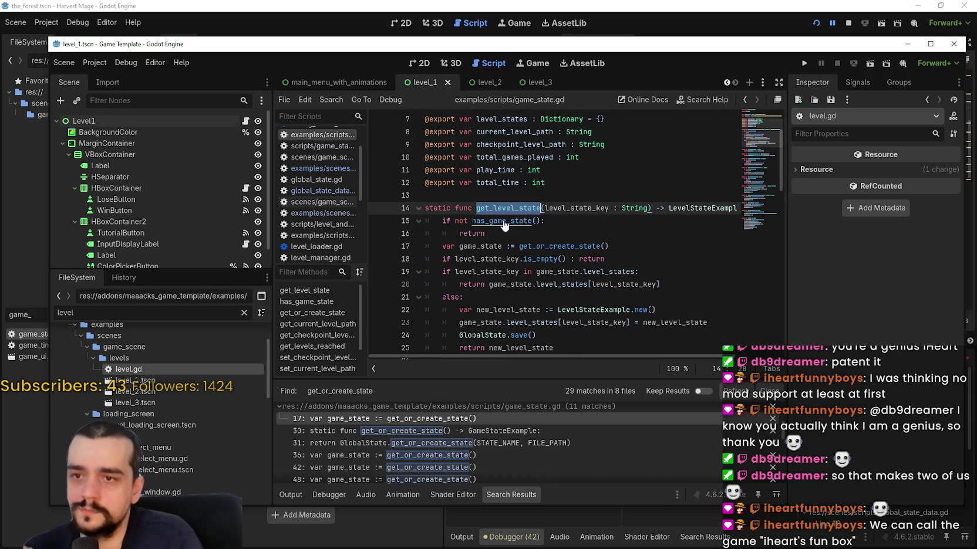
- Search all project files for get_level_state and browse the 6 matches in 4 files
key(ctrl+shift+f)
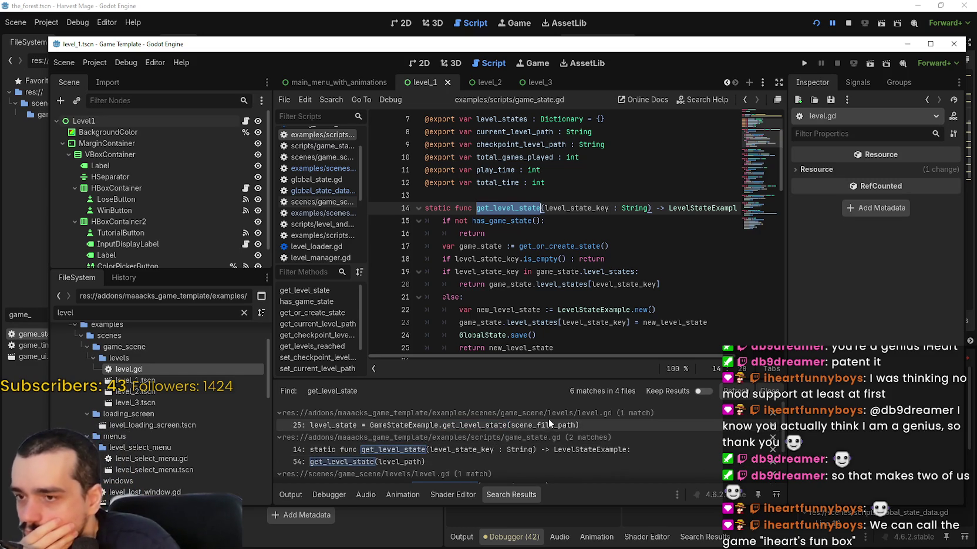
scroll(555, 430, down, 3)
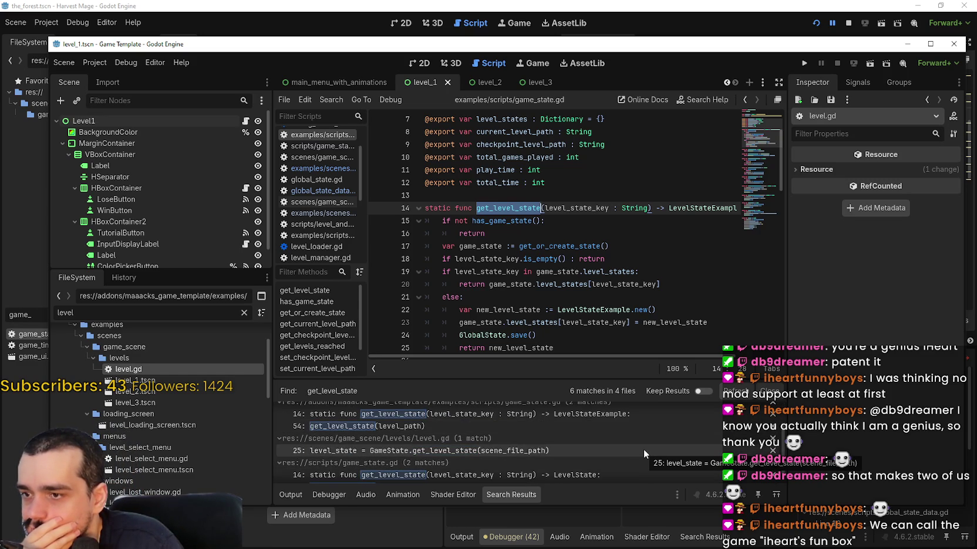
scroll(636, 452, up, 3)
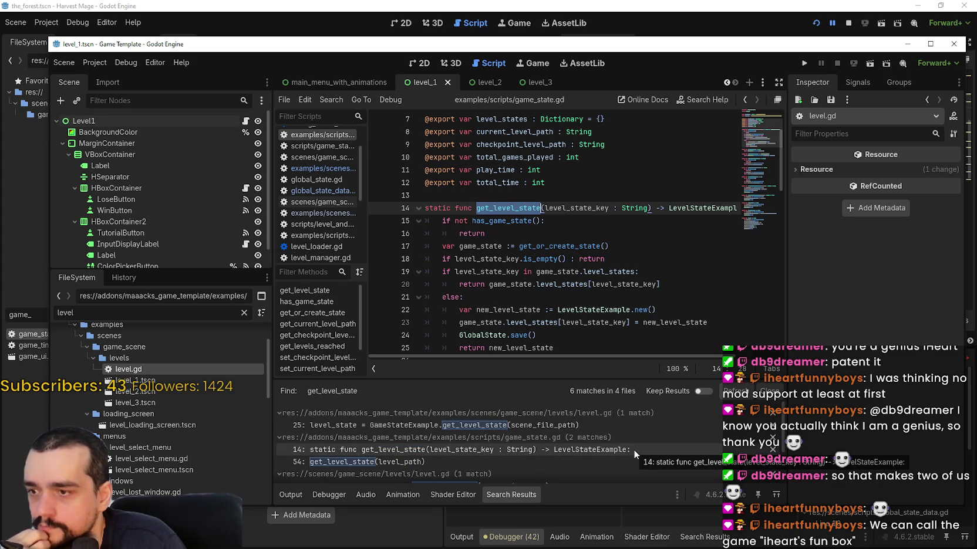
scroll(414, 445, down, 1)
scroll(446, 451, down, 3)
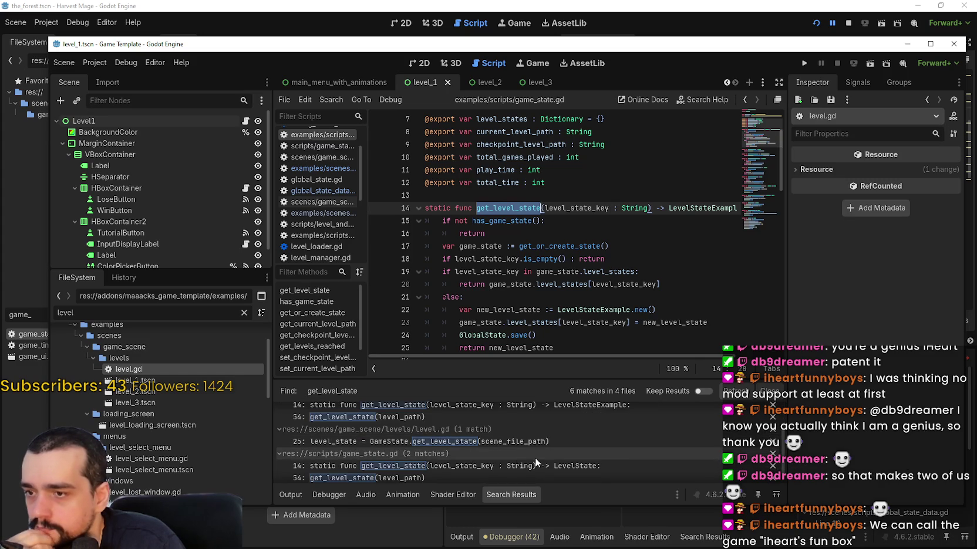
scroll(536, 470, down, 1)
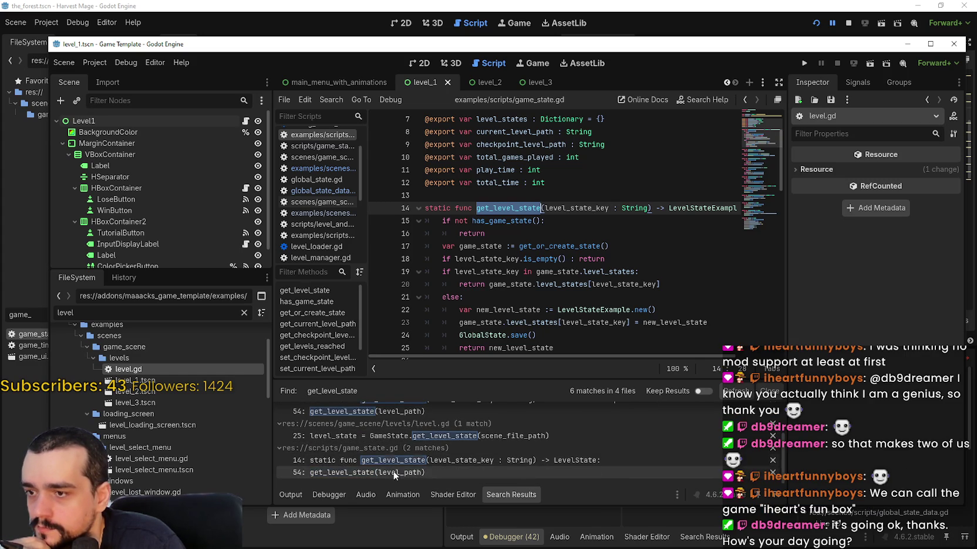
- Visit the line 14 definition, the line 54 call and level.gd's call, then select get_or_create_state on line 17
click(463, 459)
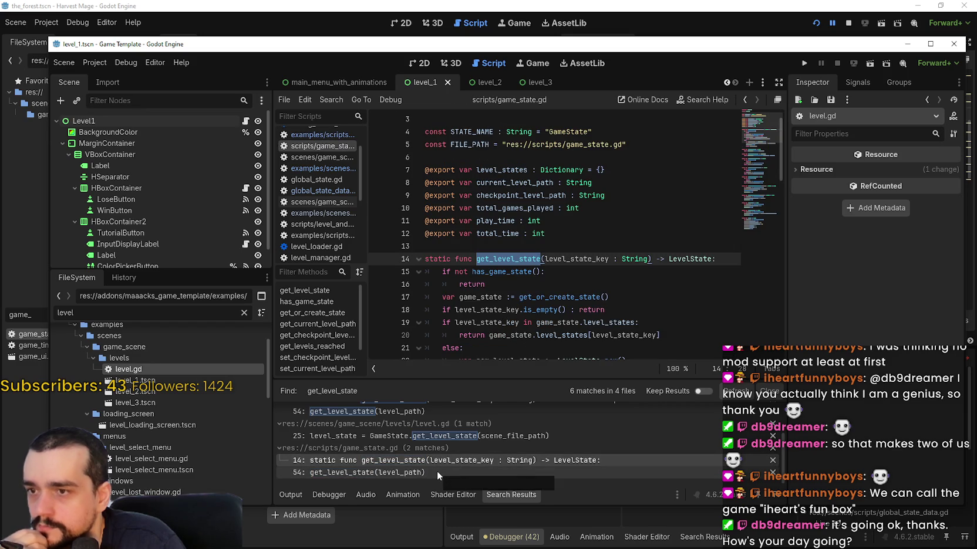
click(437, 471)
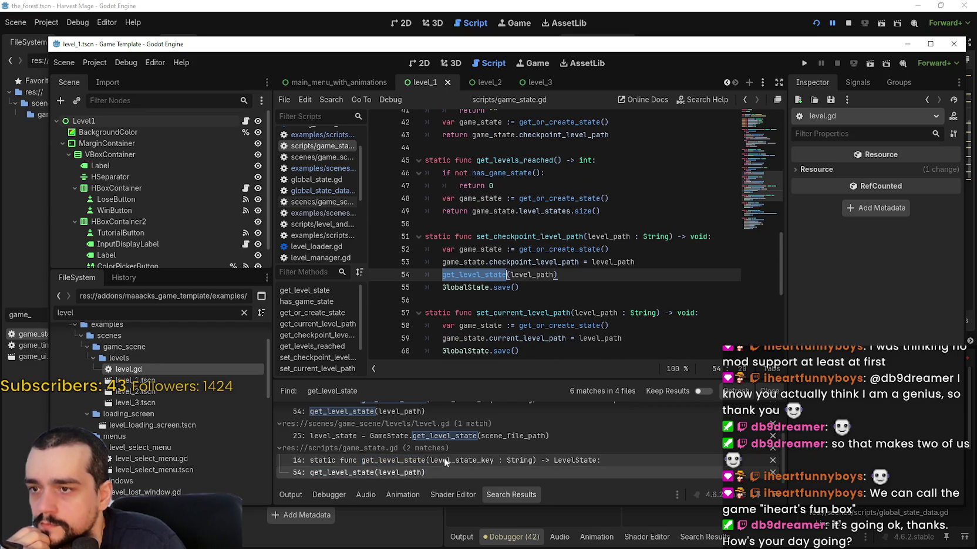
scroll(440, 458, up, 3)
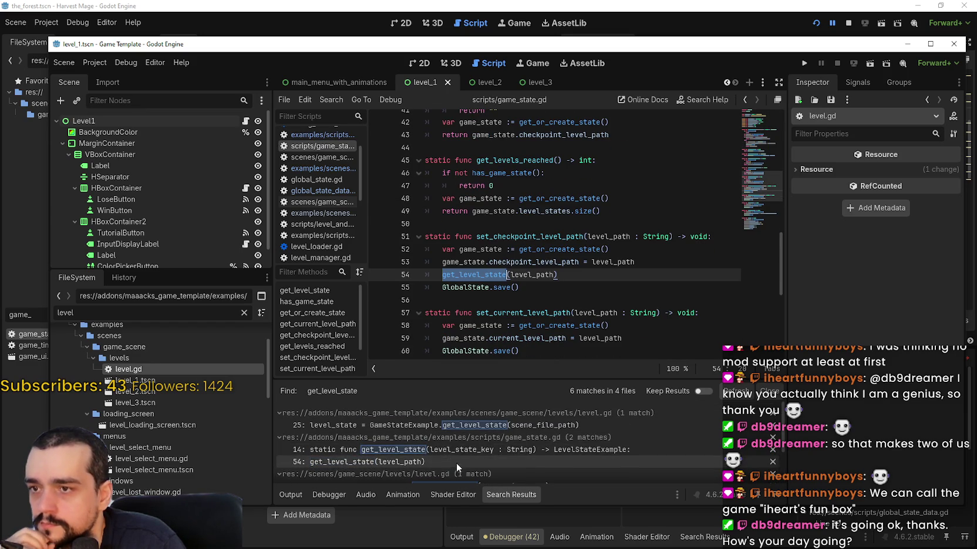
click(456, 425)
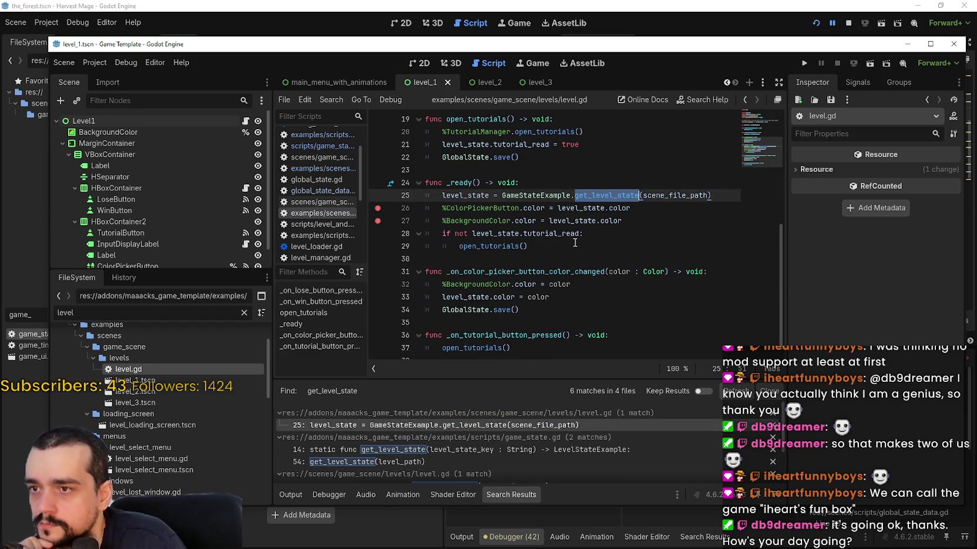
click(469, 450)
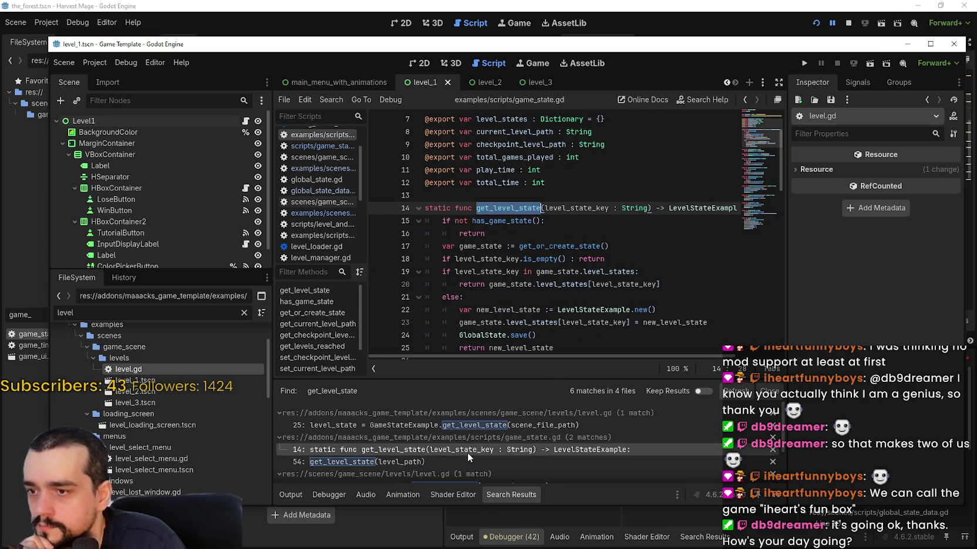
double_click(568, 247)
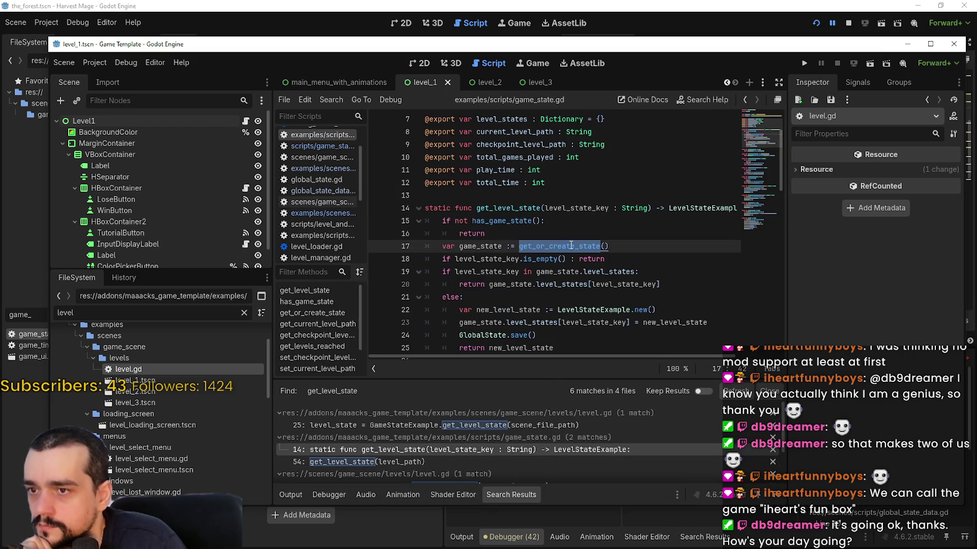
- Search for get_or_create_state and step through its matches in global_state.gd, game_timer.gd, level_select_menu.gd and game_state.gd
key(ctrl+shift+f)
click(486, 330)
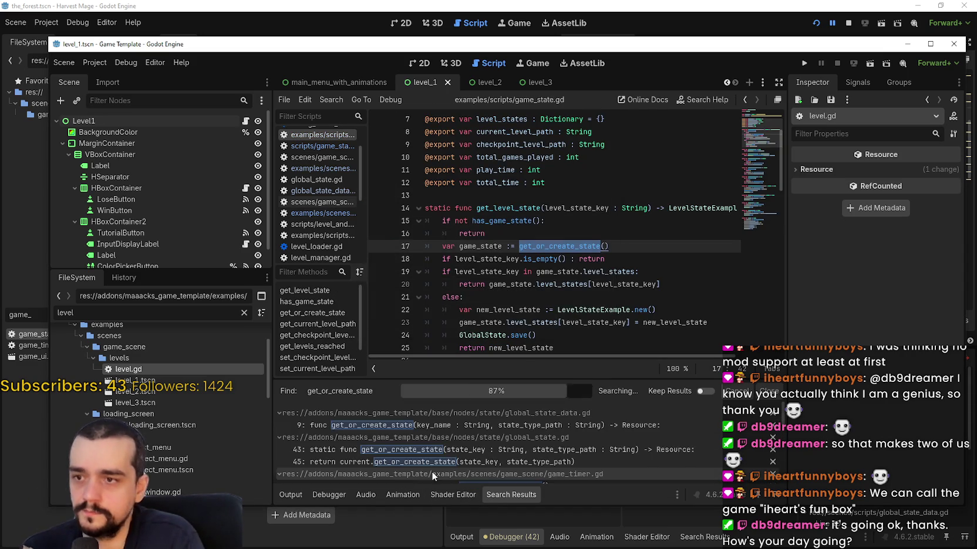
scroll(509, 429, down, 1)
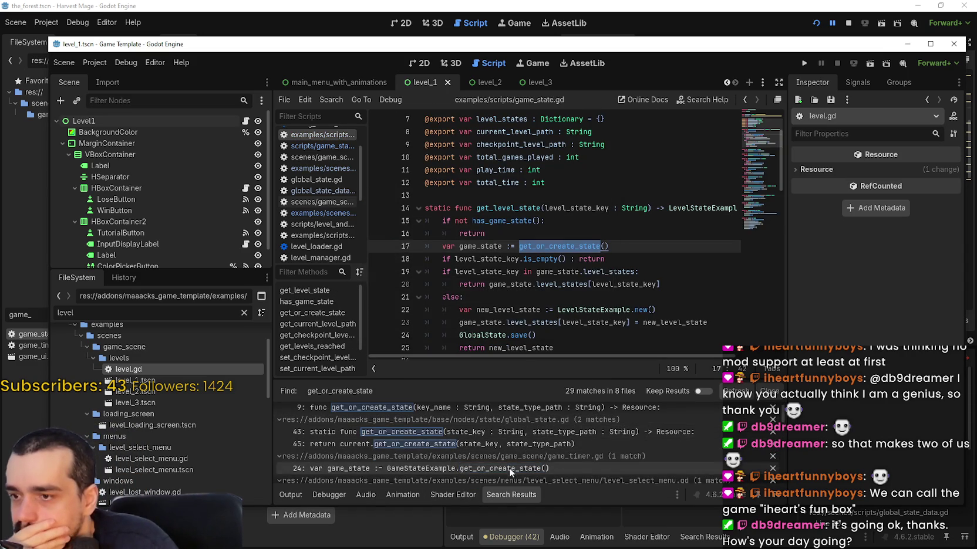
click(471, 430)
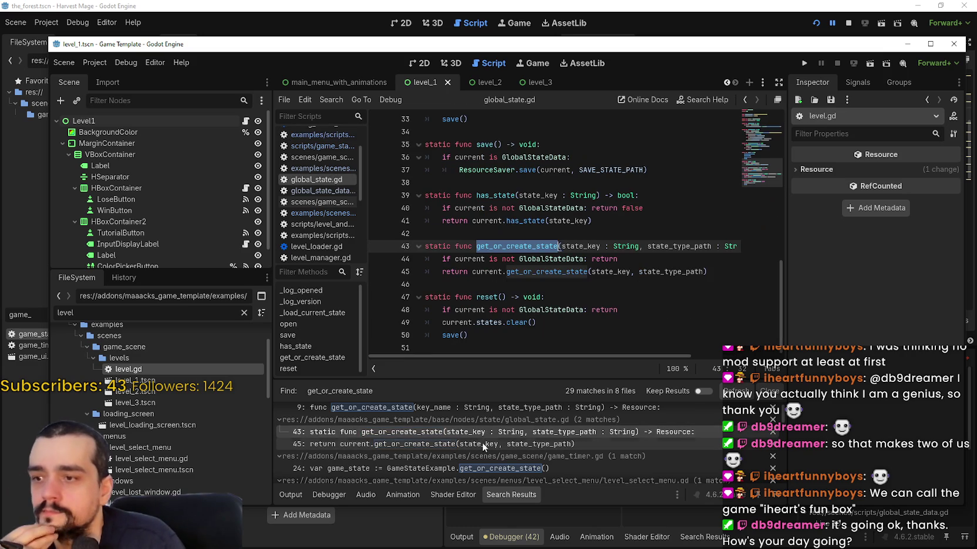
scroll(481, 446, down, 1)
click(481, 444)
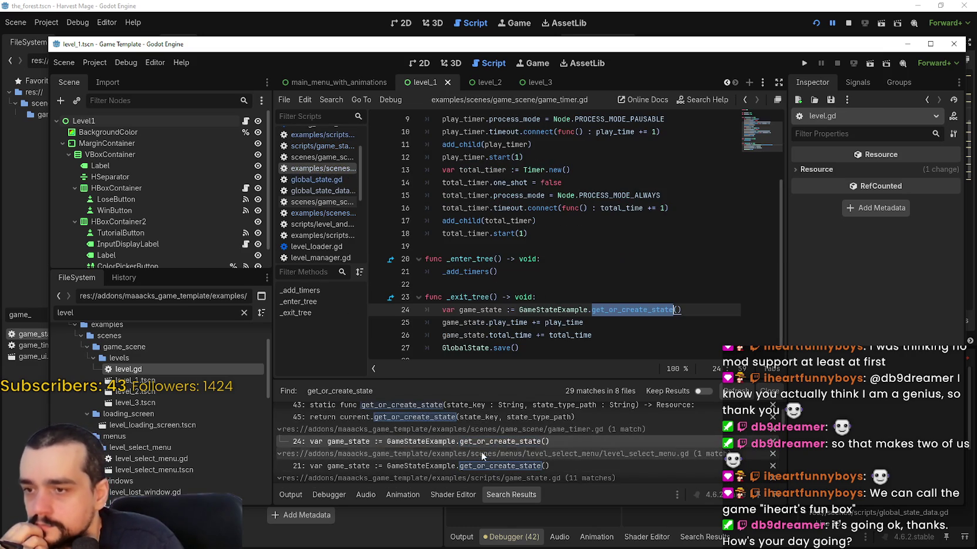
click(480, 467)
scroll(499, 437, down, 2)
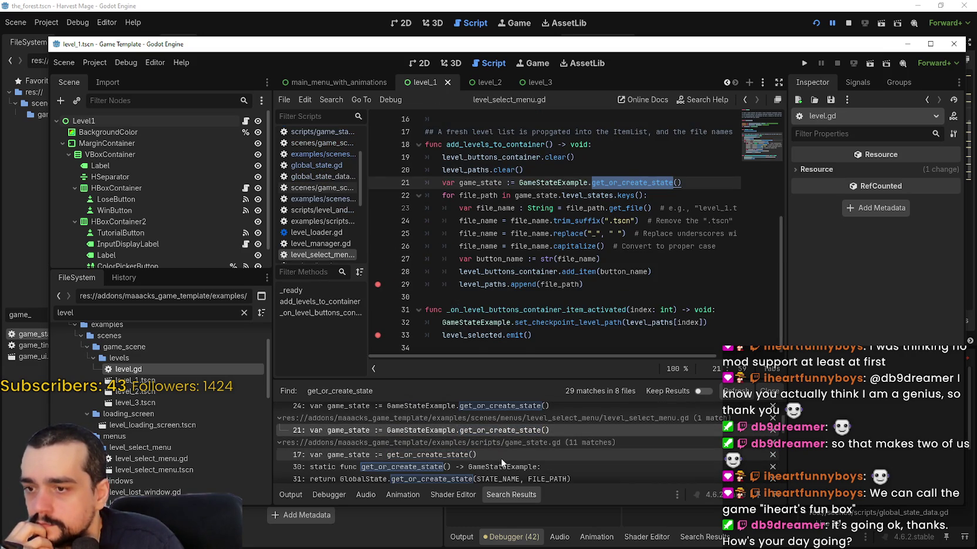
click(498, 456)
scroll(506, 455, down, 1)
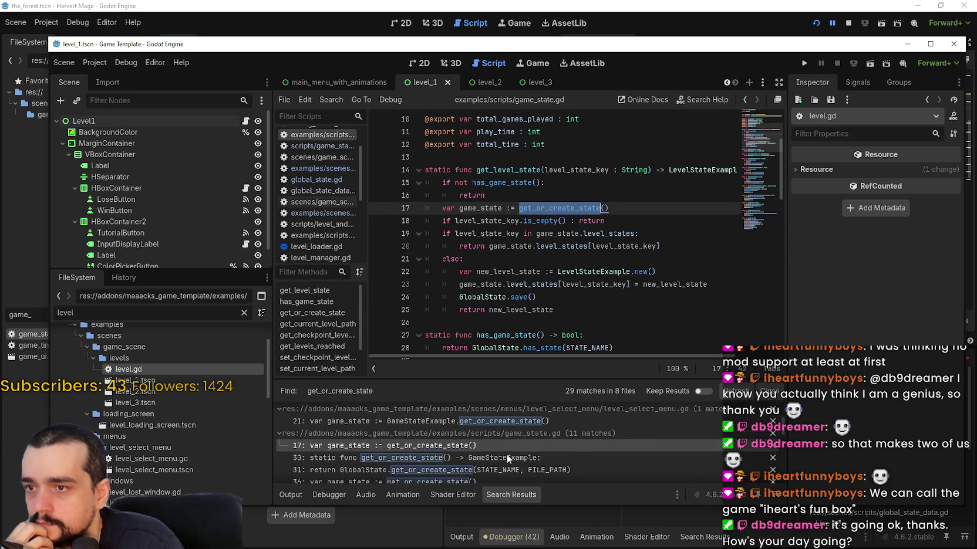
click(514, 450)
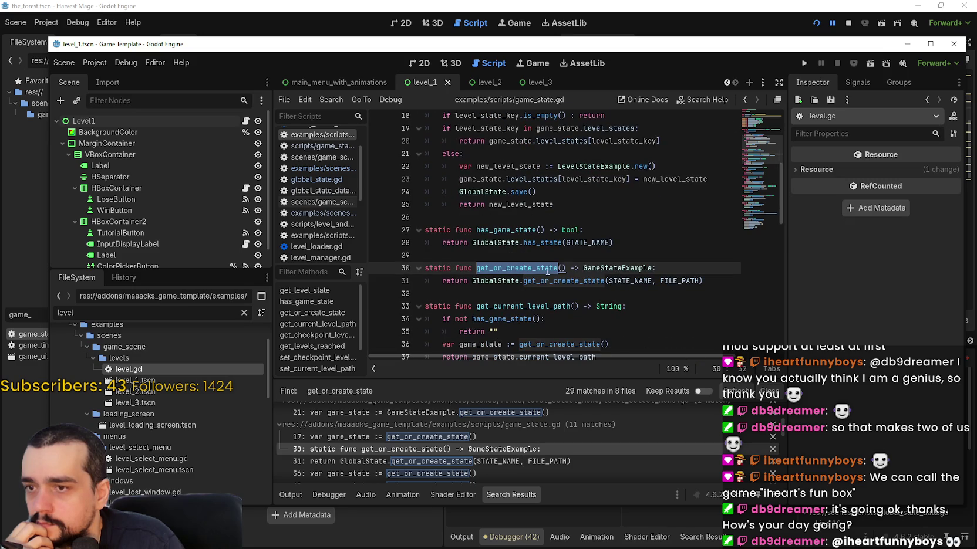
- Read the get_or_create_state definition down to its return "" on line 35
scroll(496, 465, down, 5)
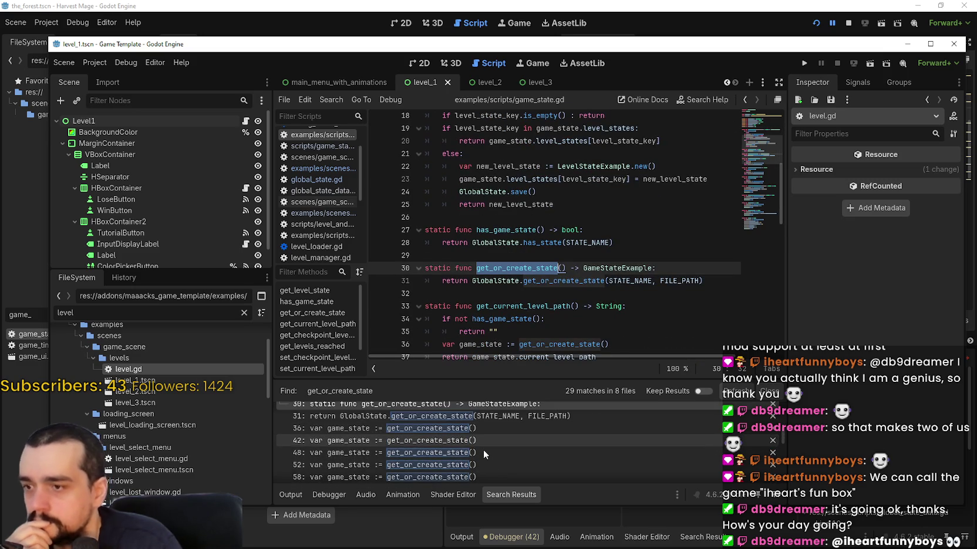
scroll(485, 447, down, 2)
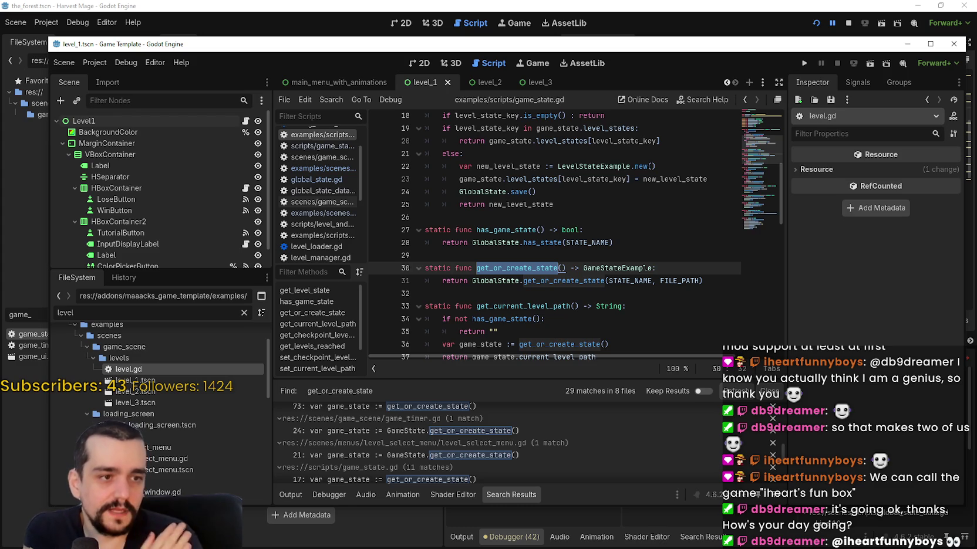
click(582, 317)
click(566, 293)
scroll(564, 310, down, 2)
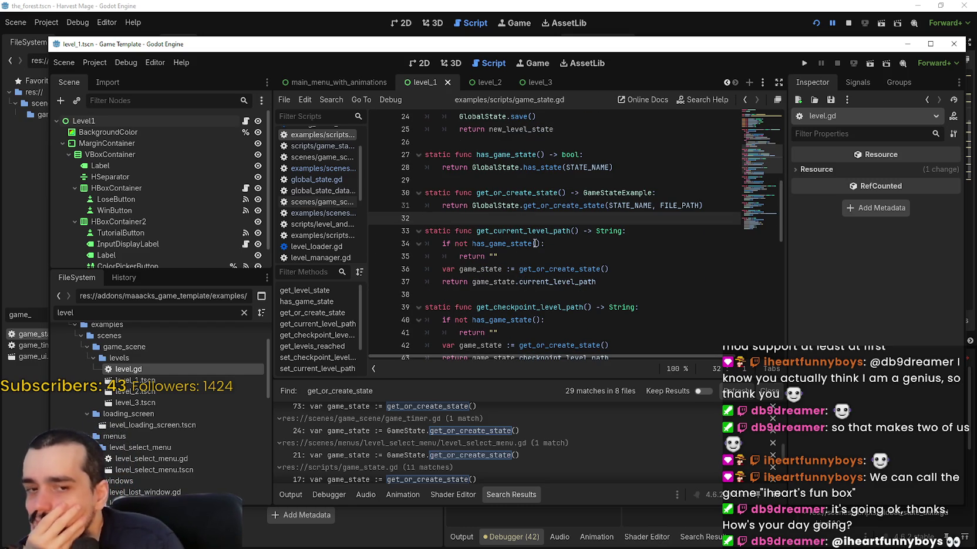
click(504, 255)
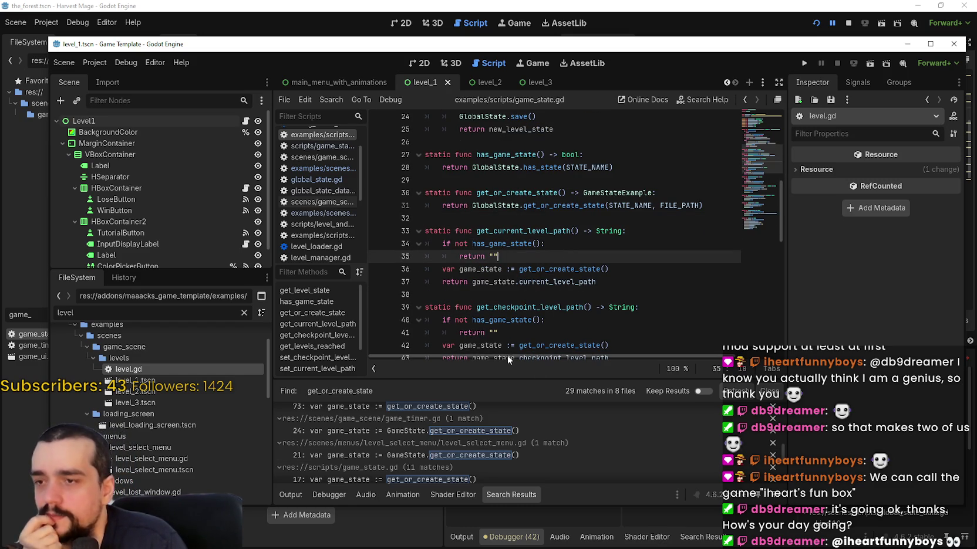
scroll(497, 352, down, 2)
scroll(460, 466, down, 5)
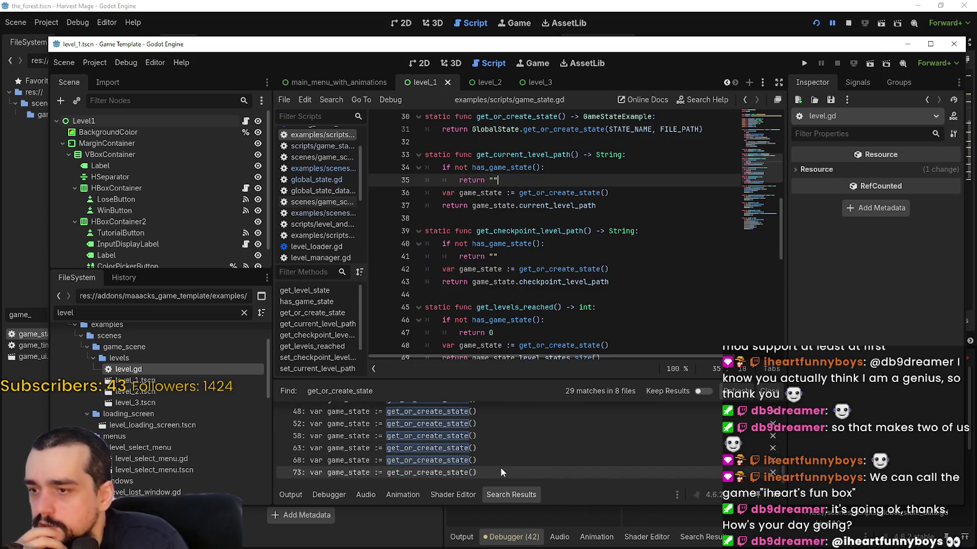
scroll(500, 467, up, 3)
scroll(519, 470, up, 2)
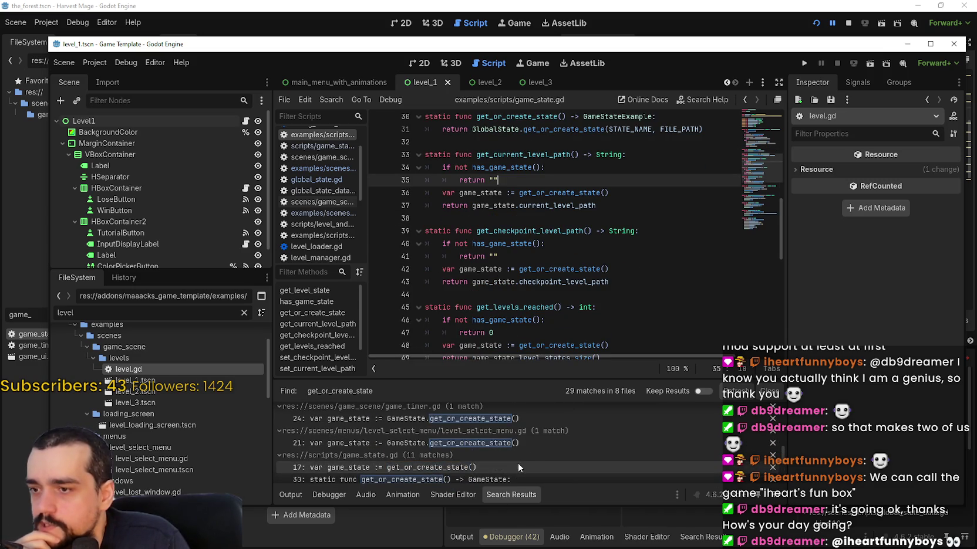
- Read add_levels_to_container and the header comment in level_select_menu.gd, then return to Harvest Mage
click(504, 445)
scroll(528, 194, up, 1)
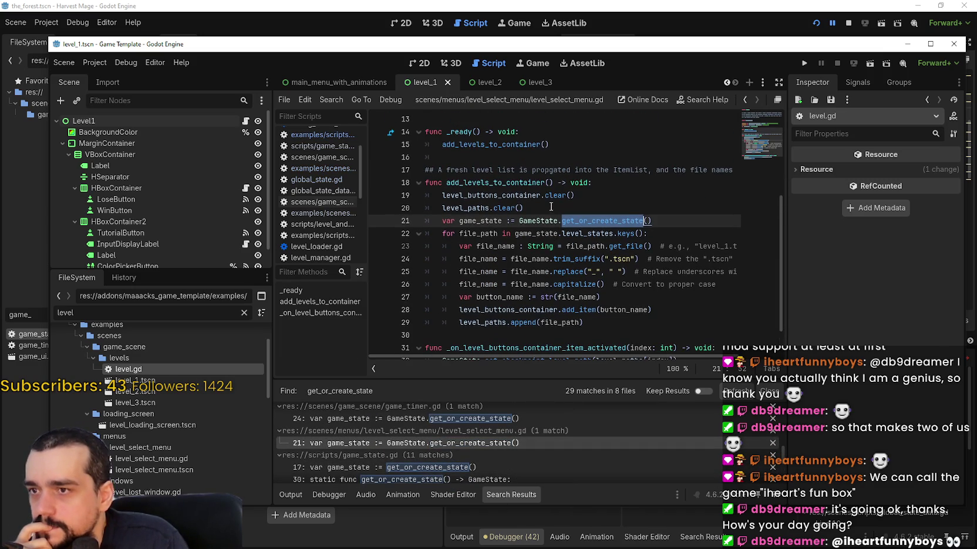
double_click(509, 186)
scroll(510, 186, up, 1)
scroll(510, 187, up, 2)
mouse_move(546, 222)
mouse_down()
mouse_move(446, 202)
mouse_move(390, 122)
mouse_up()
click(636, 305)
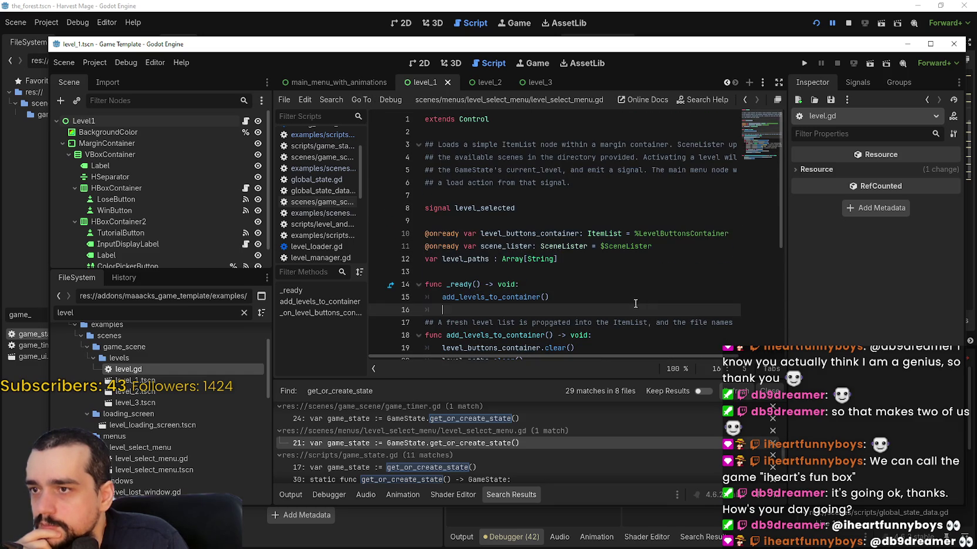
mouse_move(560, 146)
mouse_down()
mouse_move(737, 147)
mouse_move(435, 147)
mouse_move(659, 146)
mouse_up()
click(473, 155)
scroll(540, 205, down, 3)
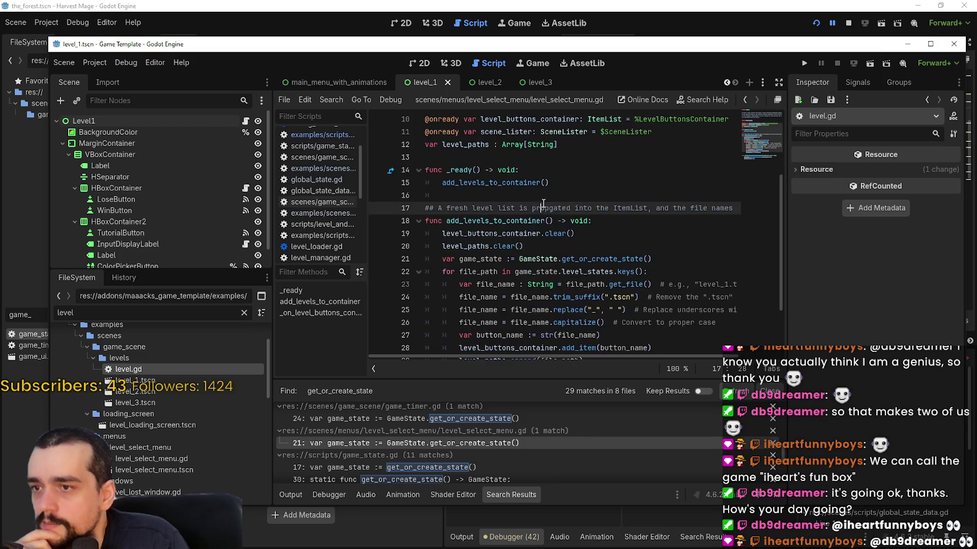
click(534, 208)
scroll(534, 209, up, 3)
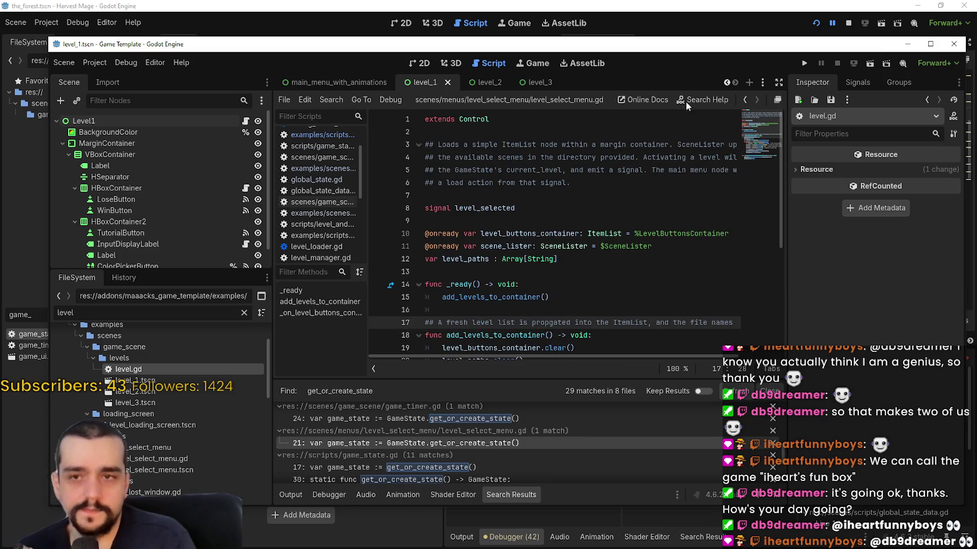
click(555, 23)
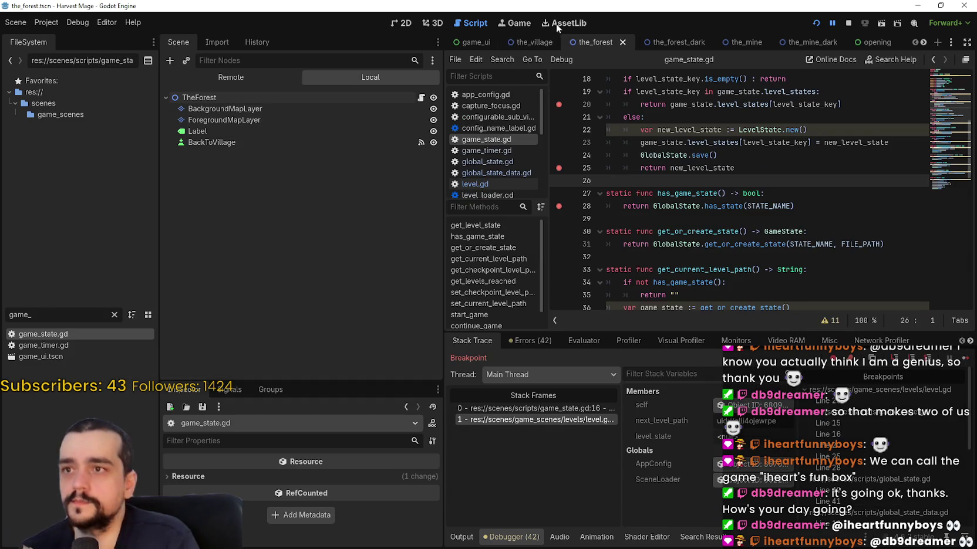
- Open level_manager.gd from the LevelManager node in the game_ui scene's local tree
click(465, 43)
click(308, 80)
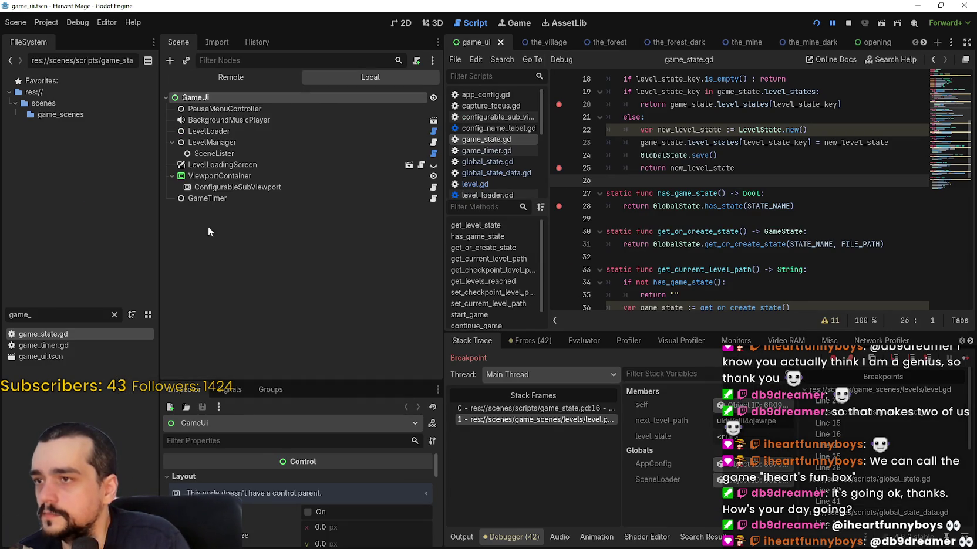
click(256, 143)
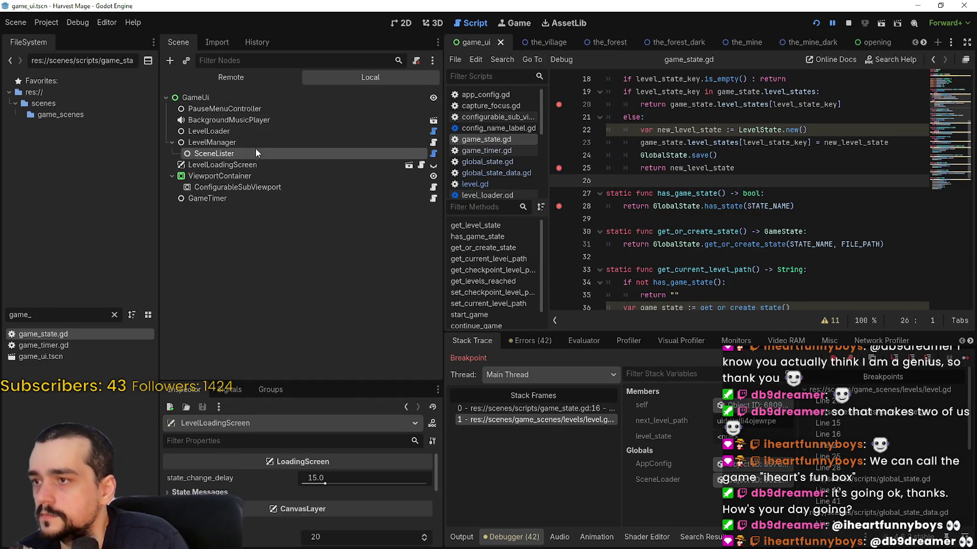
click(434, 142)
scroll(763, 212, down, 4)
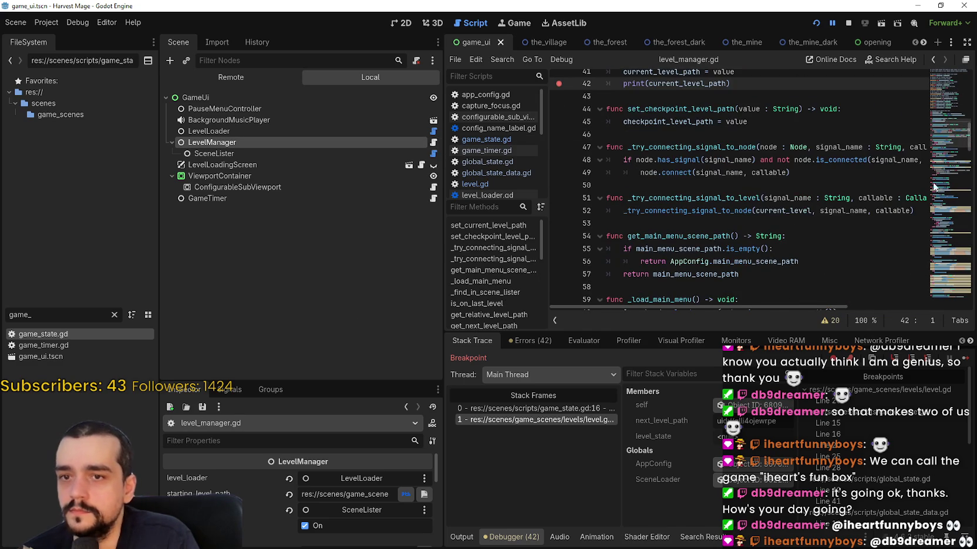
scroll(946, 98, up, 8)
drag(946, 99, 944, 171)
scroll(674, 264, down, 7)
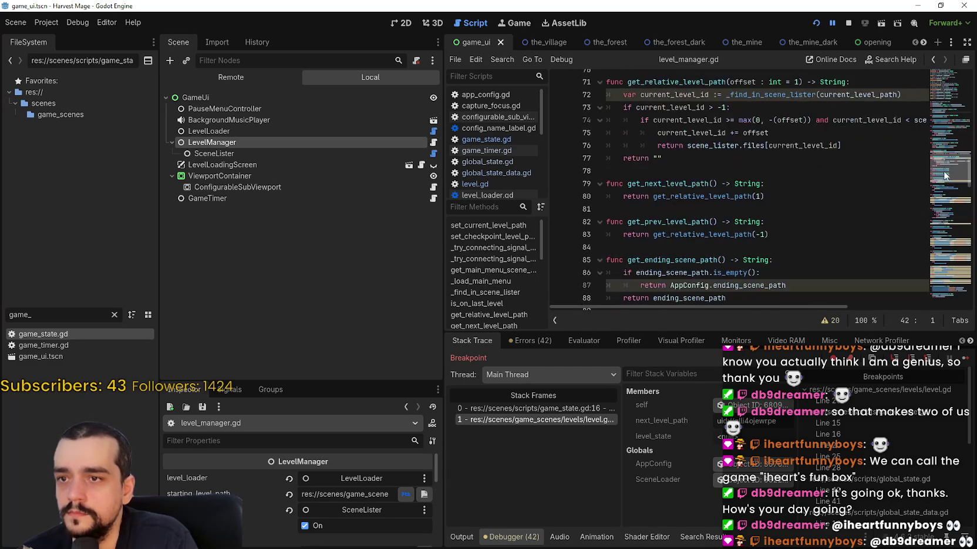
- Copy add_levels_to_container from the template and search Harvest Mage for it, finding 0 matches
key(alt+Tab)
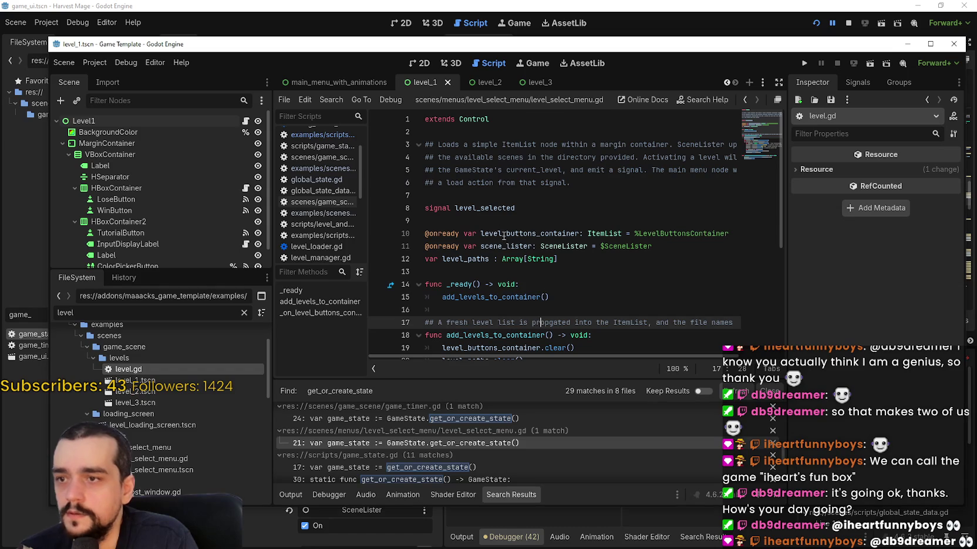
double_click(492, 297)
key(ctrl+c)
key(alt+Tab)
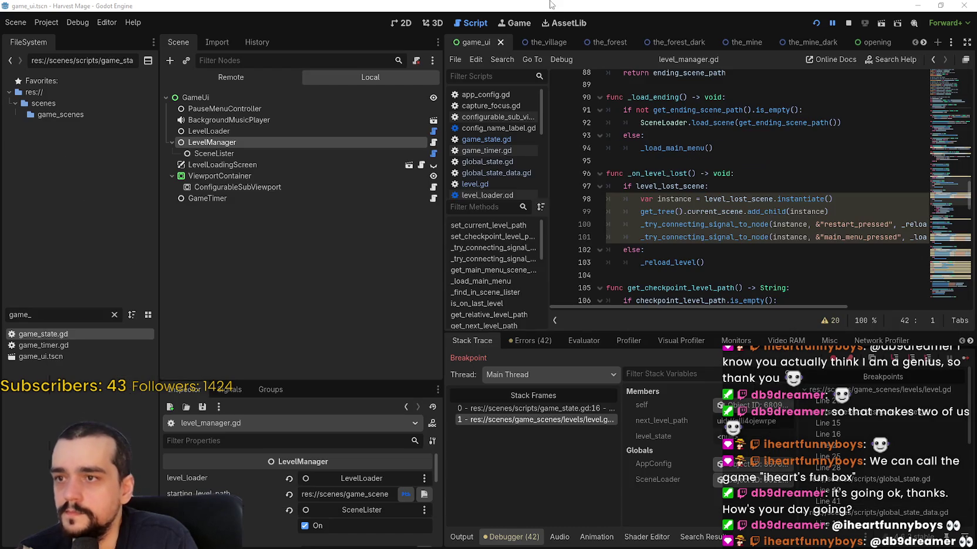
key(ctrl+shift+f)
key(ctrl+v)
click(475, 331)
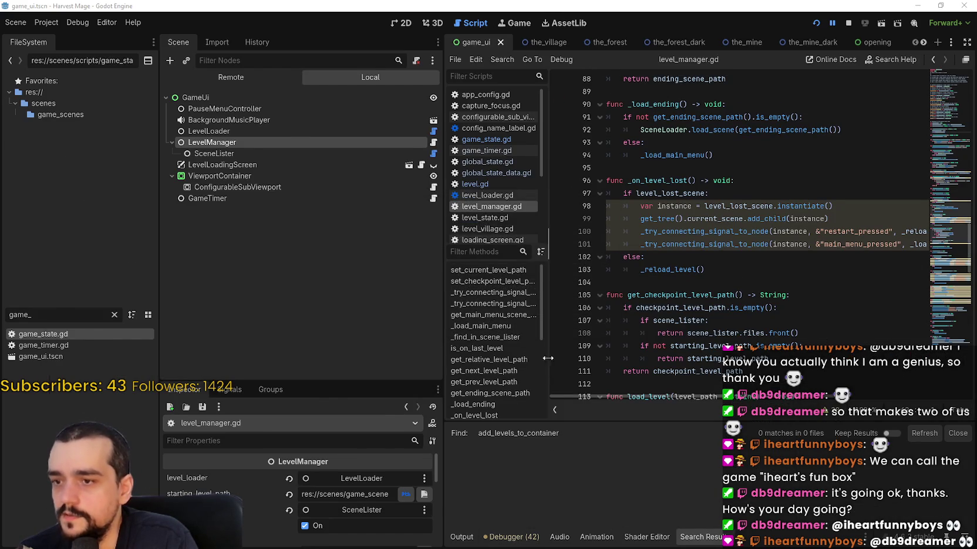
key(alt+Tab)
scroll(468, 443, down, 1)
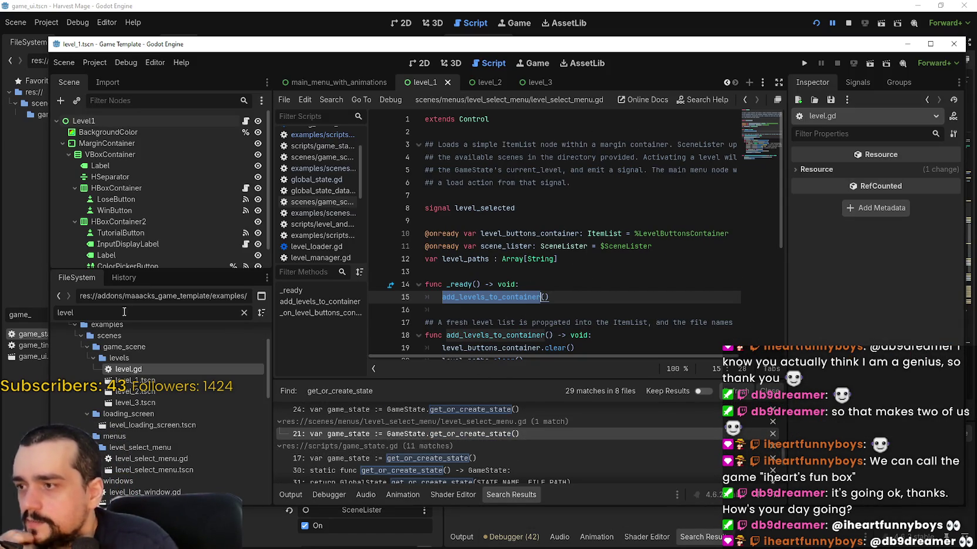
- Filter FileSystem for level_select, open level_select_menu.tscn and inspect SceneLister's scene files
click(168, 313)
text(_)
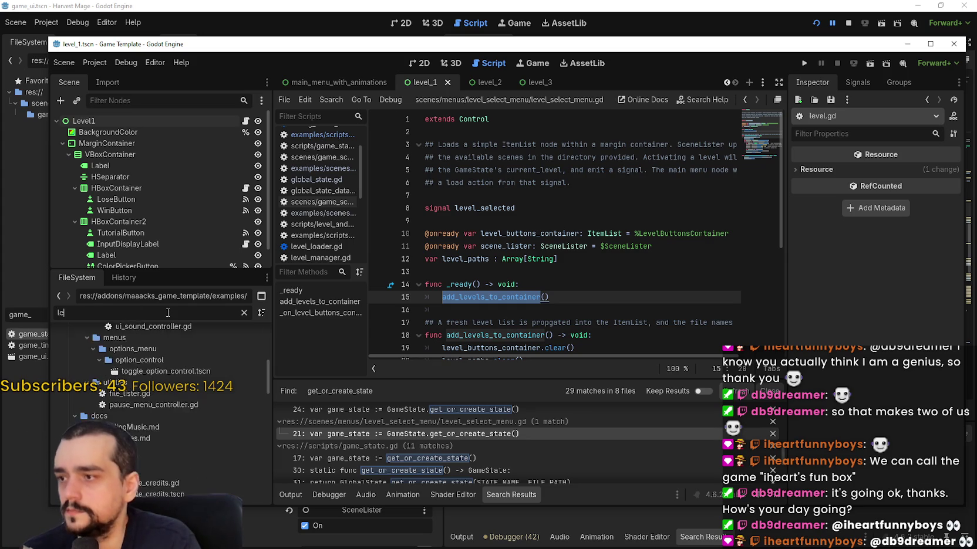
text(select)
double_click(173, 434)
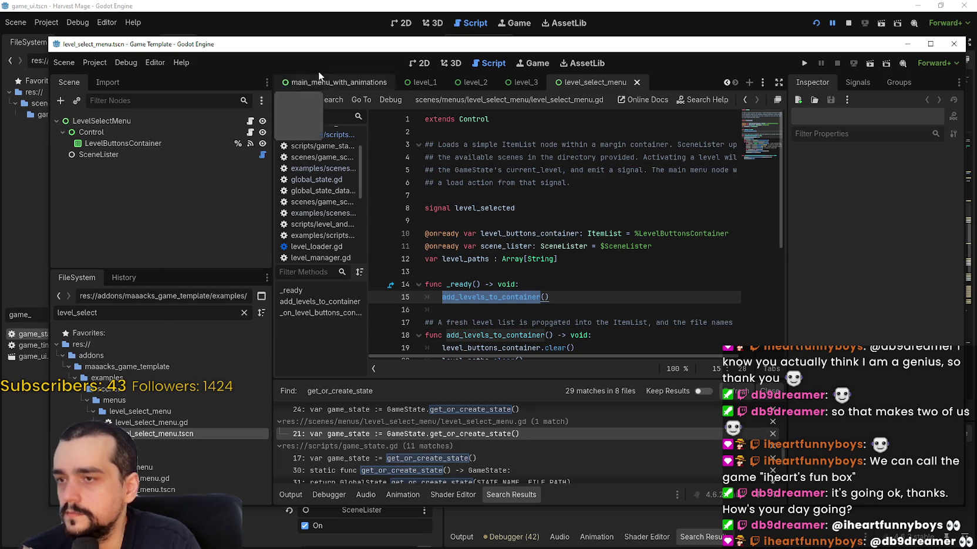
click(419, 67)
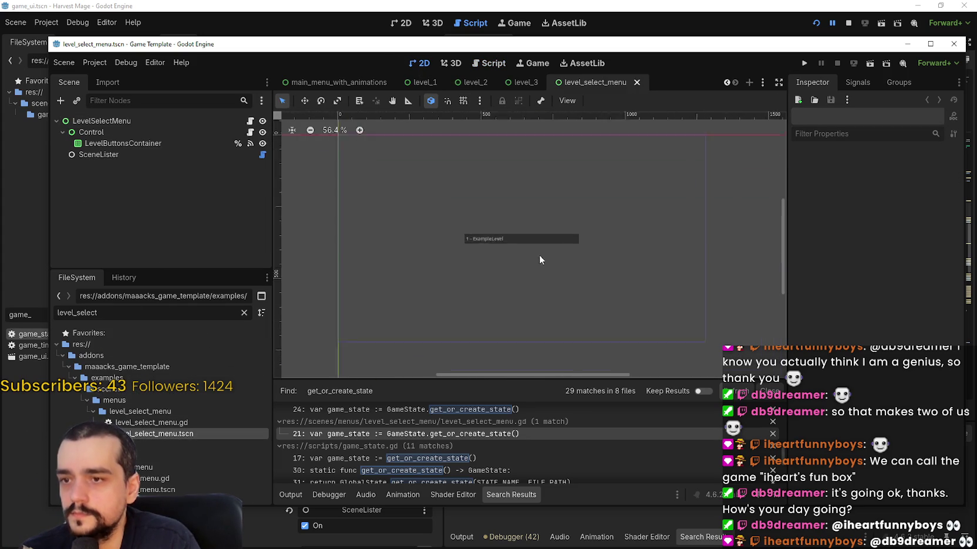
click(151, 146)
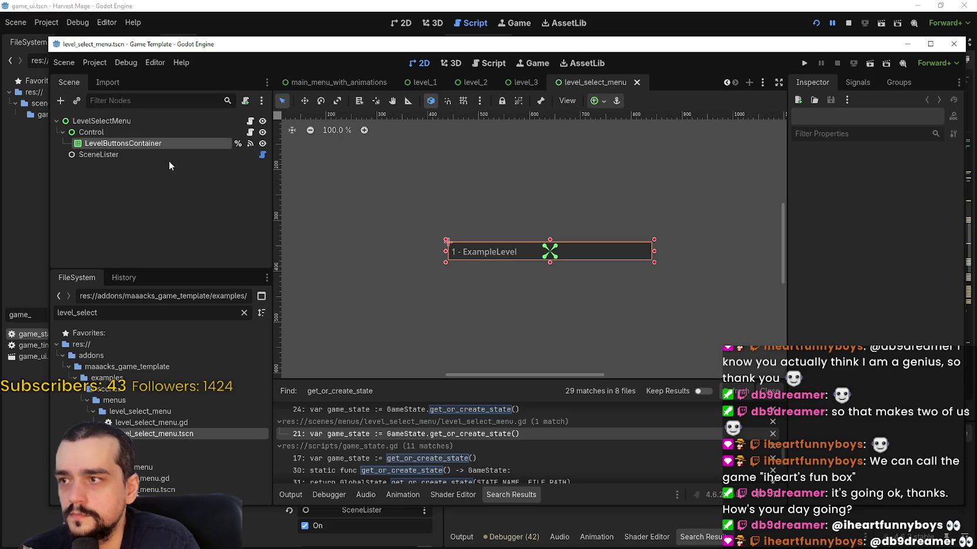
click(160, 150)
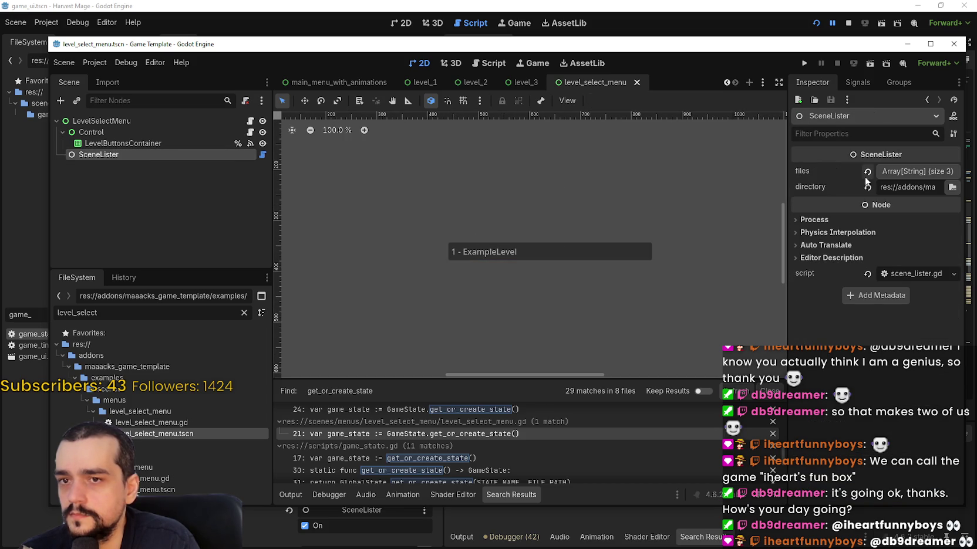
click(910, 170)
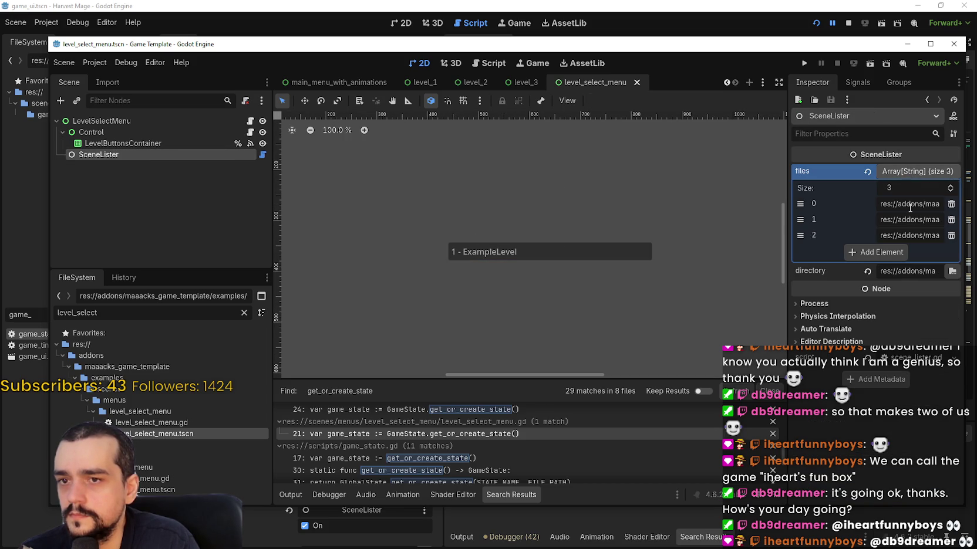
- Check LevelButtonsContainer's connected signals and open the level_select_menu.gd script
click(250, 143)
click(250, 133)
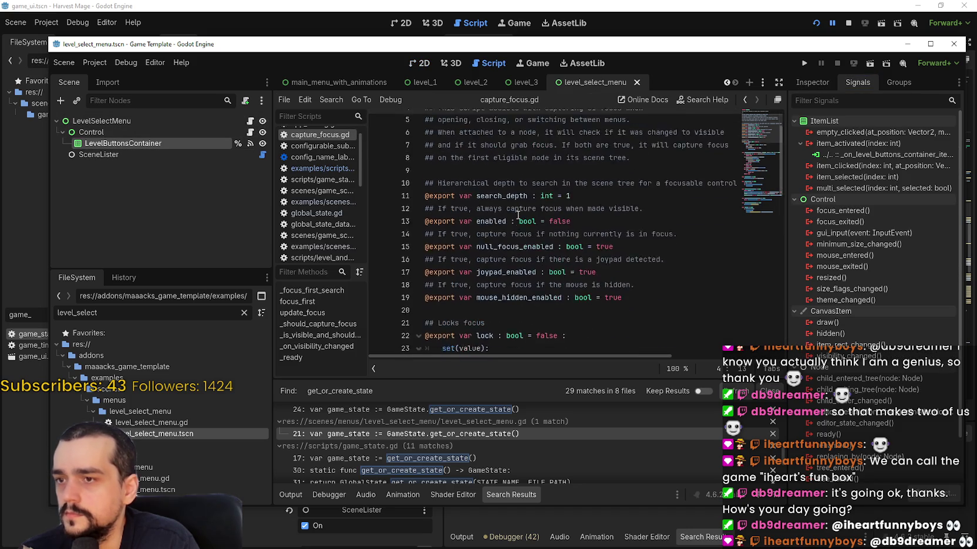
scroll(518, 216, down, 9)
click(250, 121)
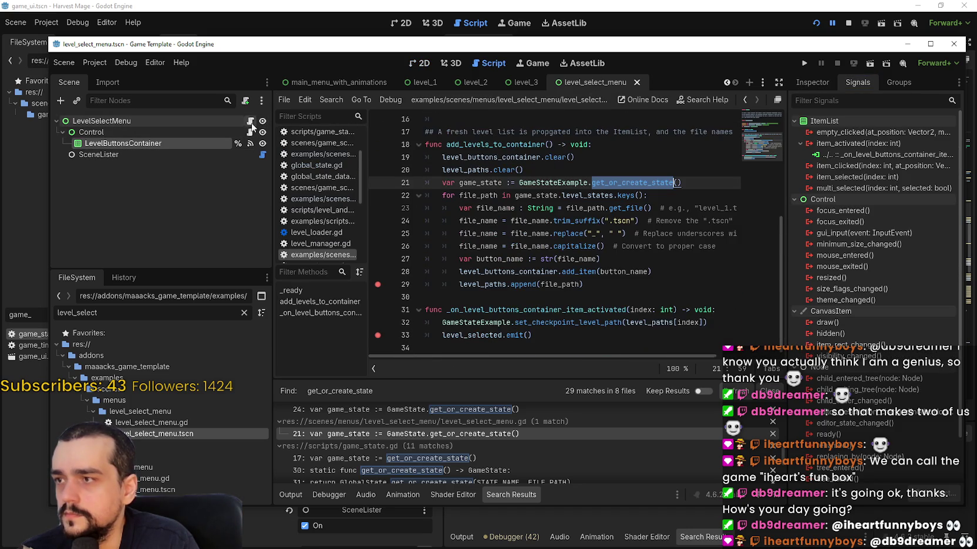
scroll(545, 232, up, 3)
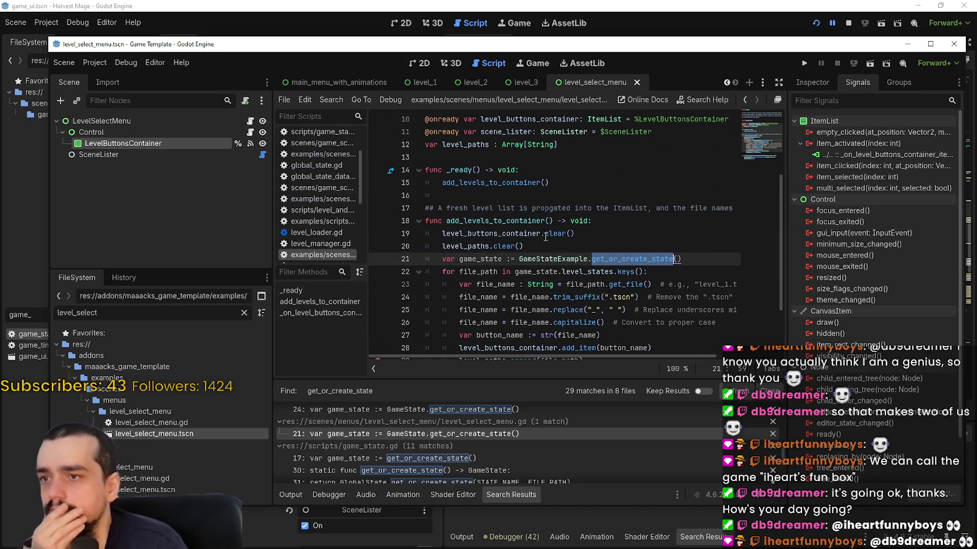
scroll(545, 232, down, 3)
scroll(568, 260, up, 3)
scroll(567, 260, down, 3)
scroll(568, 260, up, 3)
- Set breakpoints on lines 15, 19 and 20, then return to the Harvest Mage editor
click(395, 196)
click(377, 182)
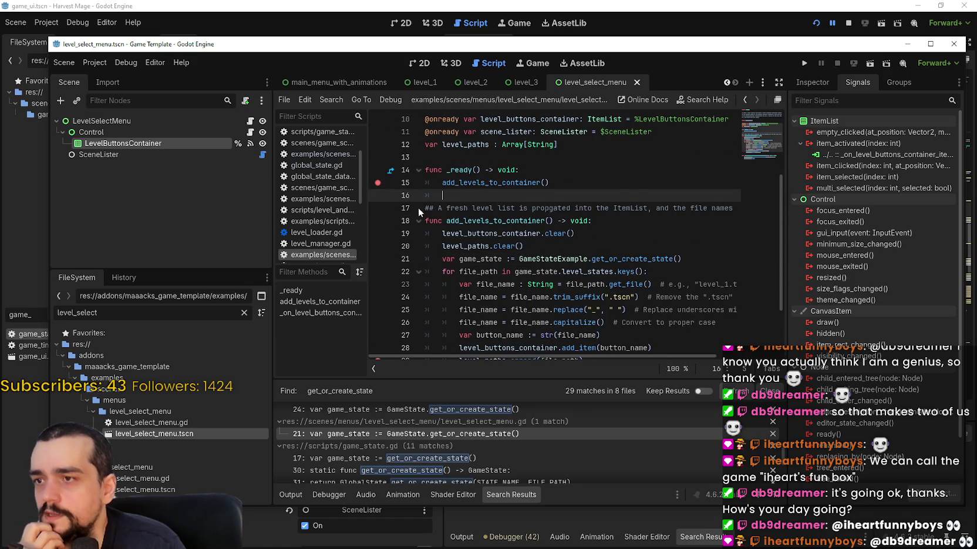
scroll(544, 267, down, 3)
click(471, 298)
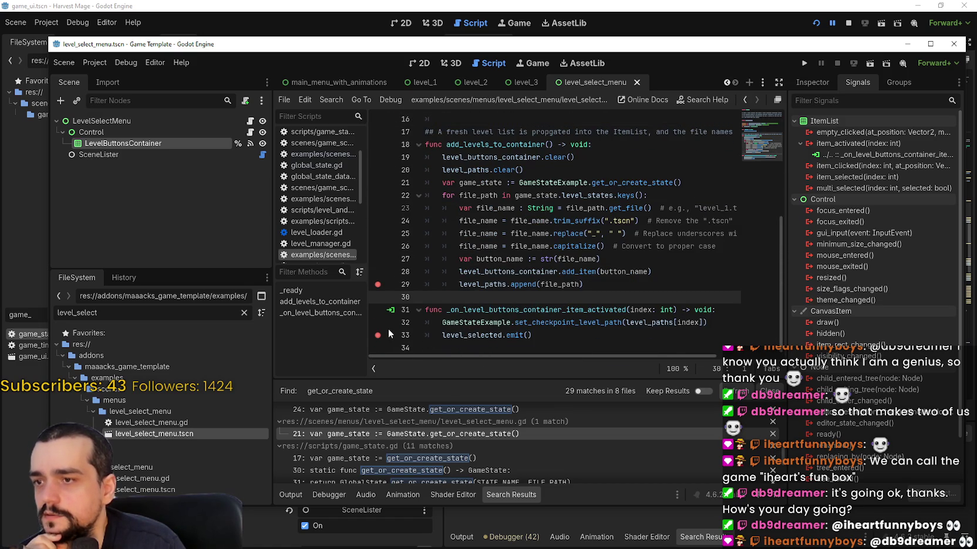
click(435, 323)
scroll(559, 315, up, 2)
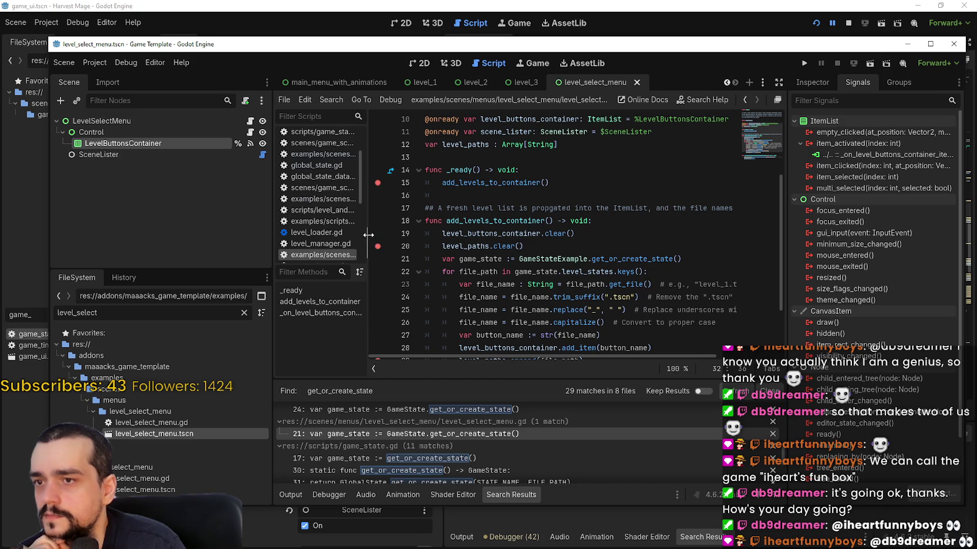
click(598, 239)
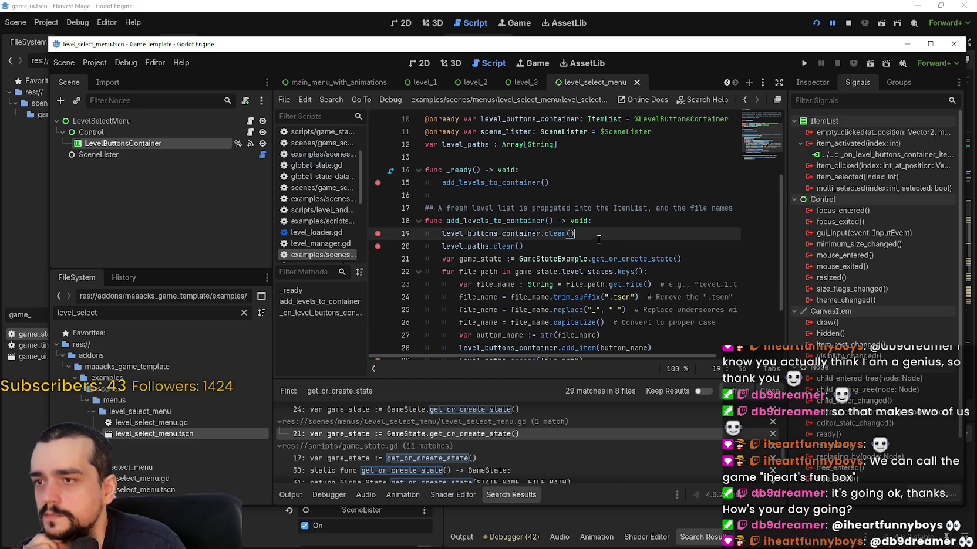
click(509, 7)
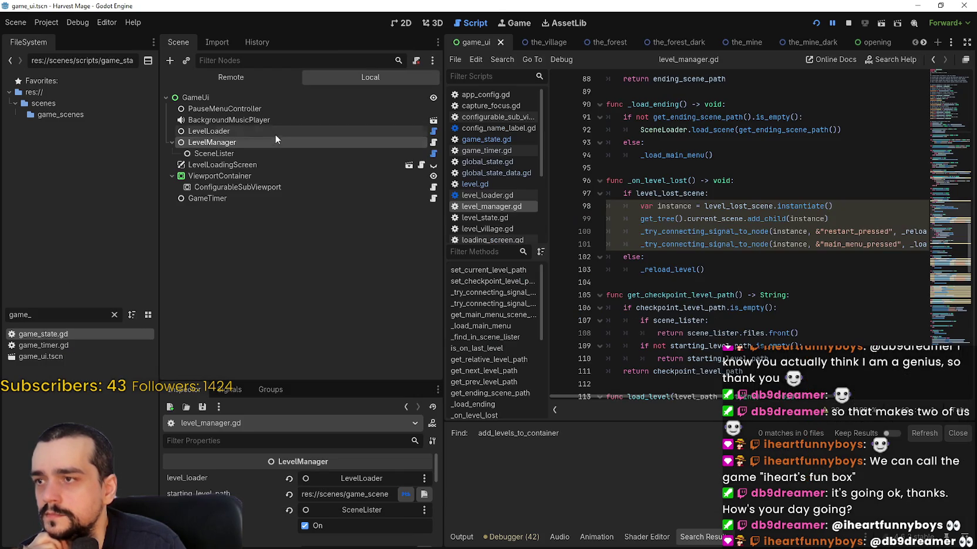
- Inspect the SceneLister node in game_ui and expand its files array of scene paths
click(380, 154)
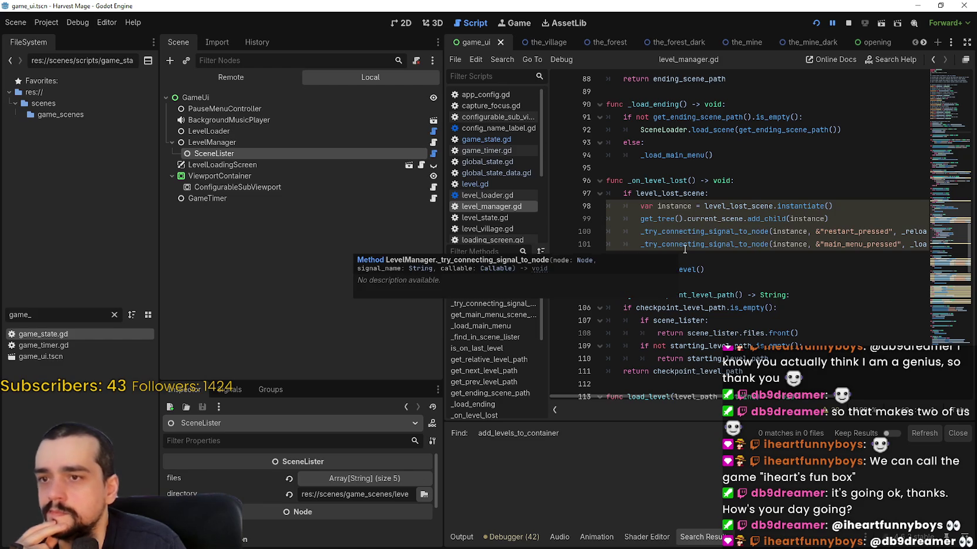
double_click(675, 193)
scroll(690, 251, up, 3)
scroll(689, 252, up, 10)
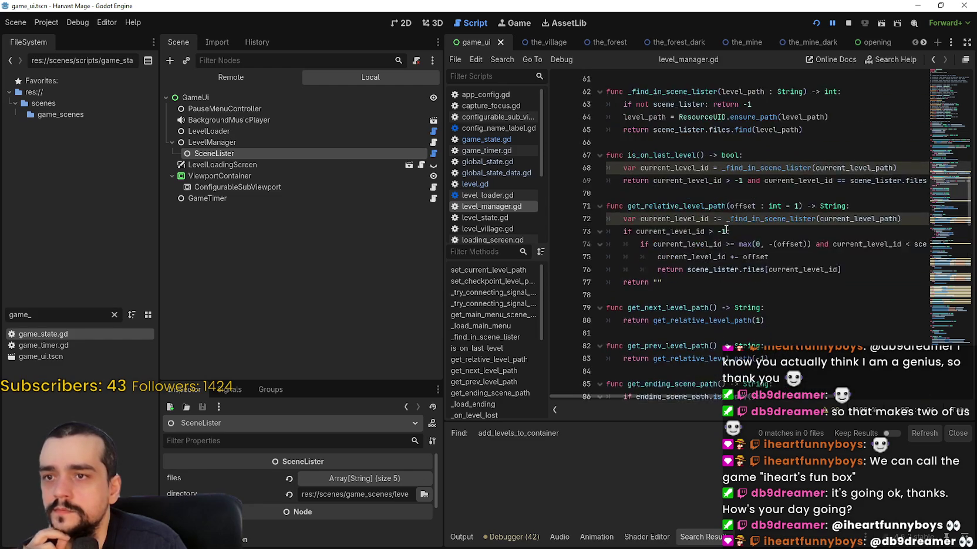
scroll(946, 122, up, 5)
scroll(943, 114, up, 3)
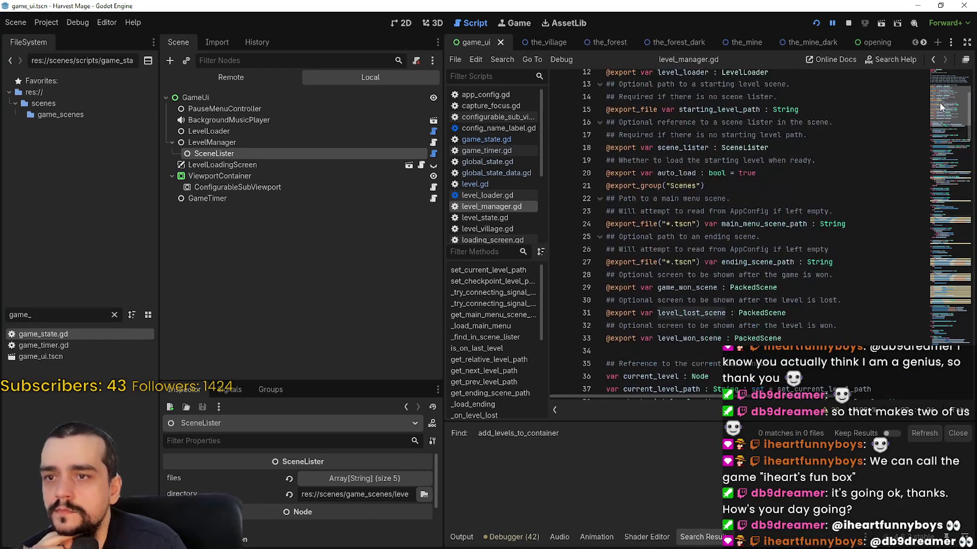
scroll(937, 100, up, 2)
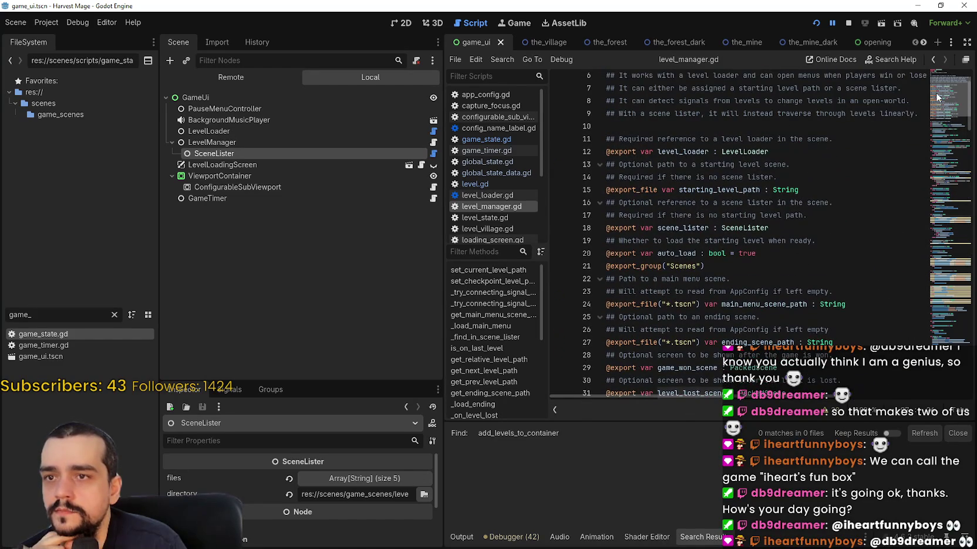
click(359, 482)
scroll(357, 489, down, 2)
scroll(356, 489, up, 2)
drag(338, 382, 338, 213)
- Open the SceneLister's script, scene_lister.gd
click(212, 142)
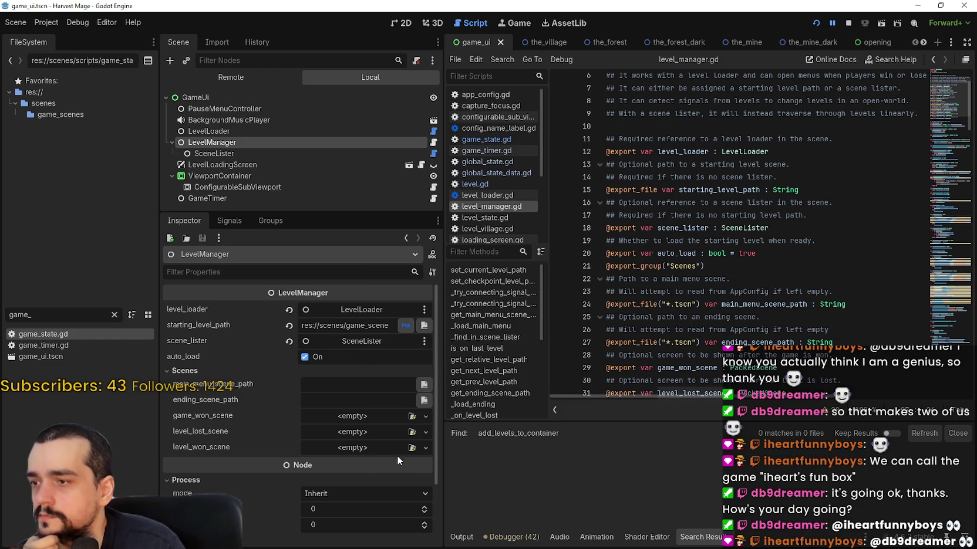
click(292, 153)
click(434, 154)
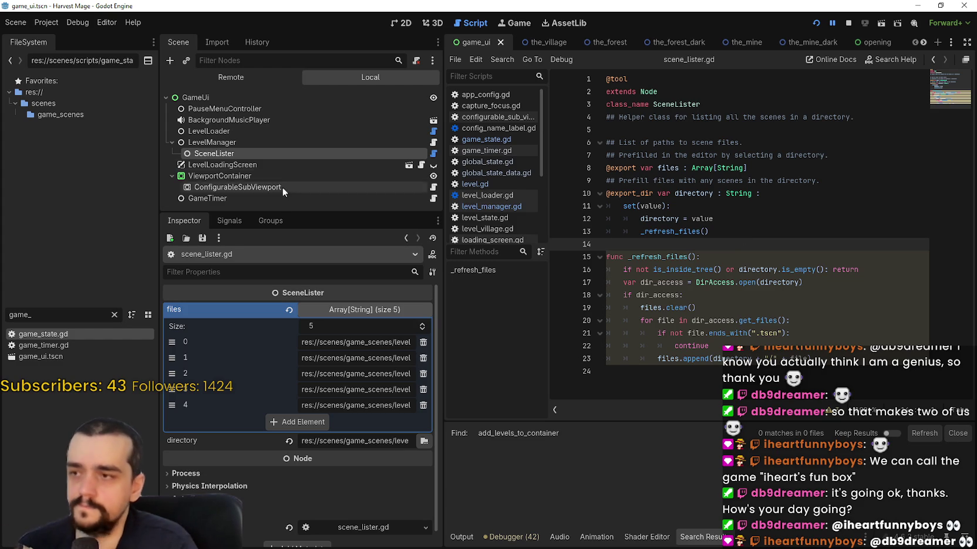
- Open level_manager.gd from the LevelManager node and scroll down to its _ready function
click(273, 143)
click(433, 143)
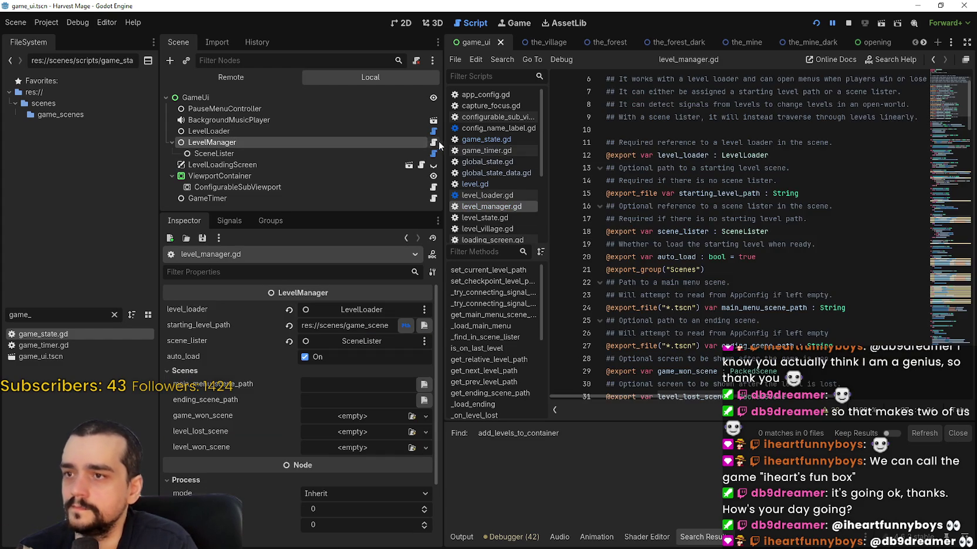
scroll(738, 197, down, 9)
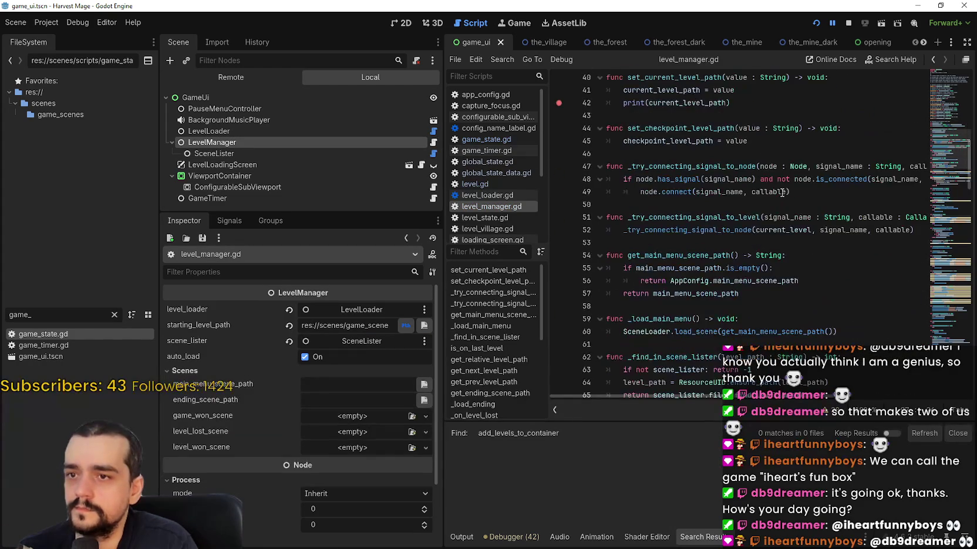
scroll(780, 205, down, 4)
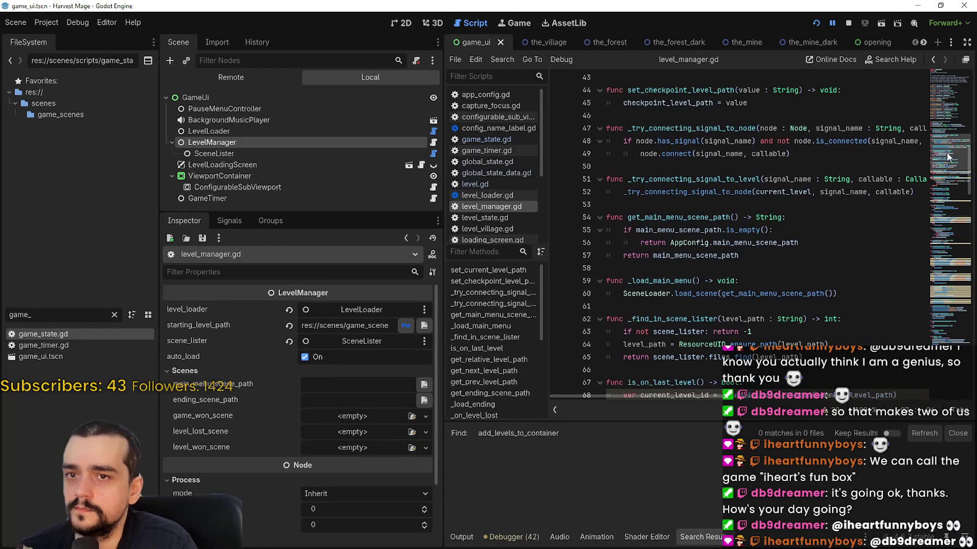
scroll(948, 182, down, 5)
scroll(948, 182, down, 12)
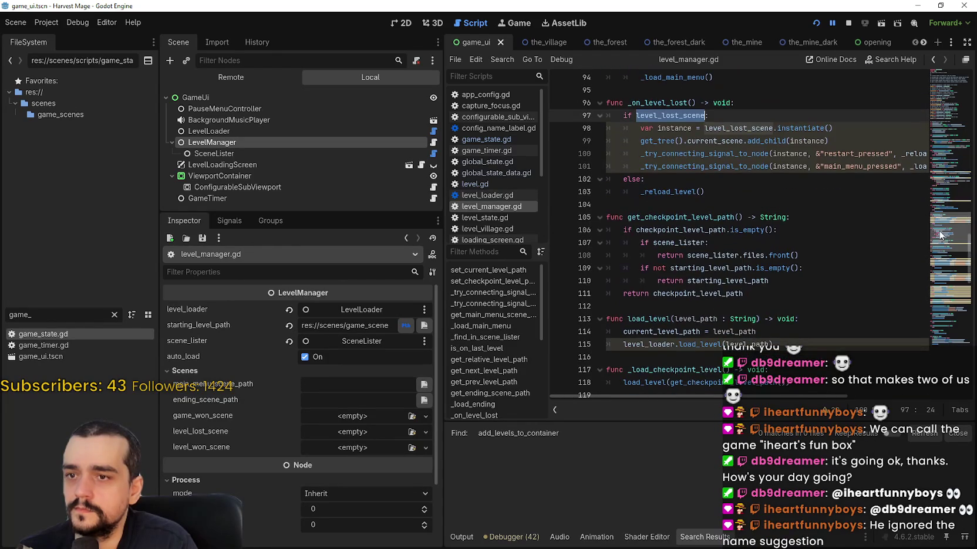
scroll(940, 235, down, 11)
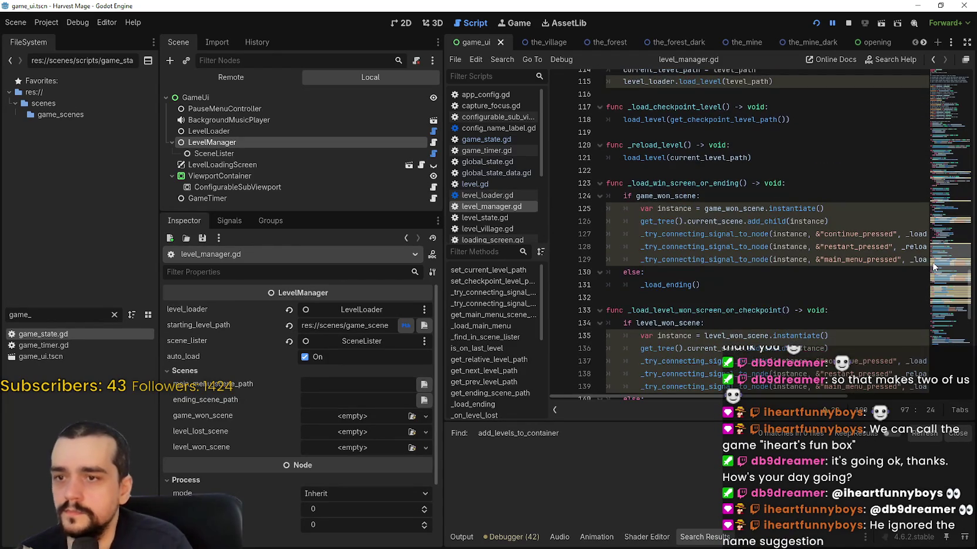
scroll(937, 284, down, 7)
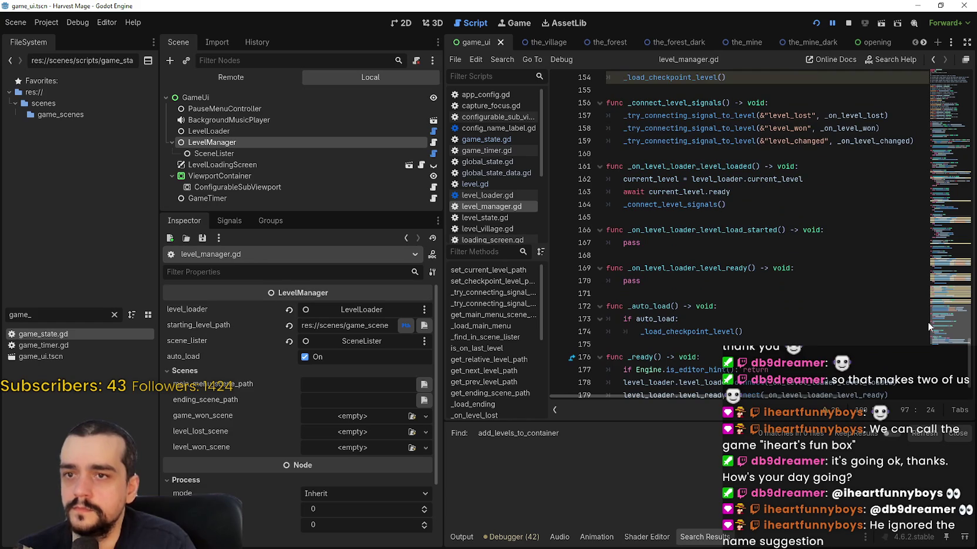
scroll(927, 324, down, 2)
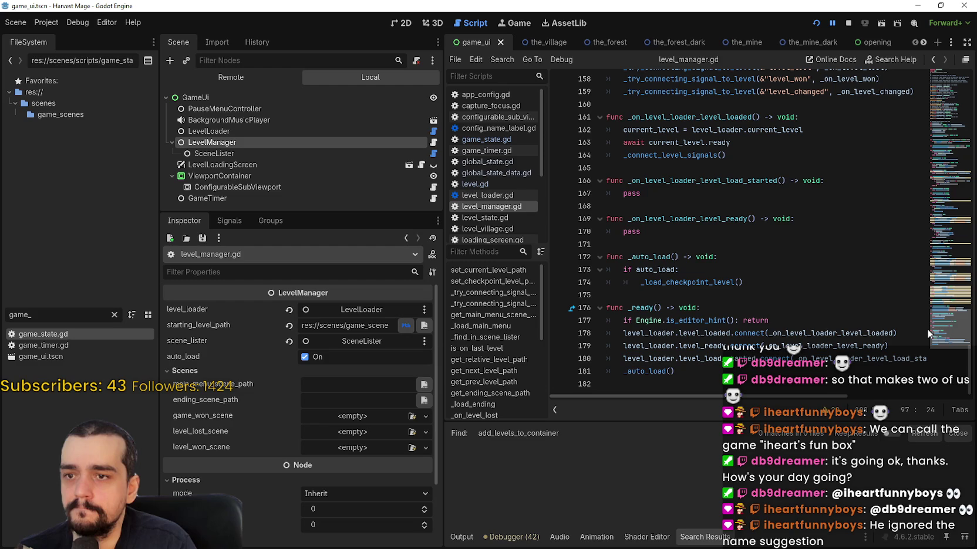
- Find _on_level_loader_level_load_started across the Game Template project and open both matches (lines 179, 165)
double_click(702, 180)
key(ctrl+c)
key(alt+Tab)
key(ctrl+shift+f)
key(ctrl+v)
key(Return)
click(423, 438)
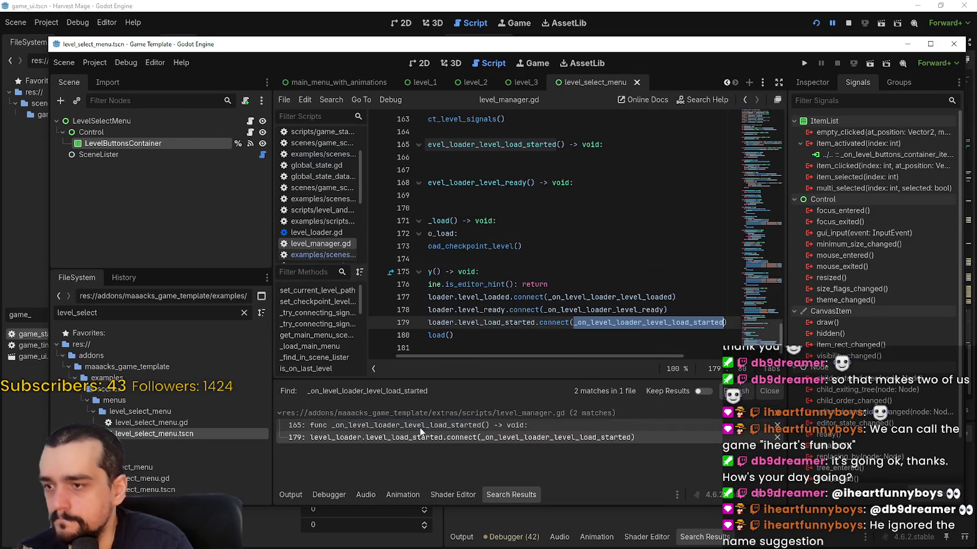
click(479, 425)
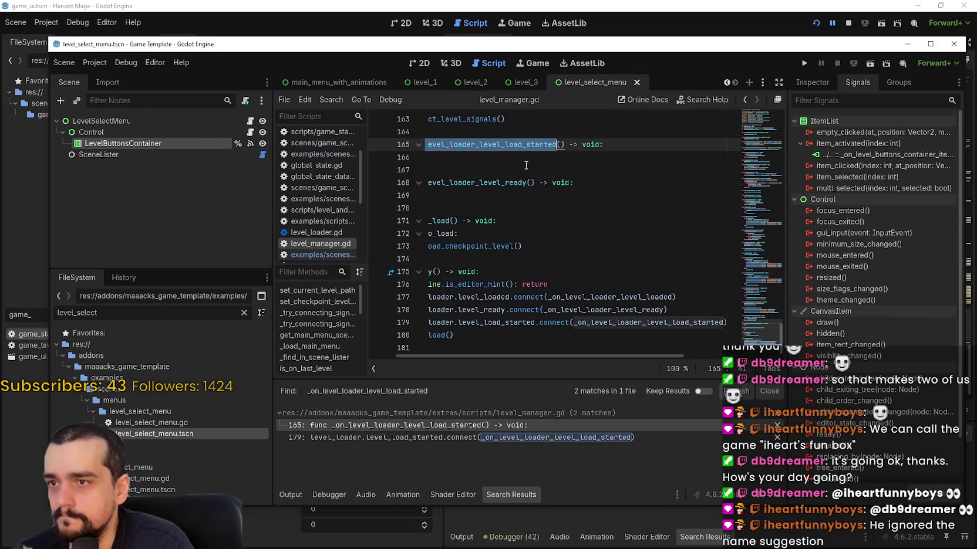
- Filter the FileSystem by 'level' and open level_and_state_manager.gd
scroll(587, 306, up, 4)
drag(761, 319, 751, 103)
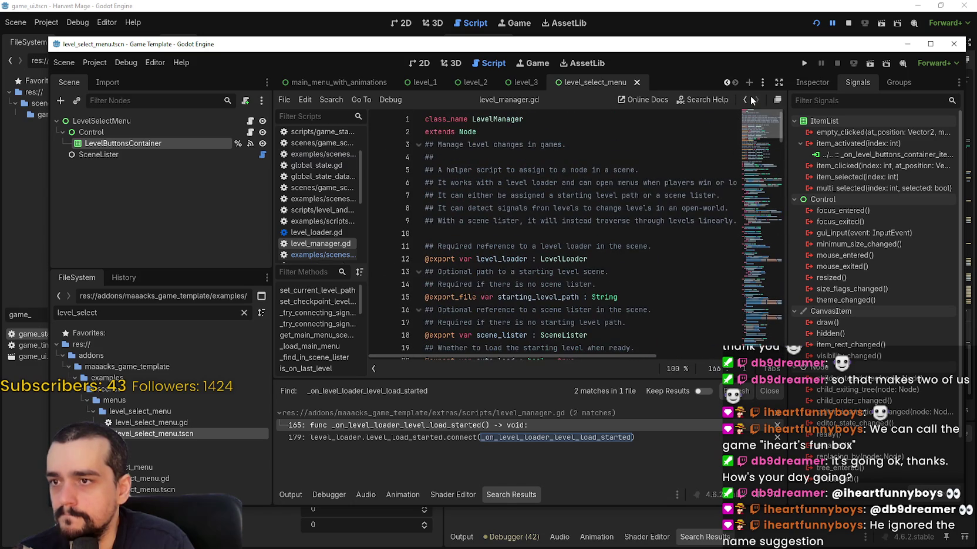
click(245, 313)
scroll(193, 352, up, 1)
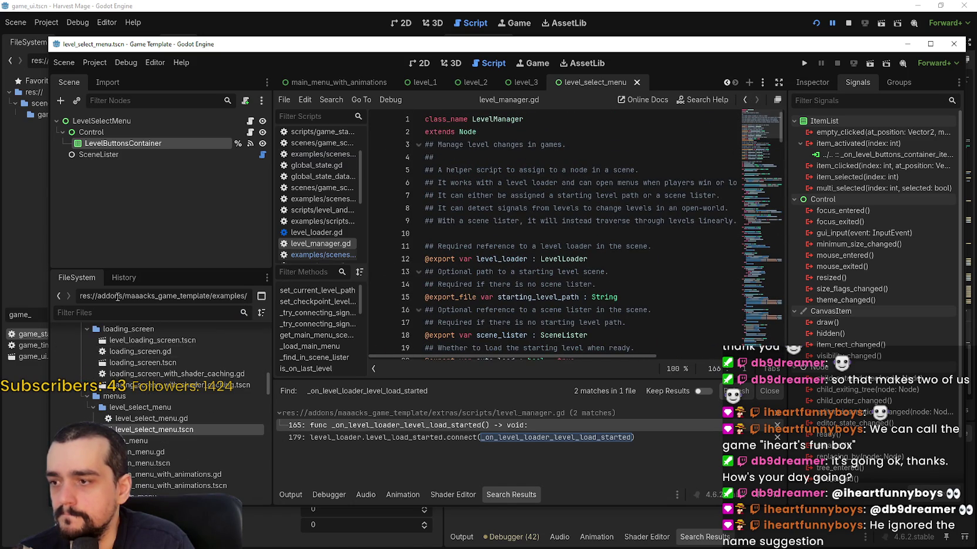
text(level)
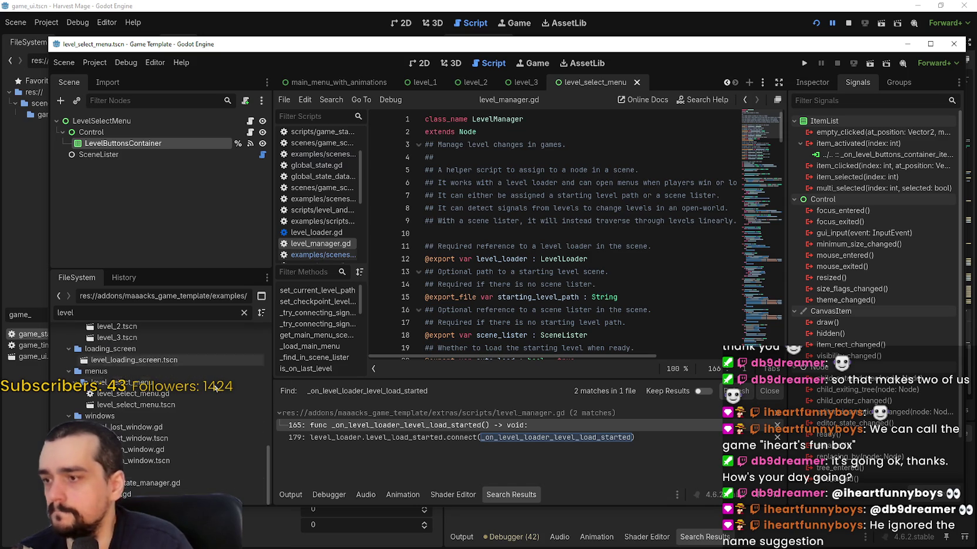
double_click(176, 482)
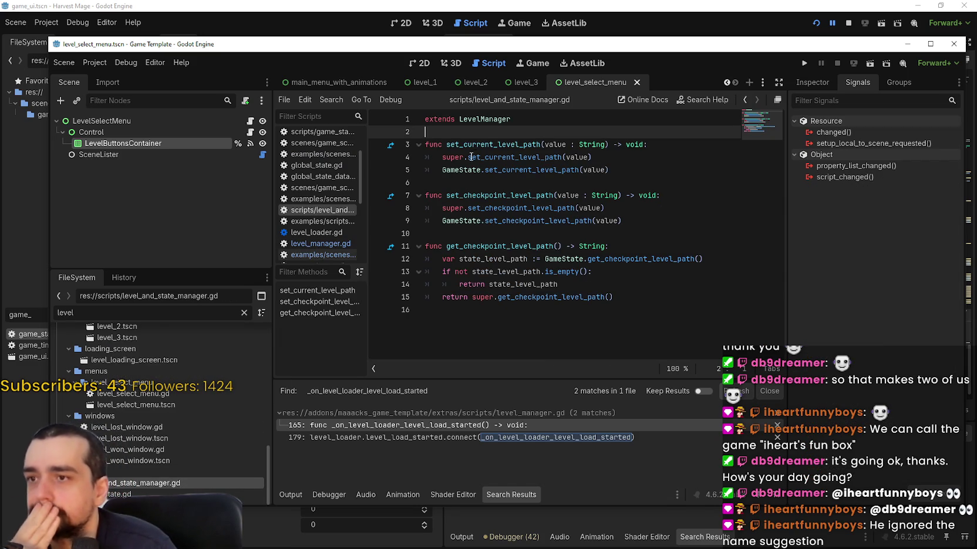
- Look up set_current_level_path's definition in game_state.gd, then return to level_and_state_manager.gd
mouse_move(556, 169)
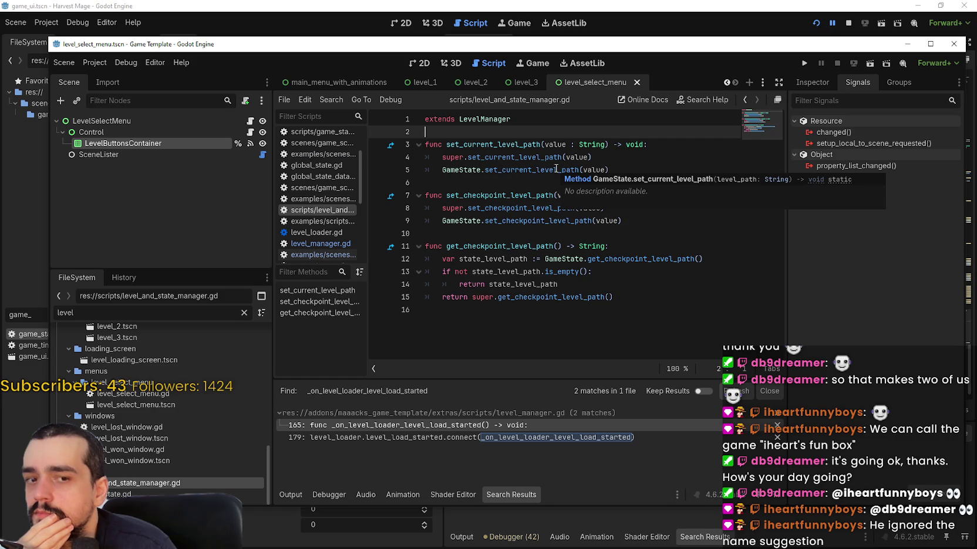
double_click(556, 169)
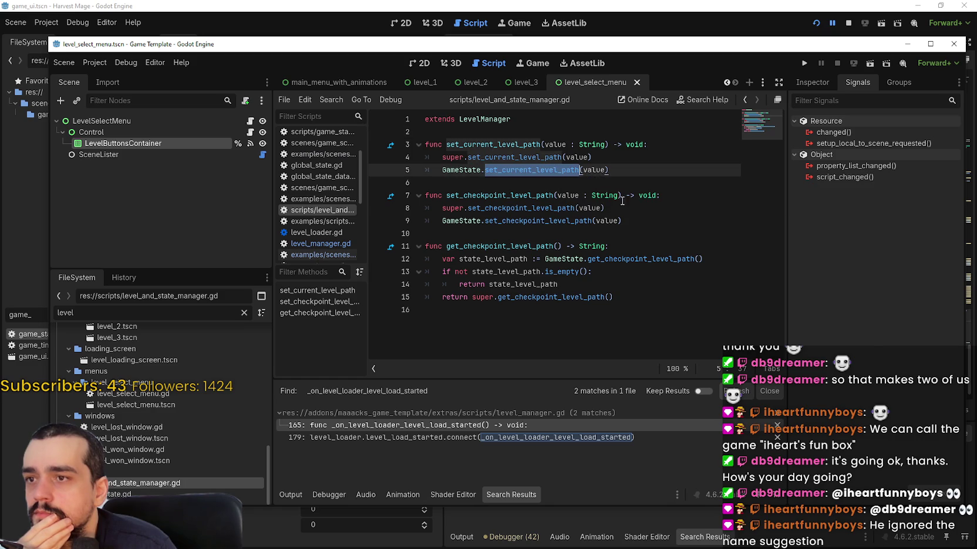
right_click(530, 171)
click(587, 388)
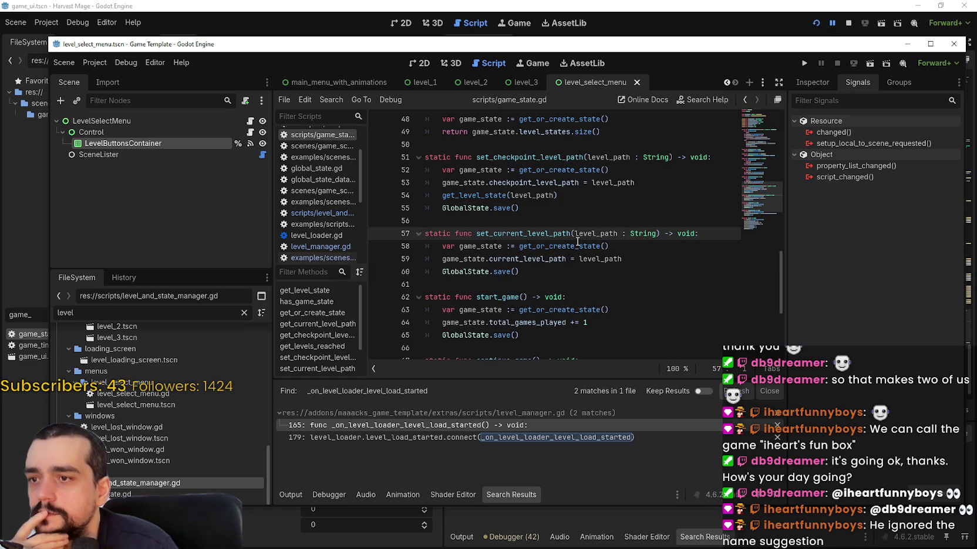
drag(519, 272, 384, 235)
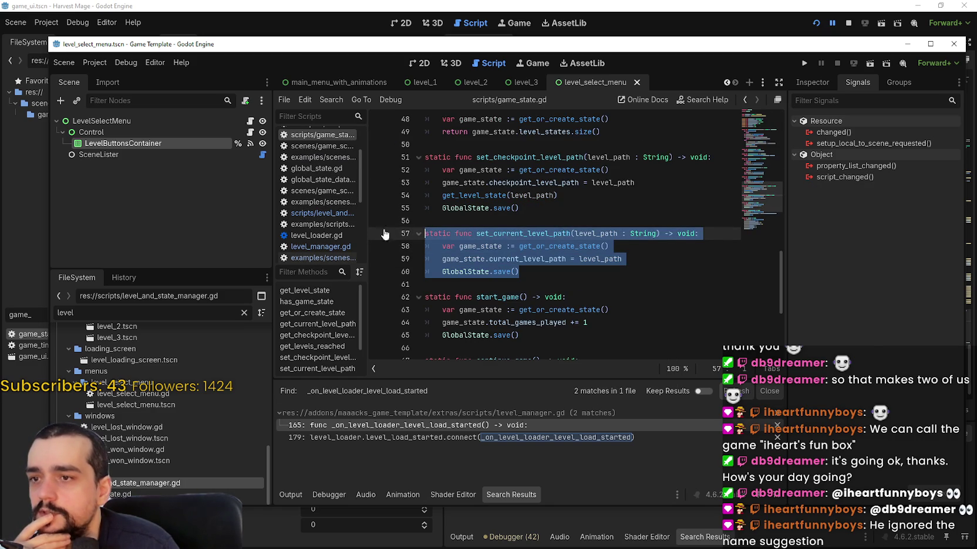
click(507, 233)
mouse_move(751, 188)
mouse_down()
mouse_move(746, 100)
mouse_move(752, 145)
mouse_up()
click(745, 100)
click(744, 100)
click(745, 99)
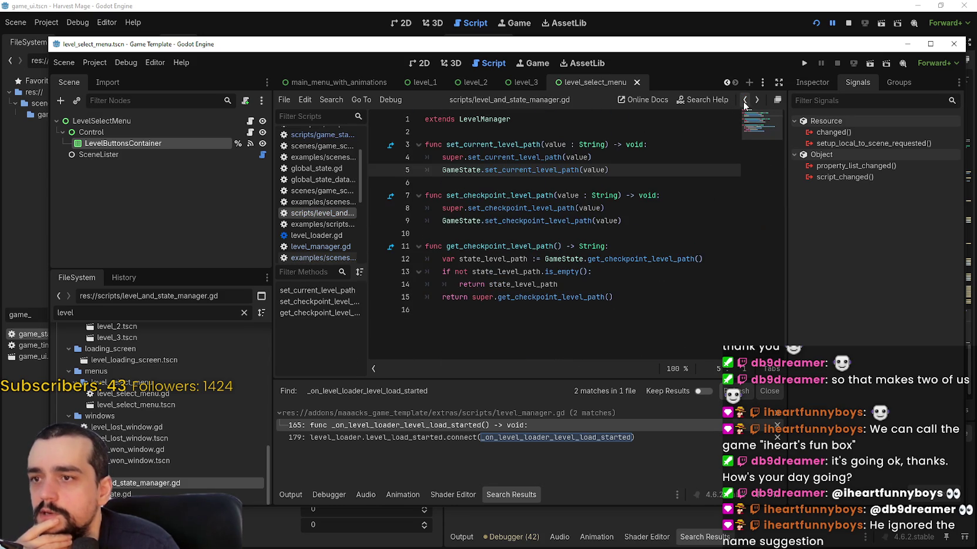
- Look up the super set_current_level_path call to reach its base definition in level_manager.gd
right_click(497, 120)
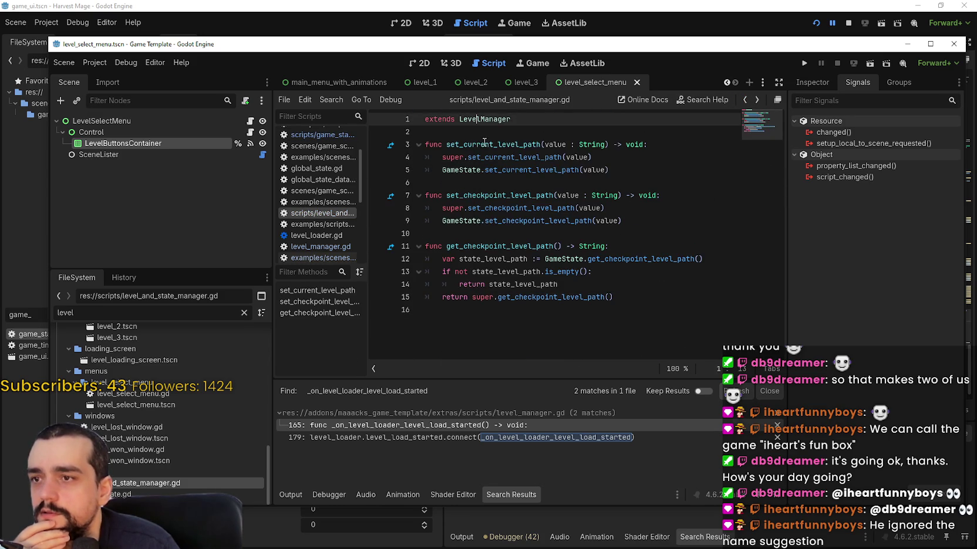
double_click(484, 143)
right_click(482, 119)
key(Escape)
right_click(493, 162)
click(549, 322)
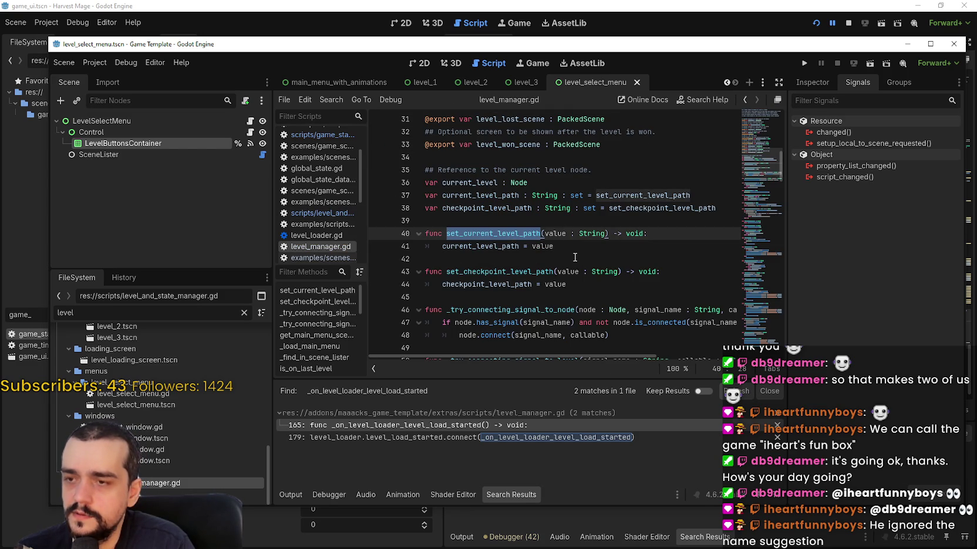
- Cycle through the set_current_level_path matches in level_manager.gd, then go back to level_and_state_manager.gd
key(ctrl+f)
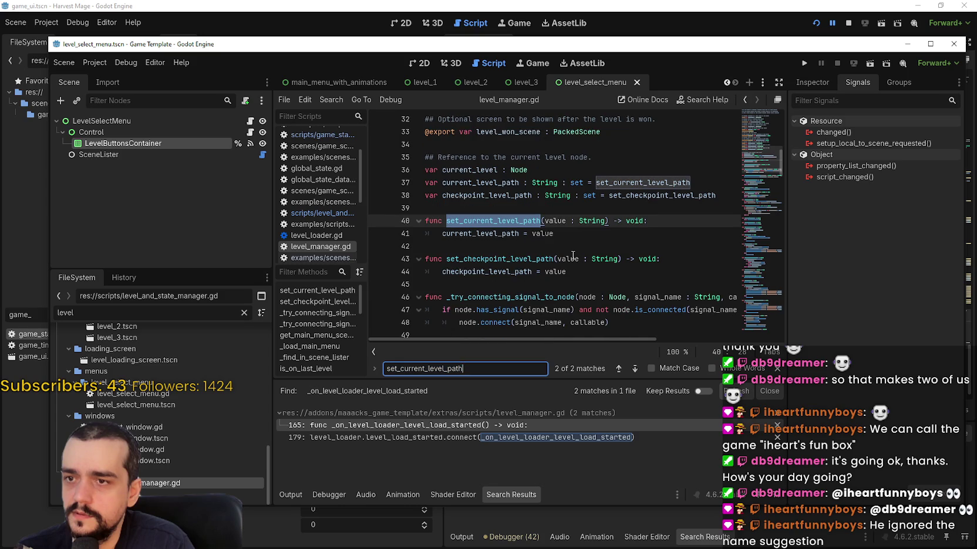
click(636, 370)
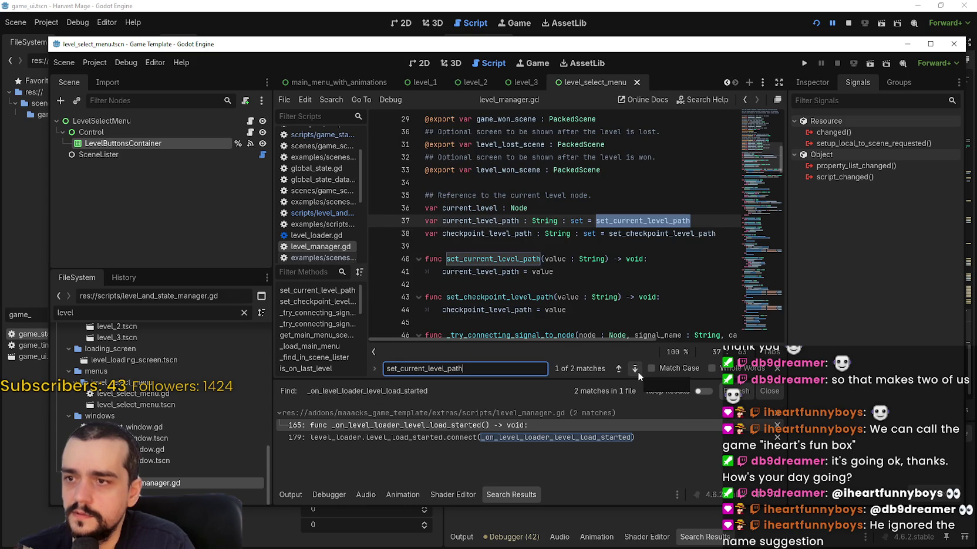
click(635, 368)
click(634, 368)
click(634, 368)
click(635, 368)
click(634, 369)
click(634, 368)
click(634, 368)
click(634, 368)
click(747, 102)
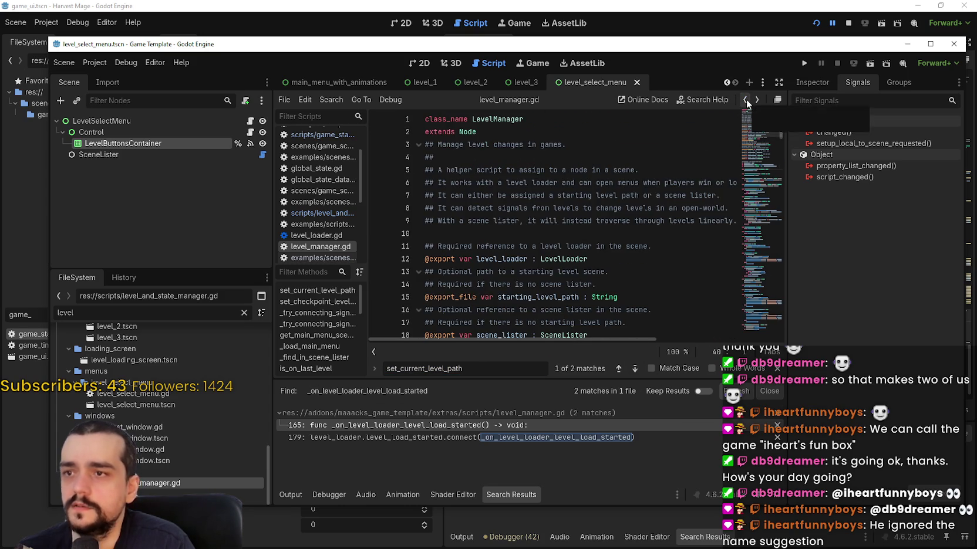
click(754, 98)
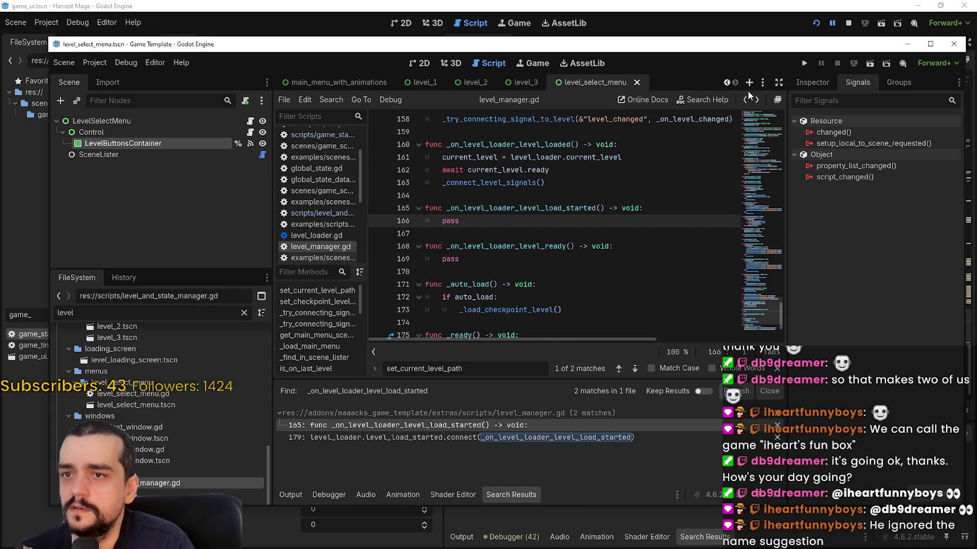
click(756, 100)
- Look up the GameState.set_current_level_path call's definition and come back to level_and_state_manager.gd
double_click(527, 147)
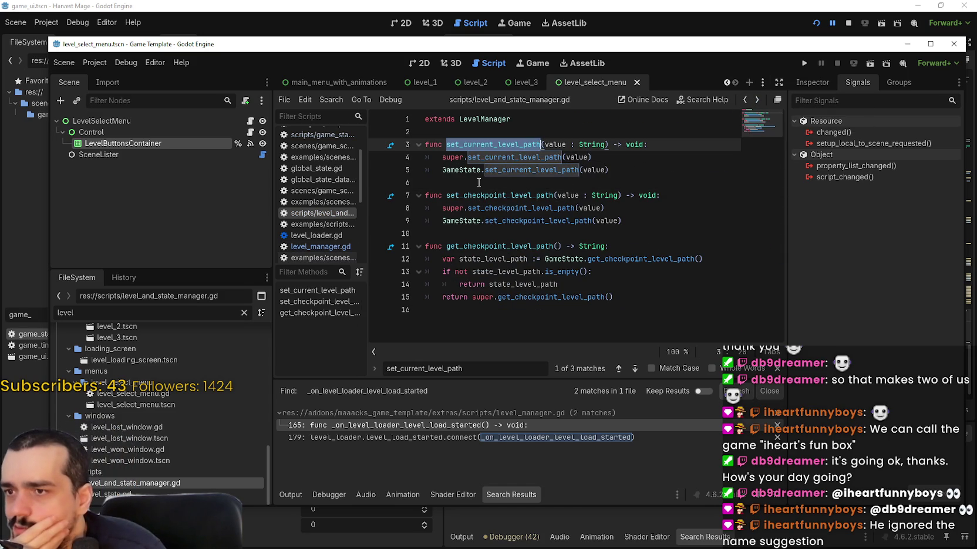
double_click(563, 169)
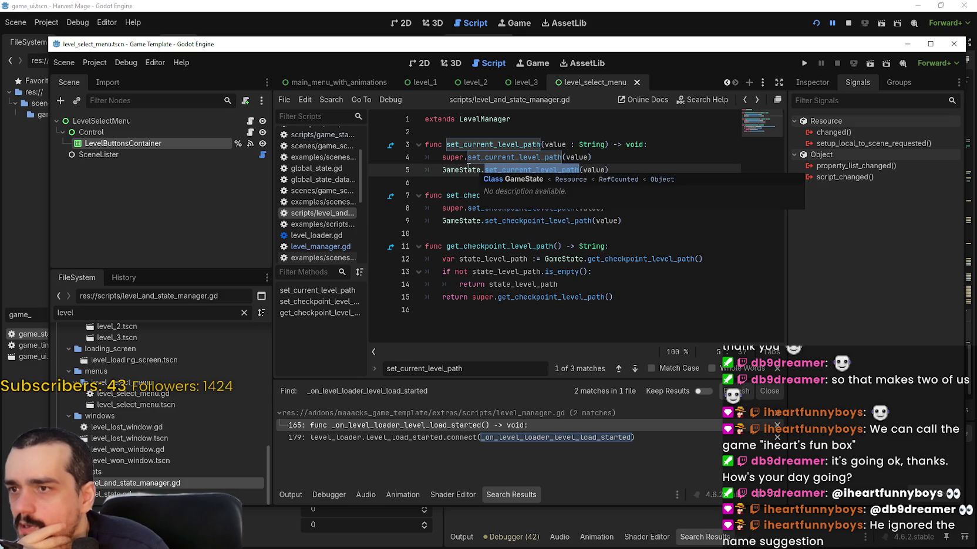
right_click(490, 154)
click(546, 320)
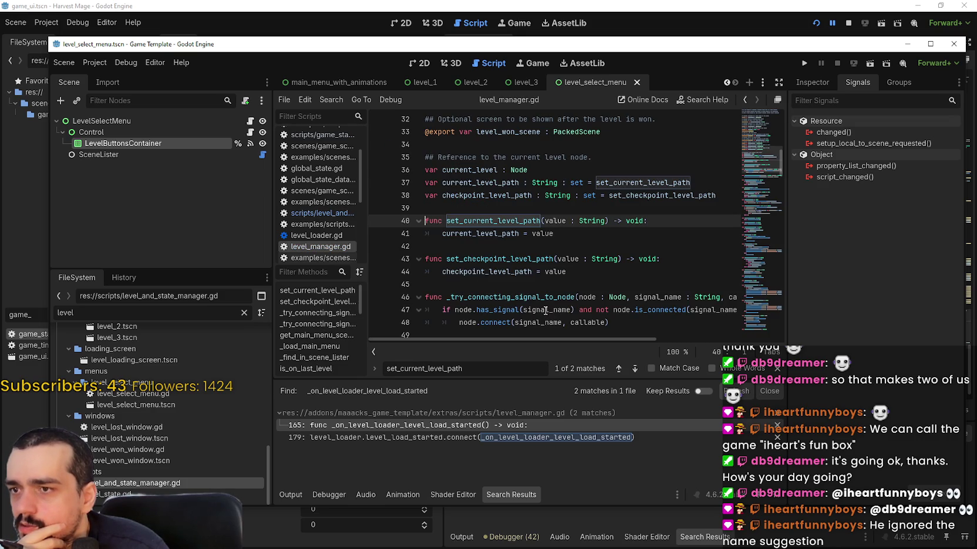
click(745, 96)
click(746, 97)
- Copy the line GameState.set_current_level_path(value) from line 5
mouse_move(442, 169)
mouse_down()
mouse_move(684, 169)
mouse_move(442, 170)
mouse_up()
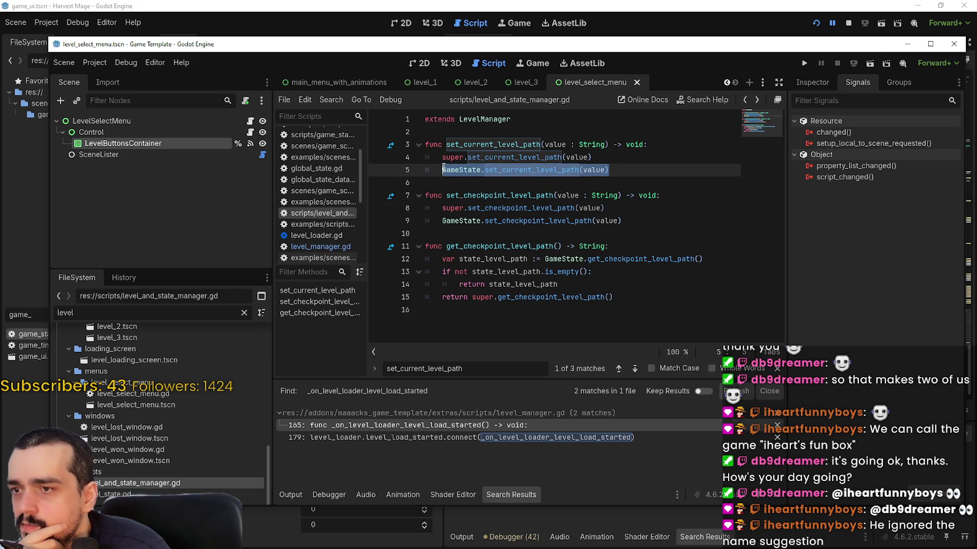
mouse_move(442, 168)
mouse_down()
mouse_move(434, 145)
mouse_move(414, 143)
mouse_up()
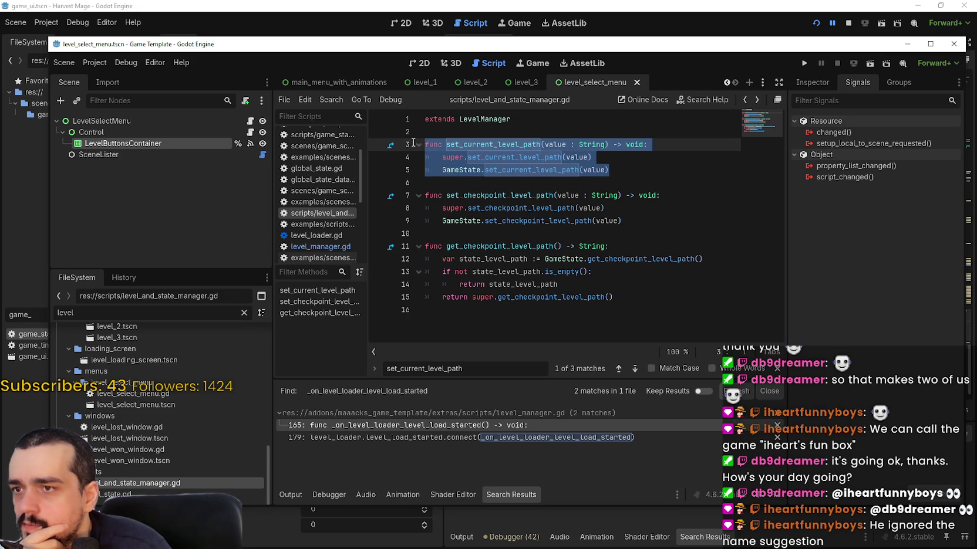
double_click(489, 145)
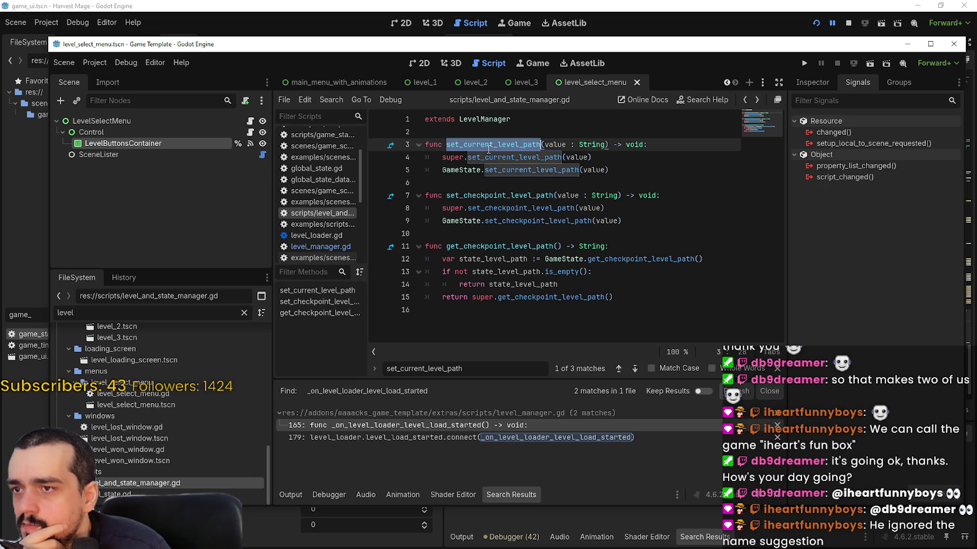
mouse_move(611, 170)
mouse_down()
mouse_move(422, 170)
mouse_move(442, 170)
mouse_up()
right_click(446, 172)
click(476, 239)
key(alt+Tab)
- In Harvest Mage, replace the FileSystem filter with 'level' and select level_manager.gd
click(683, 170)
scroll(683, 174, up, 2)
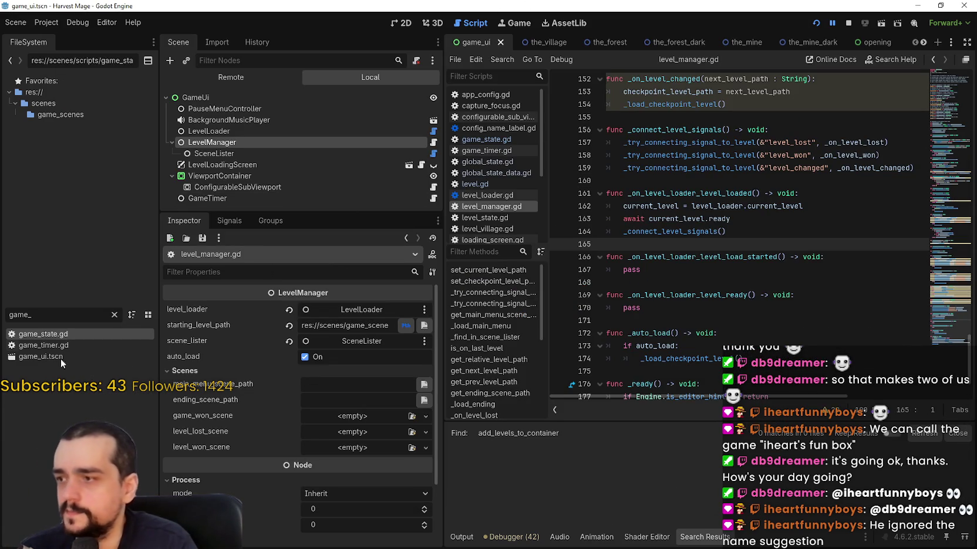
text(2)
key(BackSpace)
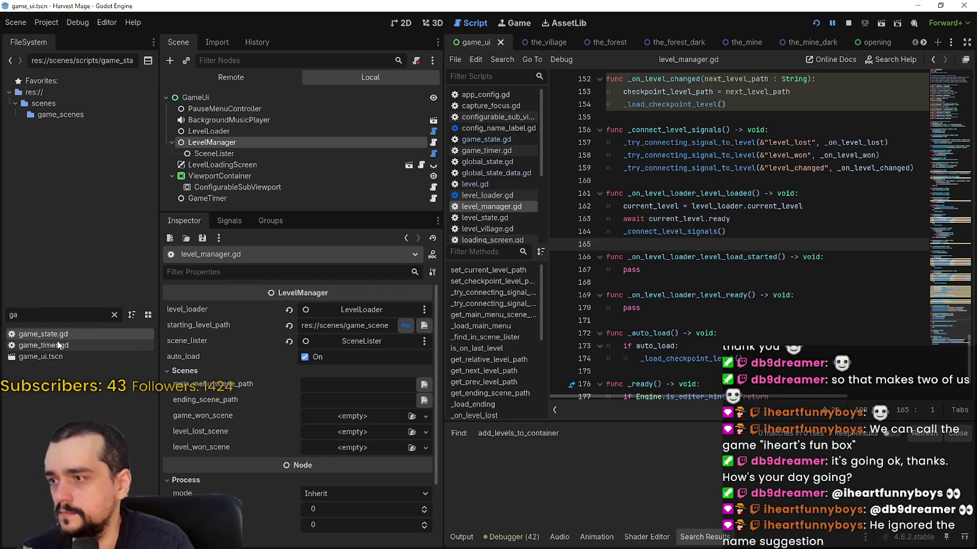
key(BackSpace)
key(BackSpace)
text(level)
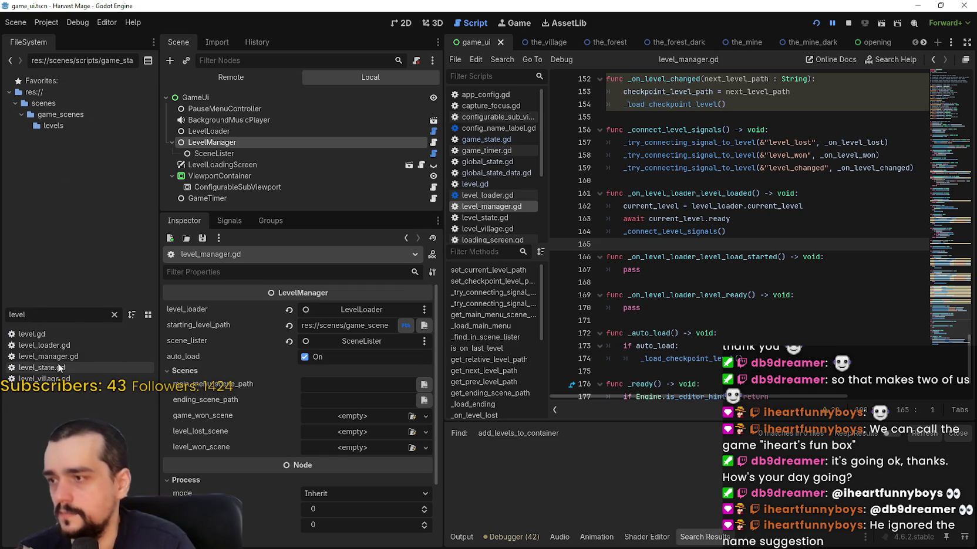
click(48, 357)
scroll(881, 206, up, 9)
- Paste GameState.set_current_level_path below line 41, passing current_level_path instead of value
drag(948, 273, 946, 201)
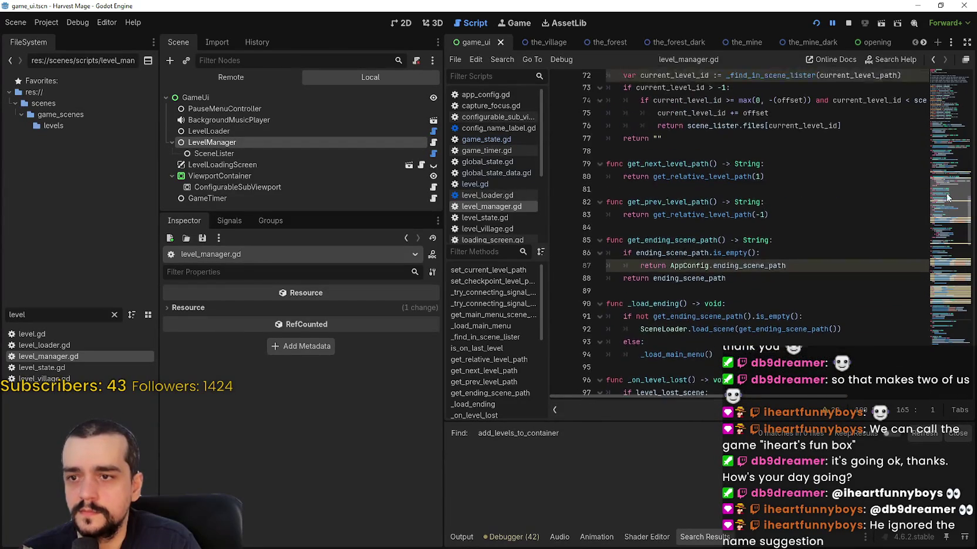
scroll(795, 168, up, 14)
click(770, 222)
key(Return)
key(ctrl+v)
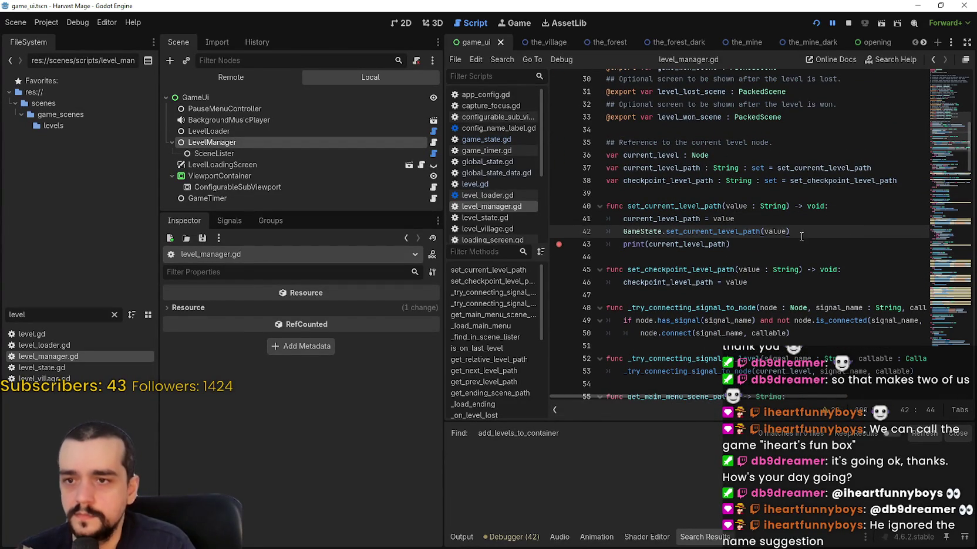
double_click(667, 219)
key(ctrl+c)
double_click(776, 232)
key(ctrl+v)
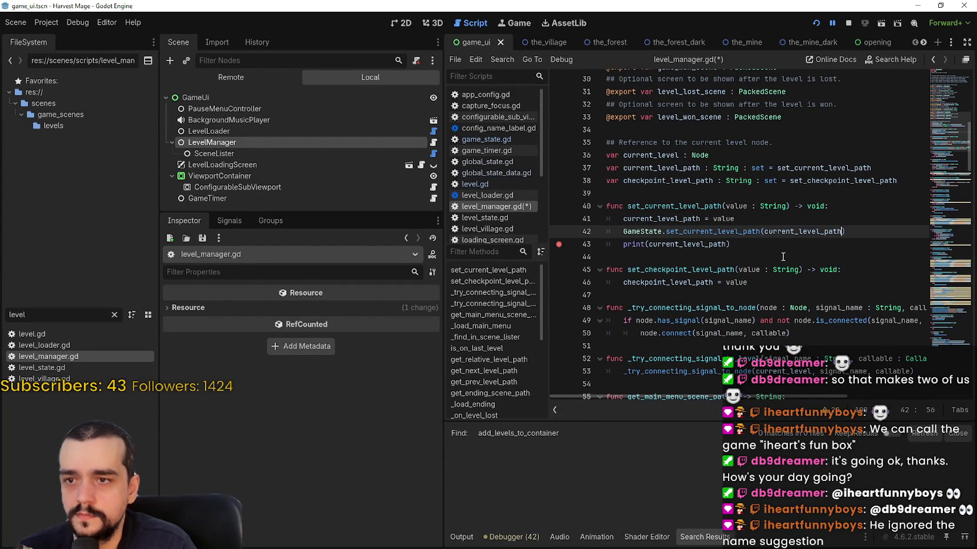
- Save level_manager.gd and relaunch the game with F5
click(638, 257)
key(ctrl+s)
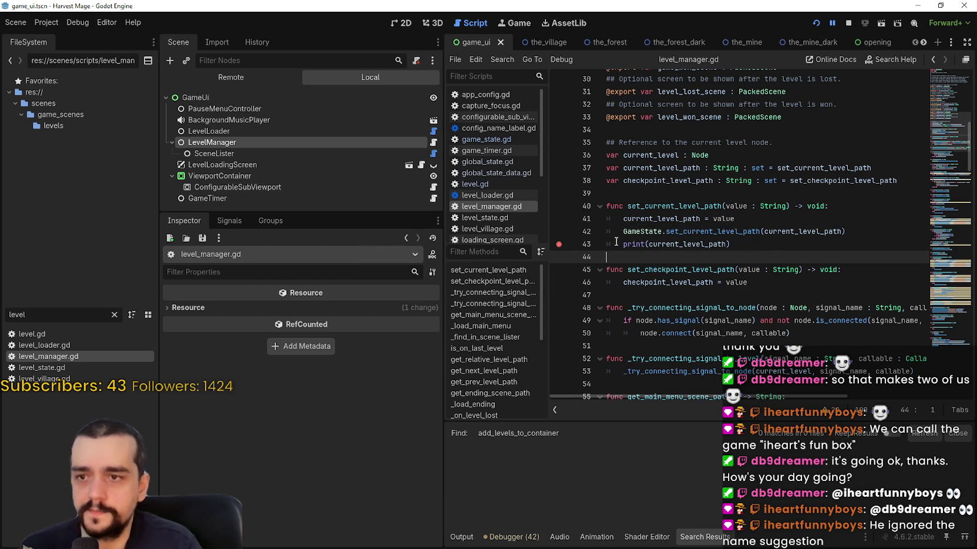
click(734, 245)
key(F5)
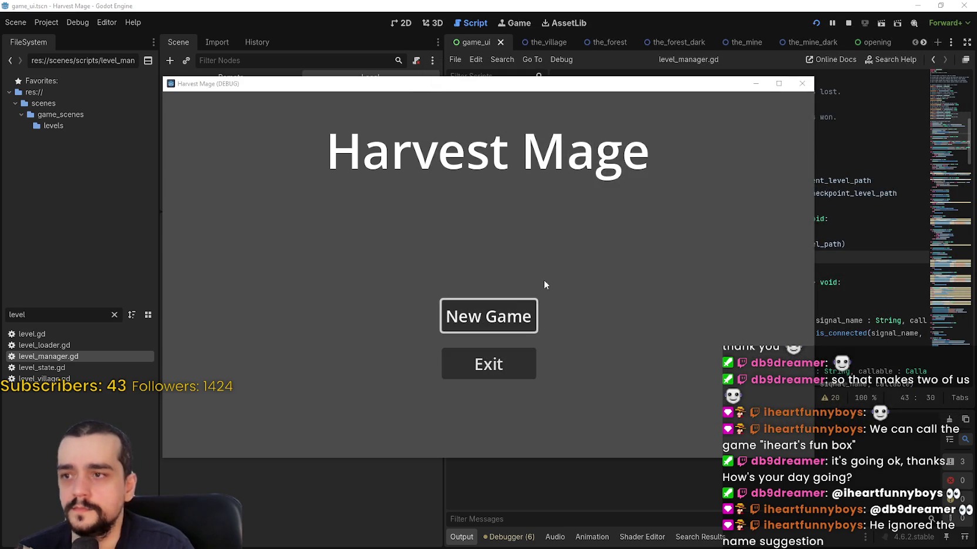
- Close global_state.tres in Notepad and locate get_or_create_state in global_state_data.gd
click(478, 306)
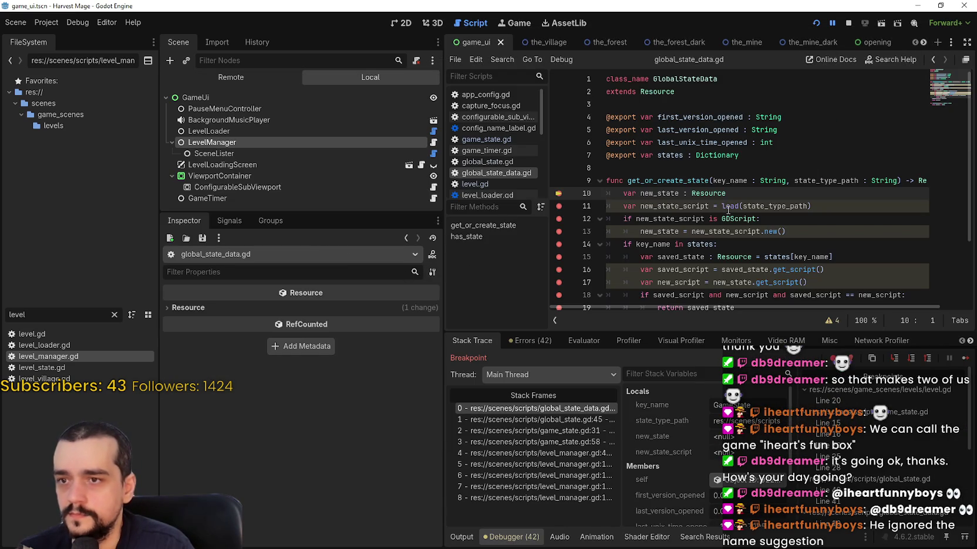
mouse_move(763, 204)
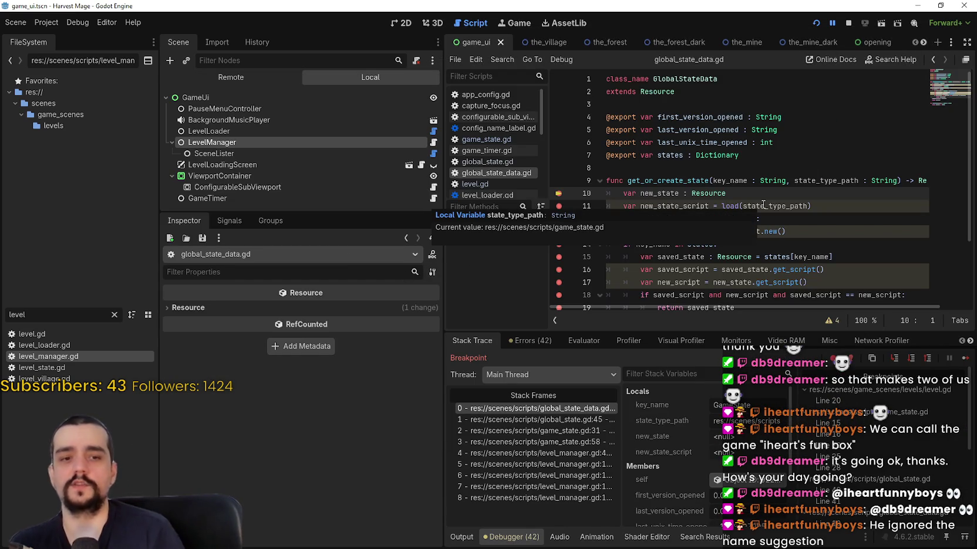
scroll(616, 174, down, 1)
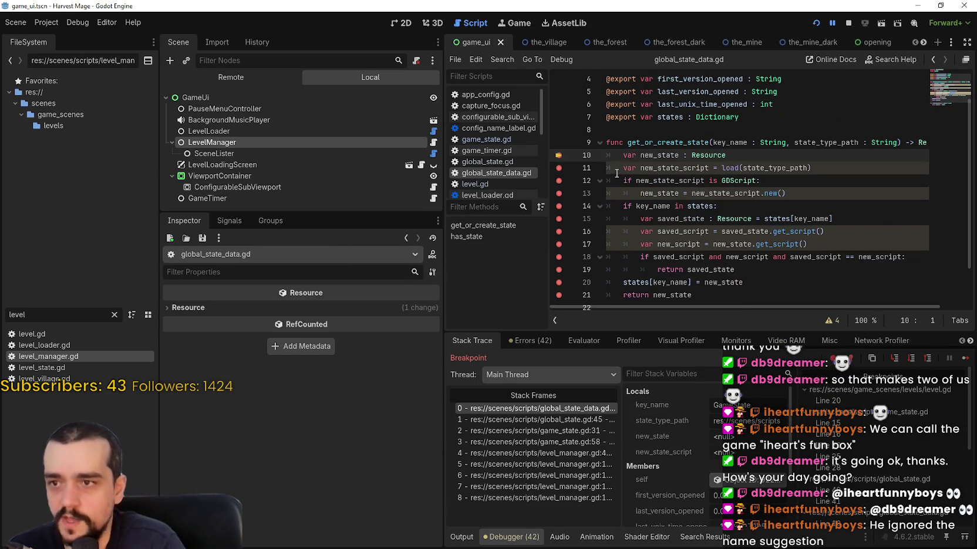
double_click(675, 142)
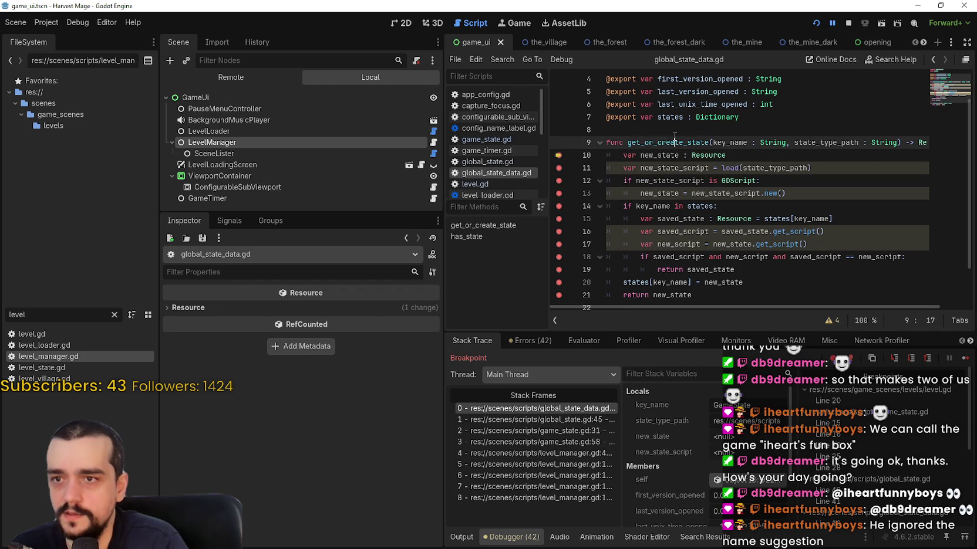
- Remove the breakpoints on lines 10–20 of get_or_create_state and resume the game
click(558, 155)
click(558, 168)
click(558, 181)
click(559, 193)
click(558, 206)
click(558, 218)
click(558, 231)
click(558, 244)
click(558, 257)
click(558, 269)
right_click(567, 281)
scroll(559, 245, down, 2)
click(558, 232)
click(558, 282)
click(966, 358)
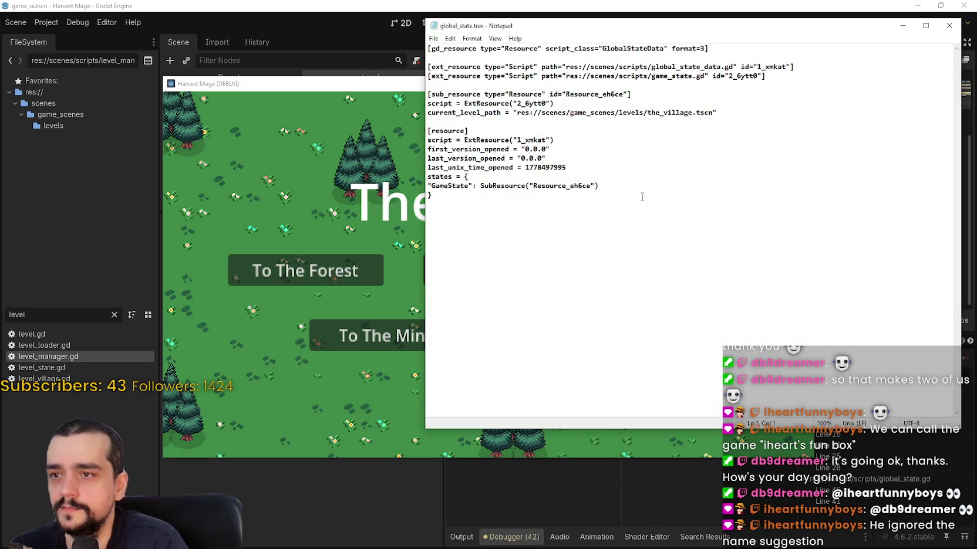
- Examine global_state.tres's states entry and matching sub_resource block storing the_village.tscn as current_level_path
mouse_move(642, 196)
mouse_down()
mouse_move(555, 187)
mouse_move(428, 123)
mouse_up()
click(651, 262)
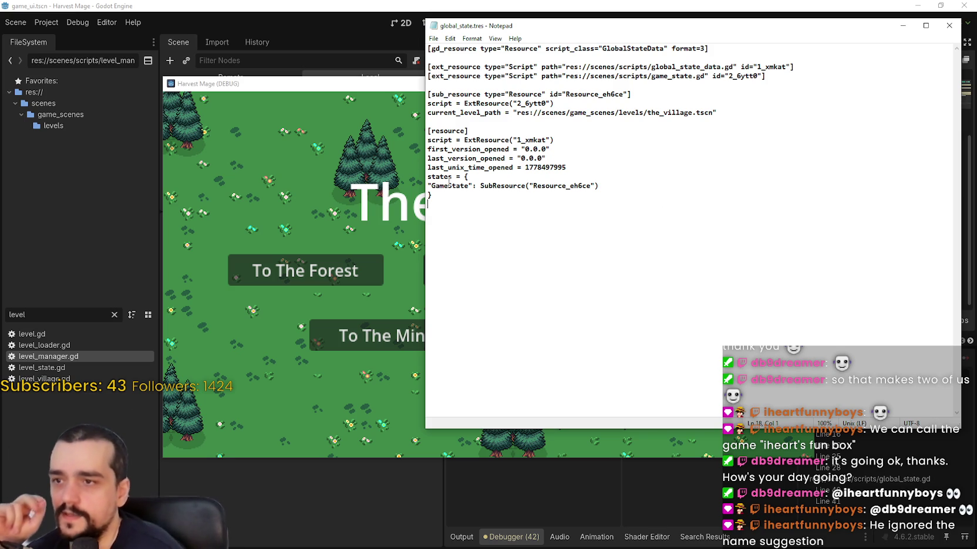
drag(600, 186, 397, 183)
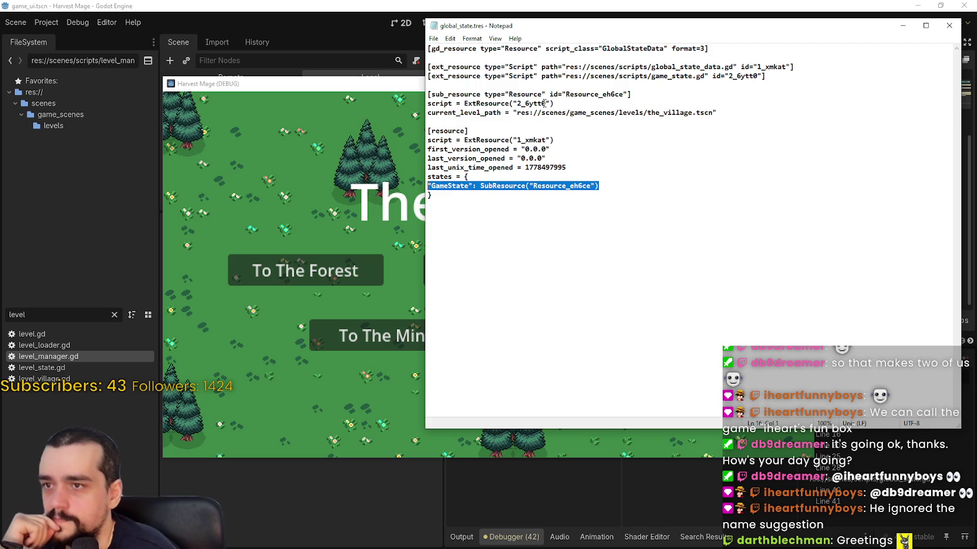
click(579, 187)
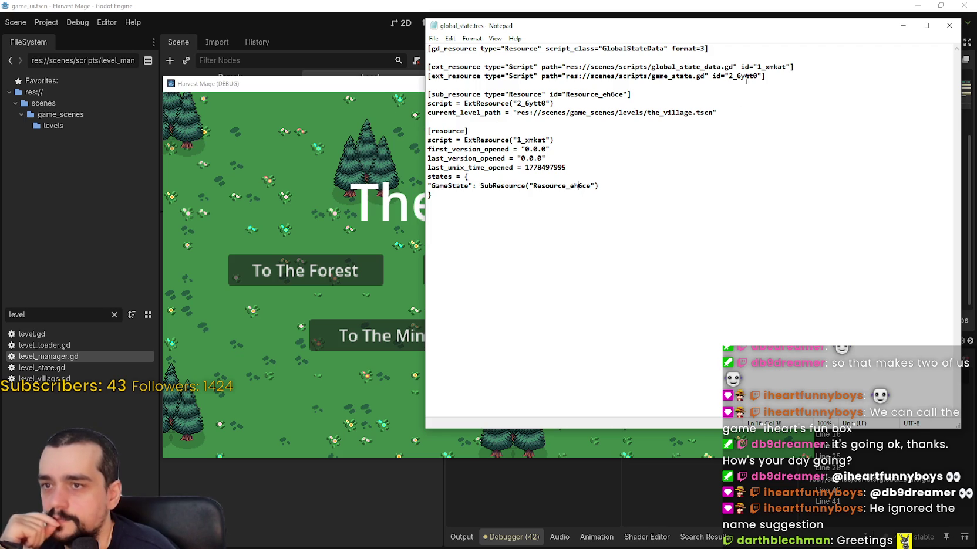
drag(592, 188, 545, 188)
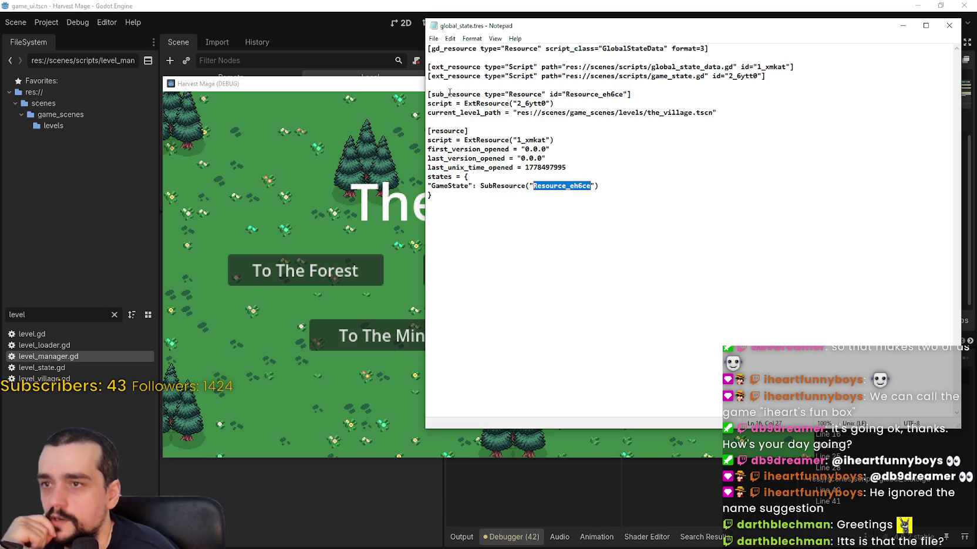
drag(429, 94, 749, 113)
drag(566, 95, 618, 96)
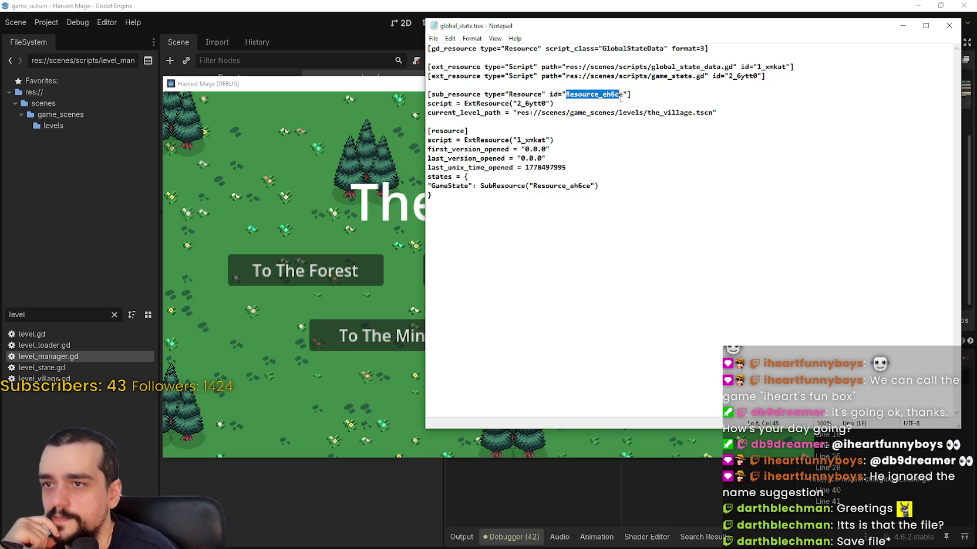
click(441, 112)
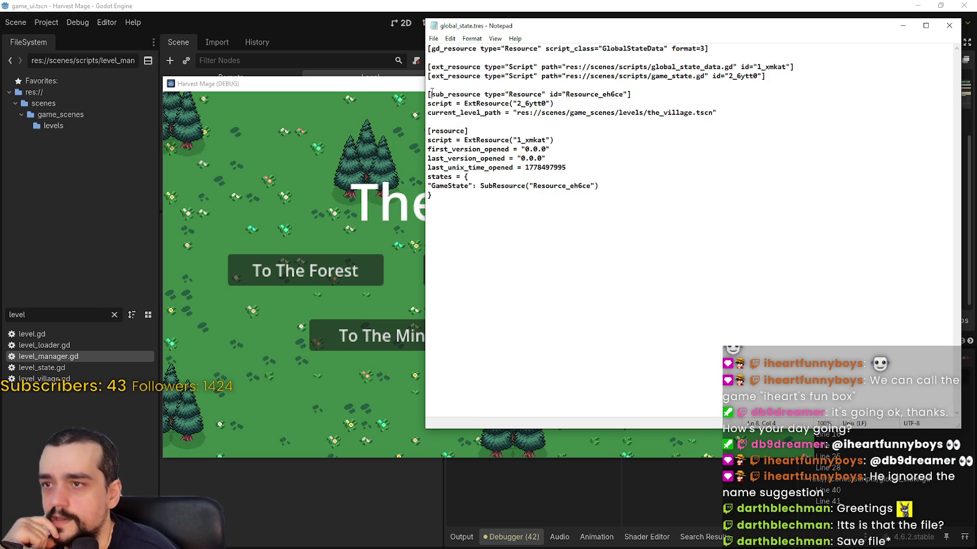
drag(429, 94, 529, 113)
drag(528, 185, 619, 190)
click(643, 196)
key(alt+Tab)
key(alt+Tab)
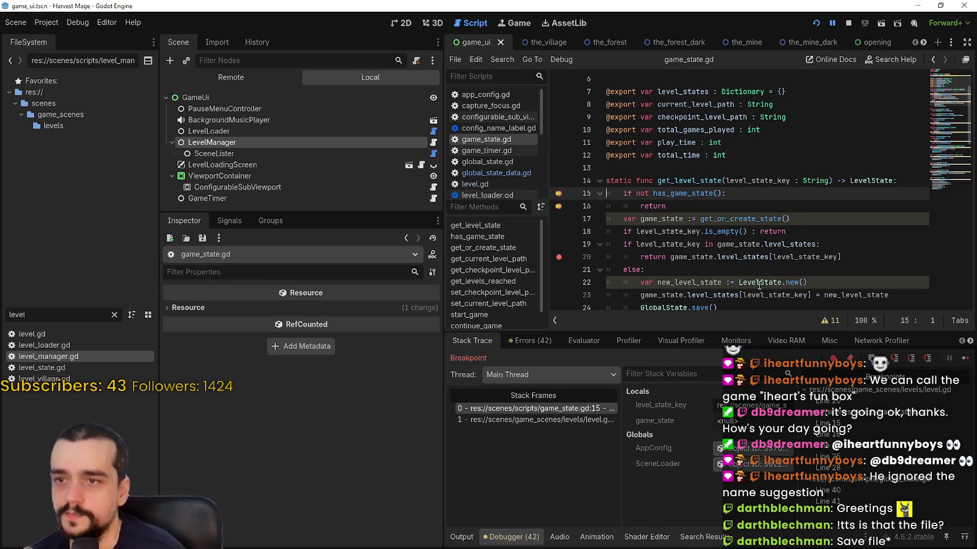
- Continue past five breakpoints into level.gd, inspect level_state showing tutorial_read off, then resume
click(964, 363)
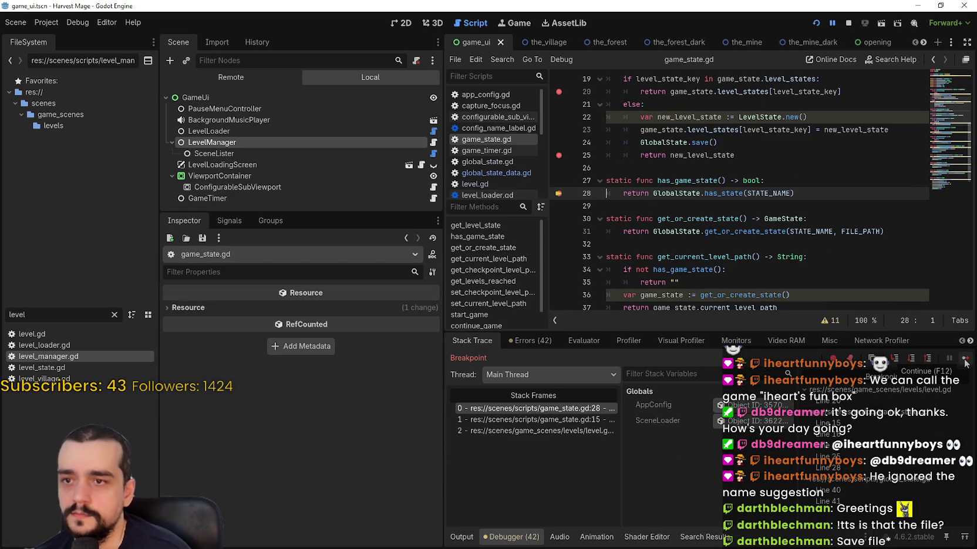
click(964, 362)
click(965, 361)
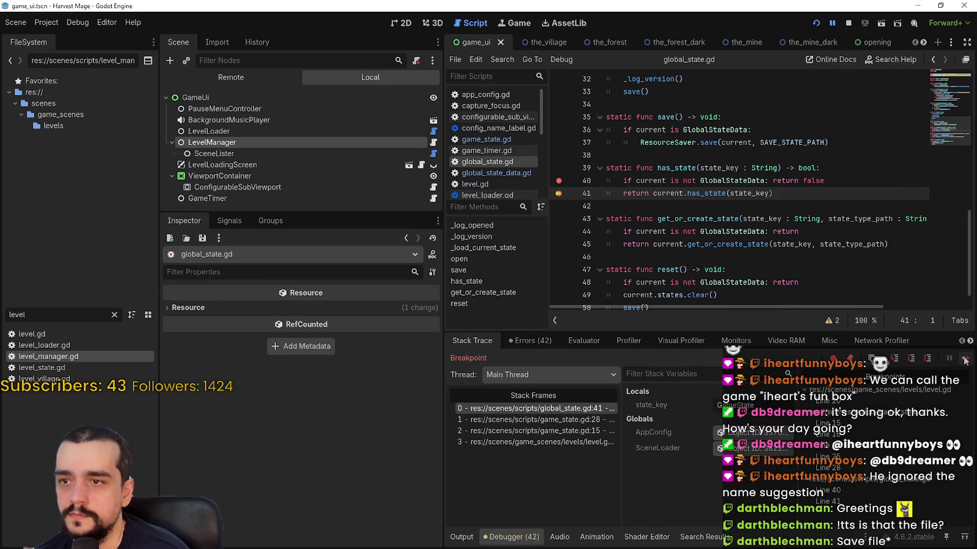
click(965, 363)
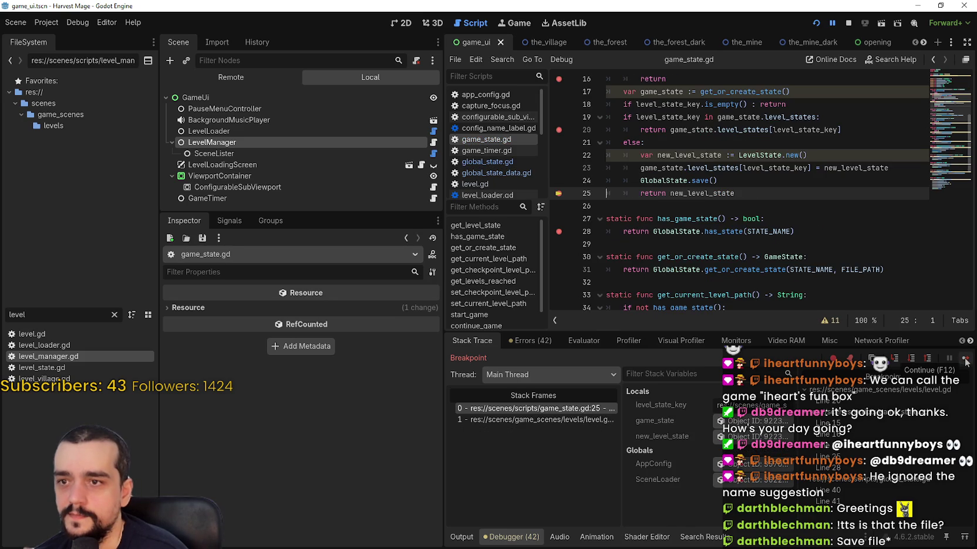
click(965, 362)
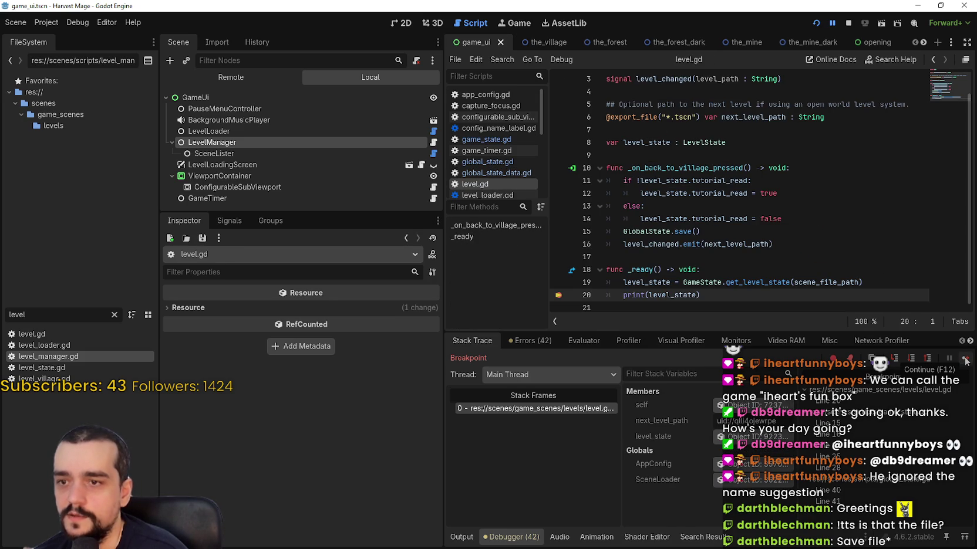
click(720, 436)
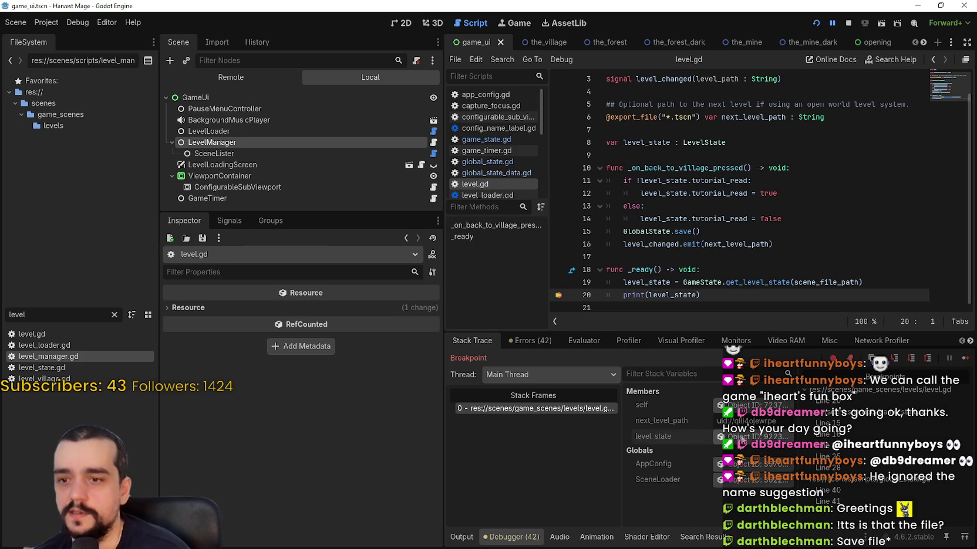
click(959, 360)
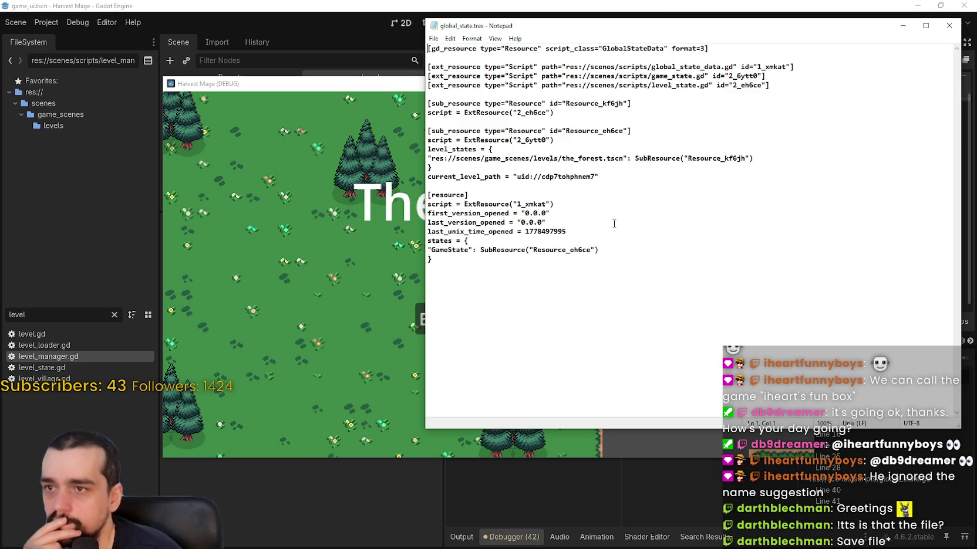
- Highlight the GameState sub-resource id, the forest level reference, the version/time fields and the GameState block
drag(591, 247, 550, 247)
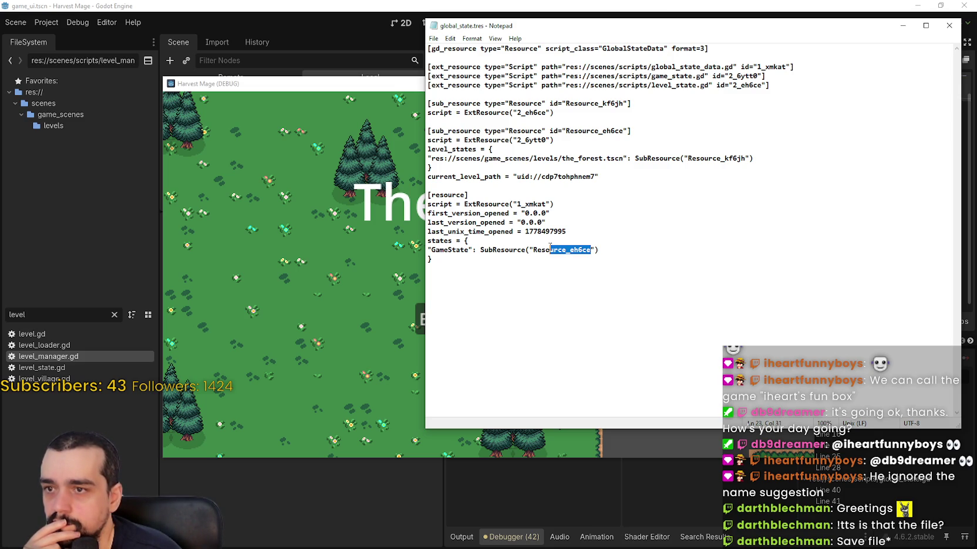
drag(745, 157, 428, 149)
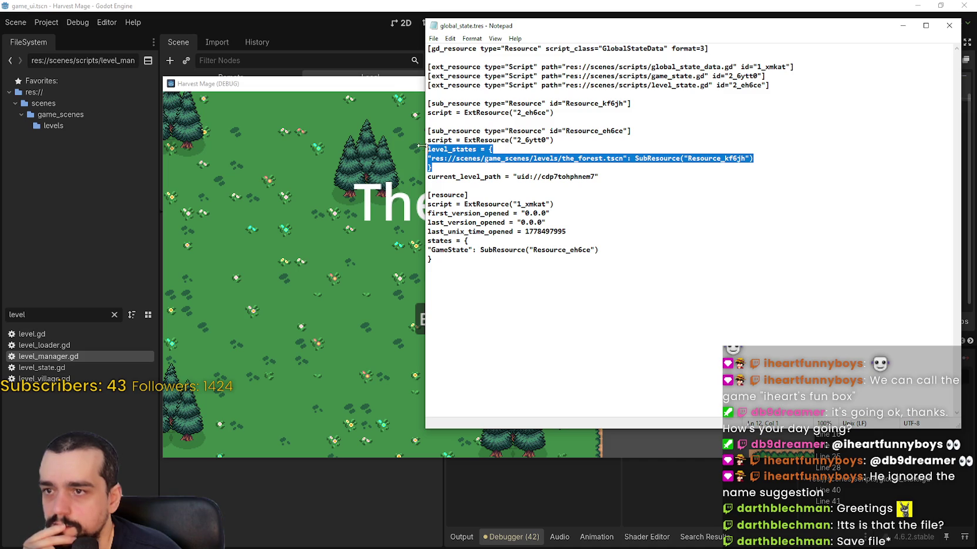
click(557, 186)
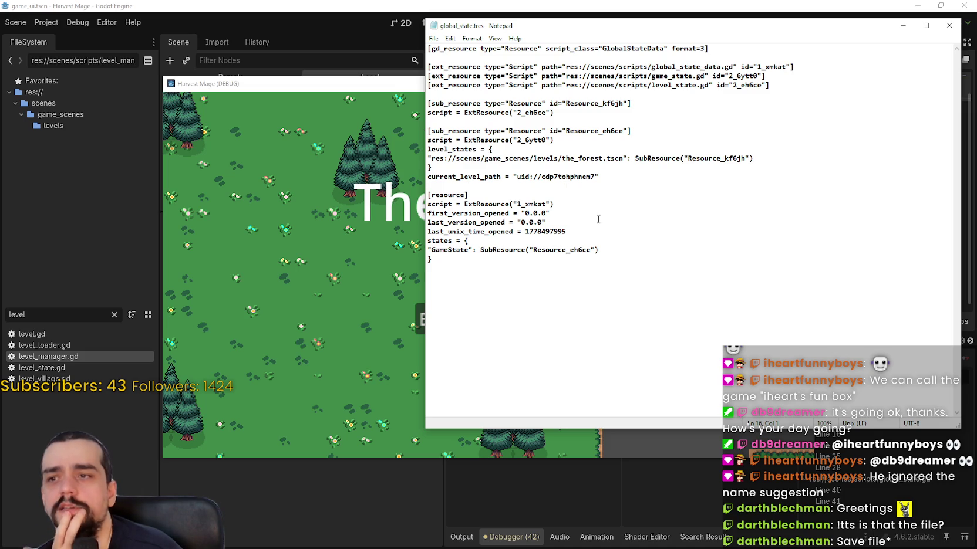
mouse_move(613, 287)
mouse_down()
mouse_move(510, 214)
mouse_move(419, 129)
mouse_up()
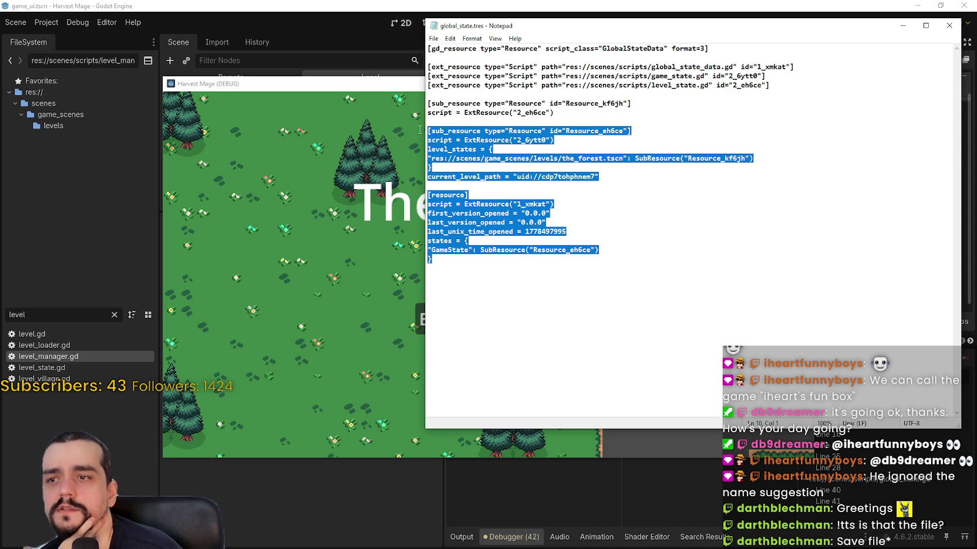
mouse_move(420, 130)
mouse_down()
mouse_move(419, 258)
mouse_move(417, 177)
mouse_move(389, 94)
mouse_move(412, 159)
mouse_move(417, 261)
mouse_move(415, 137)
mouse_move(384, 81)
mouse_move(427, 149)
mouse_move(432, 250)
mouse_move(441, 145)
mouse_move(390, 94)
mouse_move(532, 268)
mouse_move(428, 131)
mouse_move(437, 167)
mouse_move(610, 275)
mouse_up()
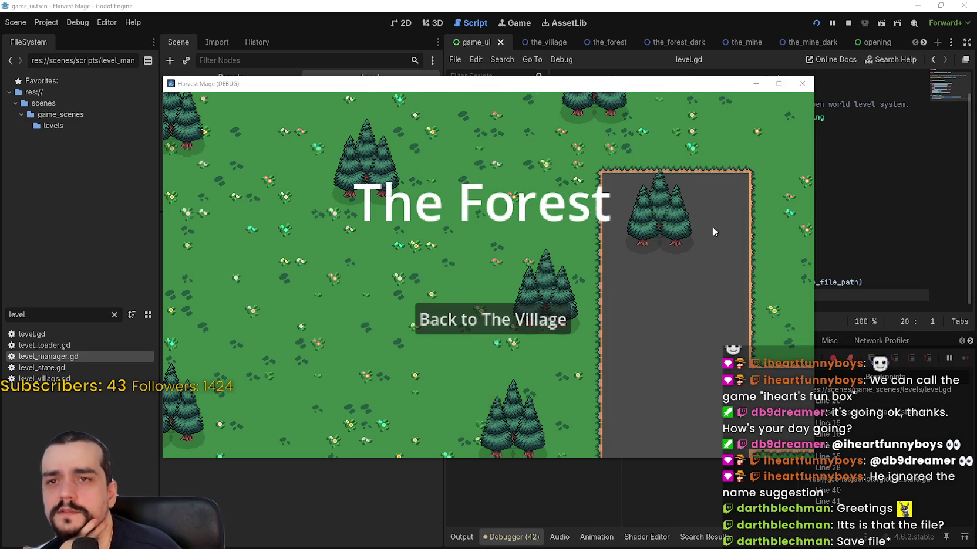
- Close global_state.tres, return the game to The Village, and close the reopened state file
click(949, 25)
click(491, 320)
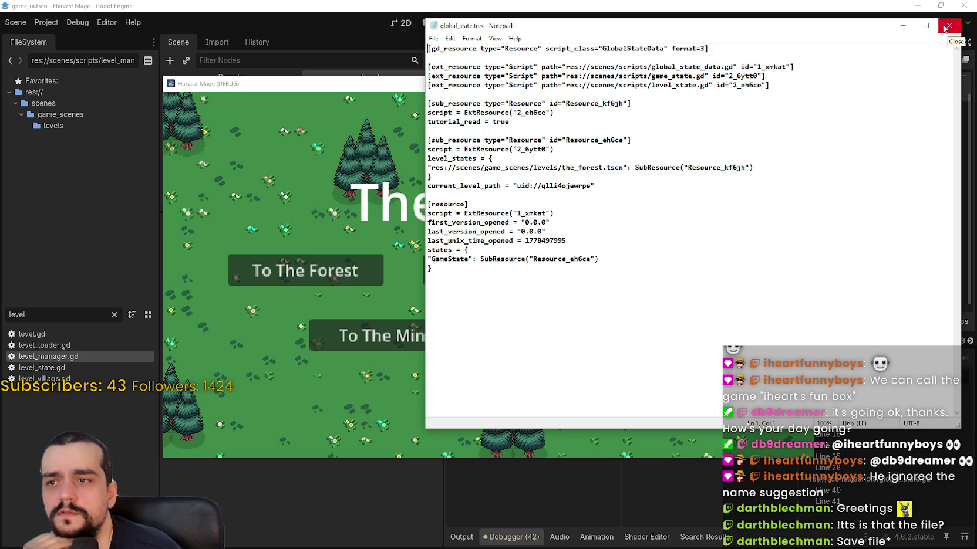
click(946, 26)
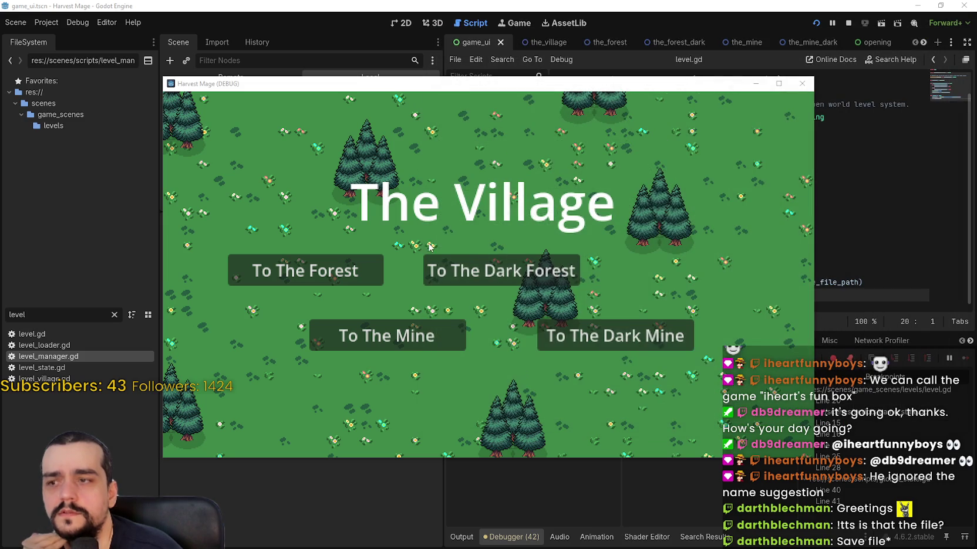
- Travel to The Forest in the game and resume past three debugger breakpoints
click(357, 267)
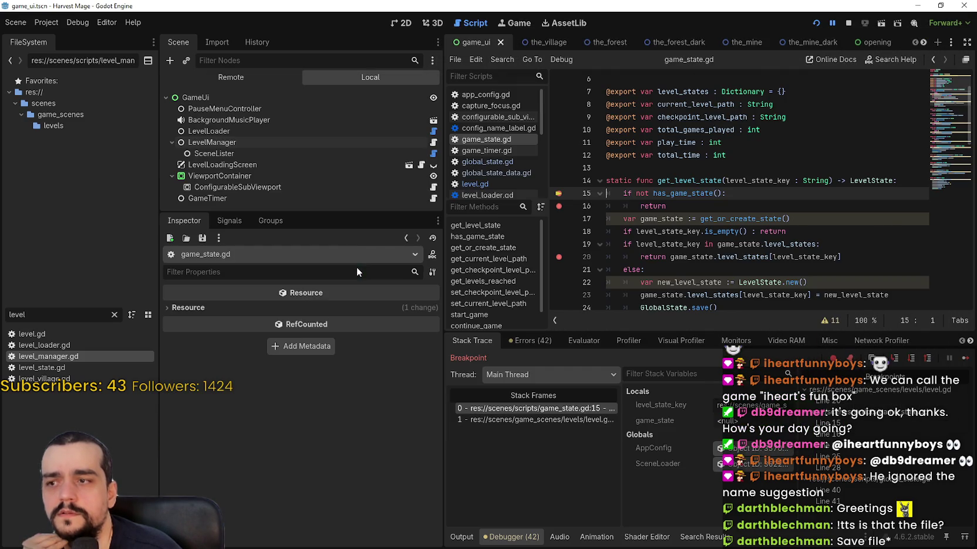
click(966, 359)
click(965, 358)
click(966, 359)
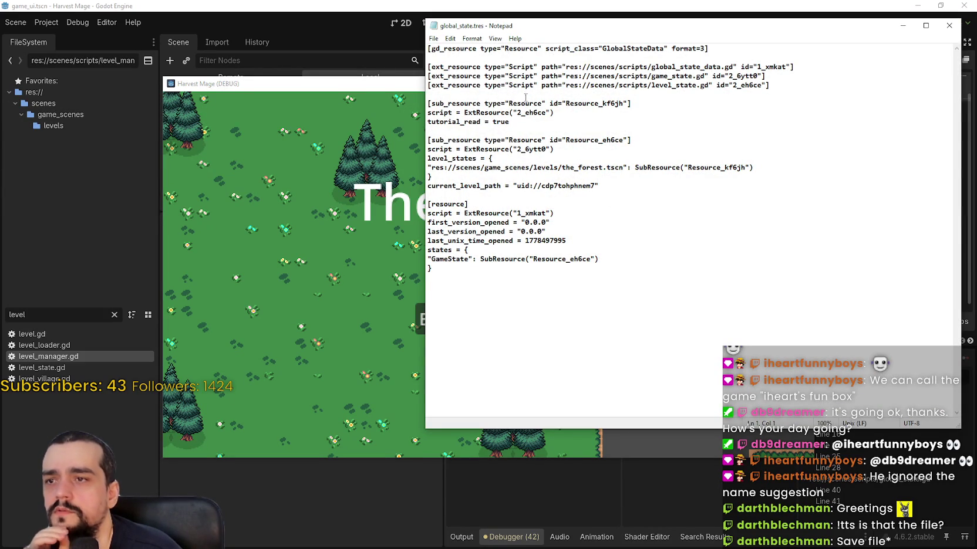
- Inspect the forest level_states entry and the tutorial_read = true line, then close global_state.tres
mouse_move(755, 168)
mouse_down()
mouse_move(432, 159)
mouse_move(418, 168)
mouse_up()
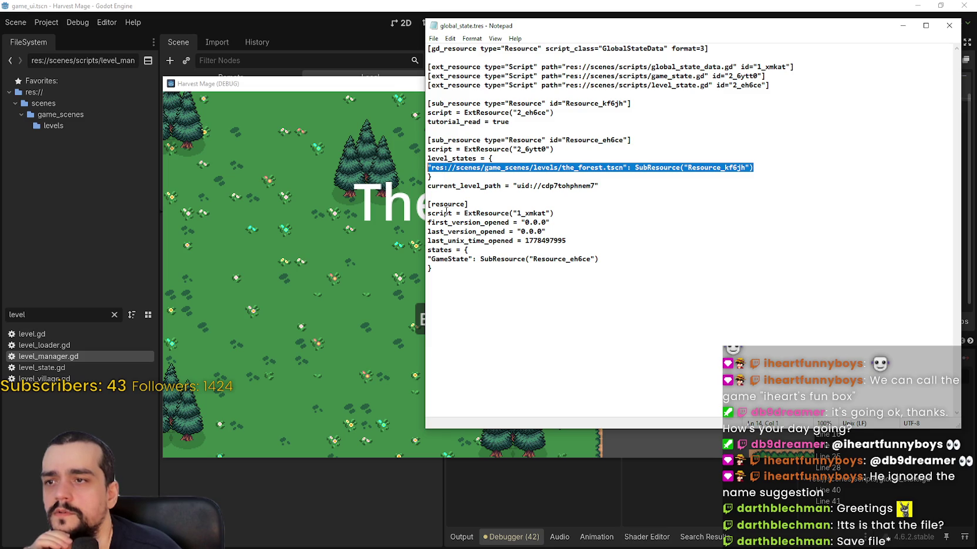
drag(601, 259, 518, 259)
click(561, 259)
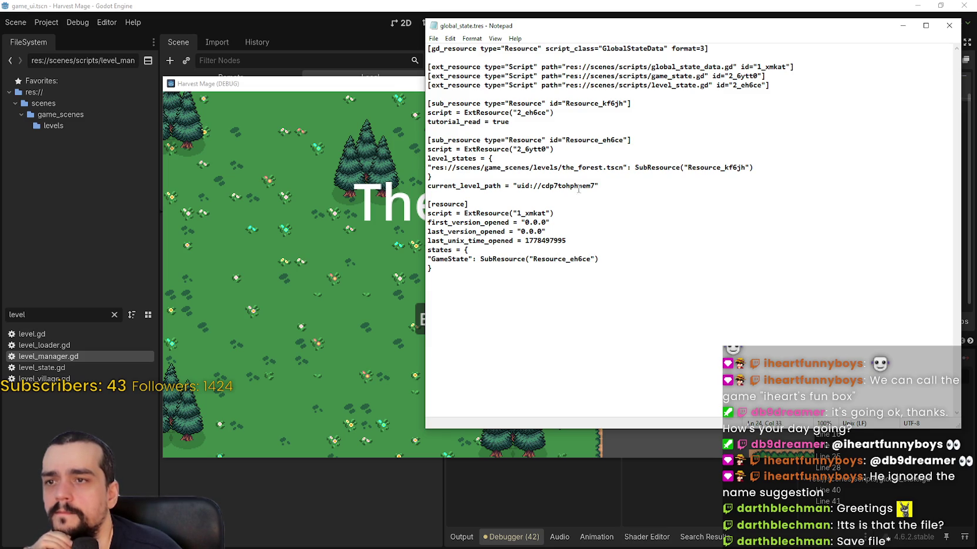
drag(511, 123, 428, 122)
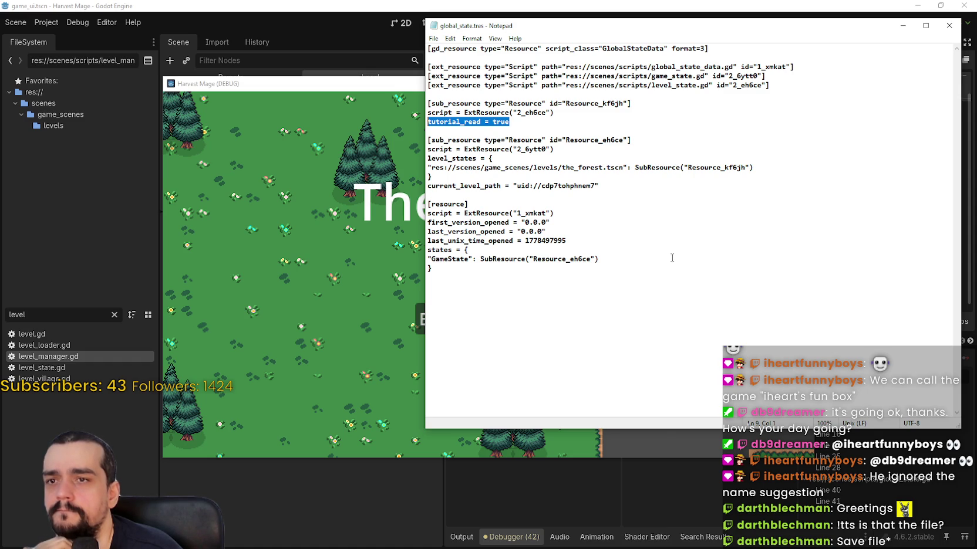
click(949, 25)
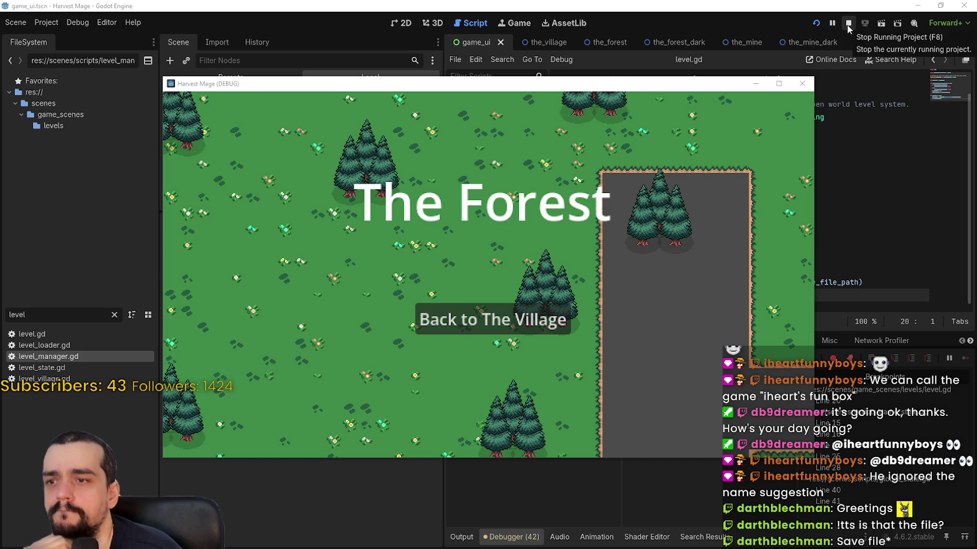
- Stop the game and copy the three-line _ready() function from the forest's level.gd
click(848, 23)
click(722, 153)
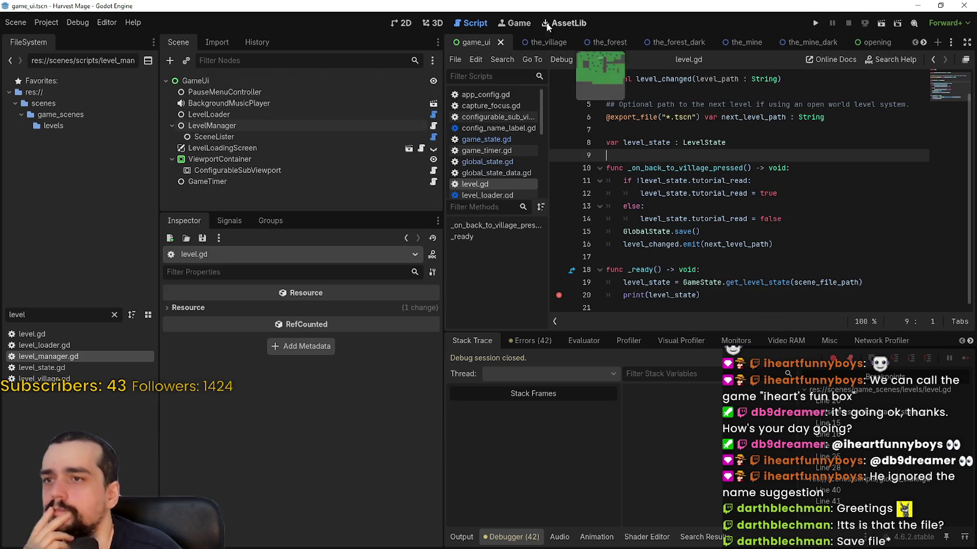
click(549, 44)
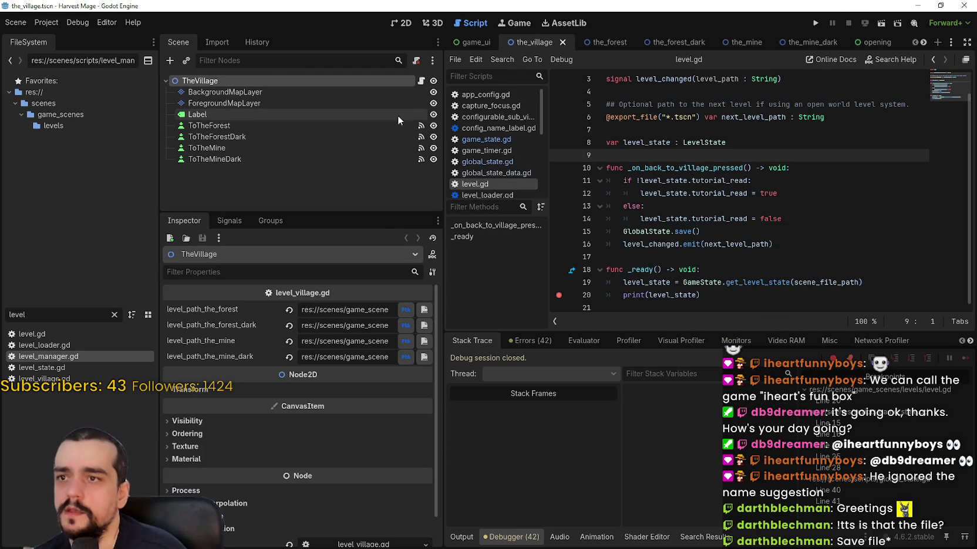
click(750, 205)
scroll(750, 200, down, 1)
click(751, 191)
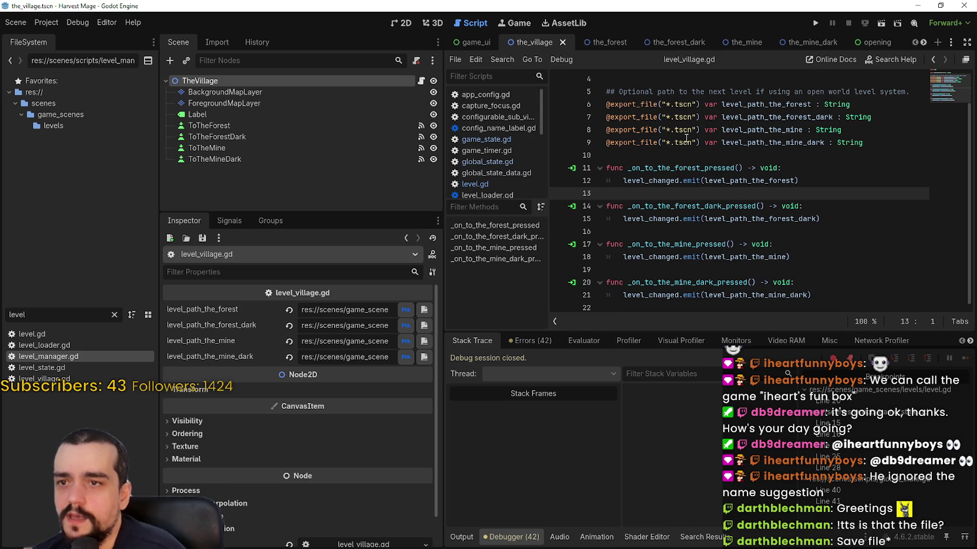
click(593, 42)
click(422, 79)
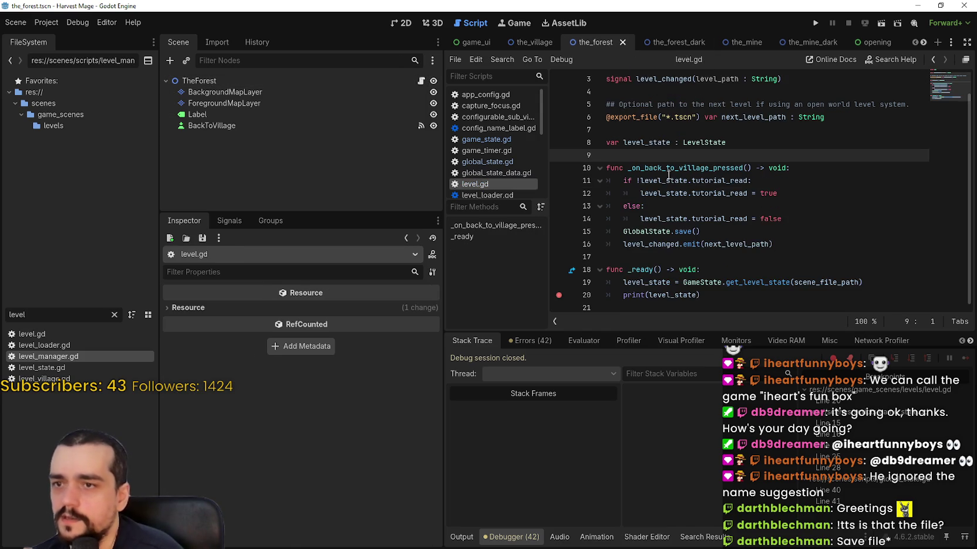
click(740, 294)
shift+click(586, 270)
scroll(614, 265, up, 1)
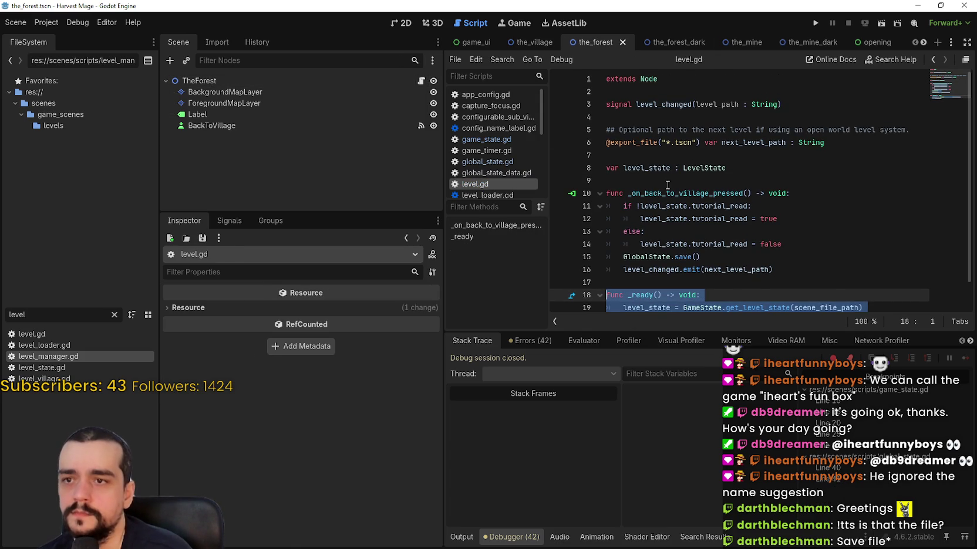
- Paste _ready() into level_village.gd at line 10 and tidy the surrounding blank lines
click(534, 42)
click(421, 80)
scroll(698, 203, up, 3)
click(681, 189)
text(func _ready() -> void: 	level_state = GameState.get_level_state(scene_file_path) 	print(level_state))
key(BackSpace)
scroll(766, 200, down, 1)
key(Return)
scroll(766, 200, down, 1)
click(881, 105)
click(882, 118)
key(Return)
scroll(763, 176, up, 2)
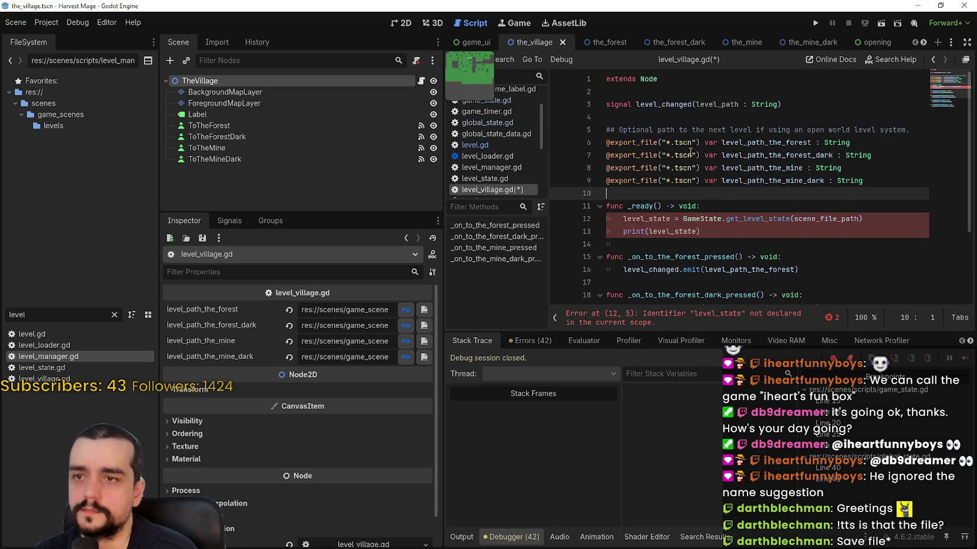
- Copy the 'var level_state : LevelState' line from level.gd into level_village.gd line 4, padded with blank lines
click(595, 42)
click(421, 81)
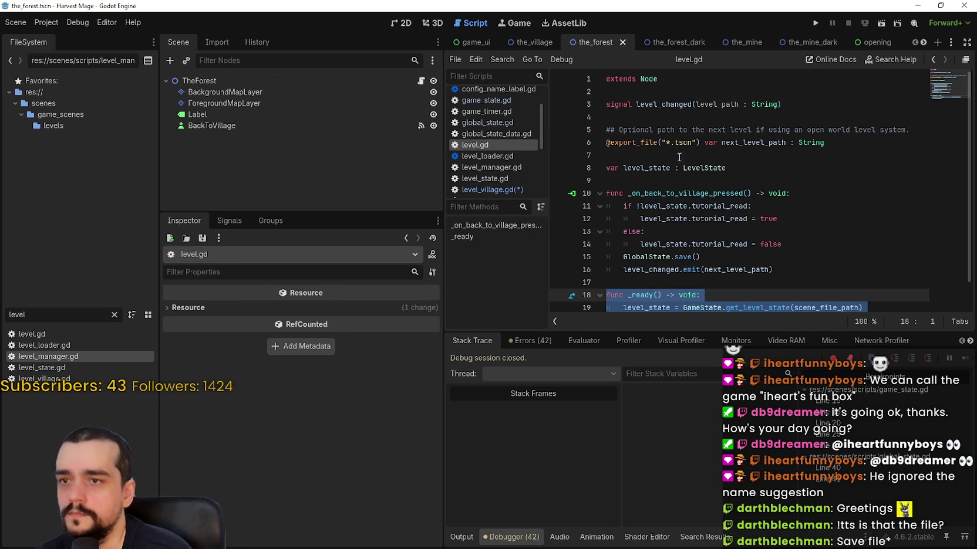
click(753, 169)
drag(753, 169, 579, 169)
key(ctrl+c)
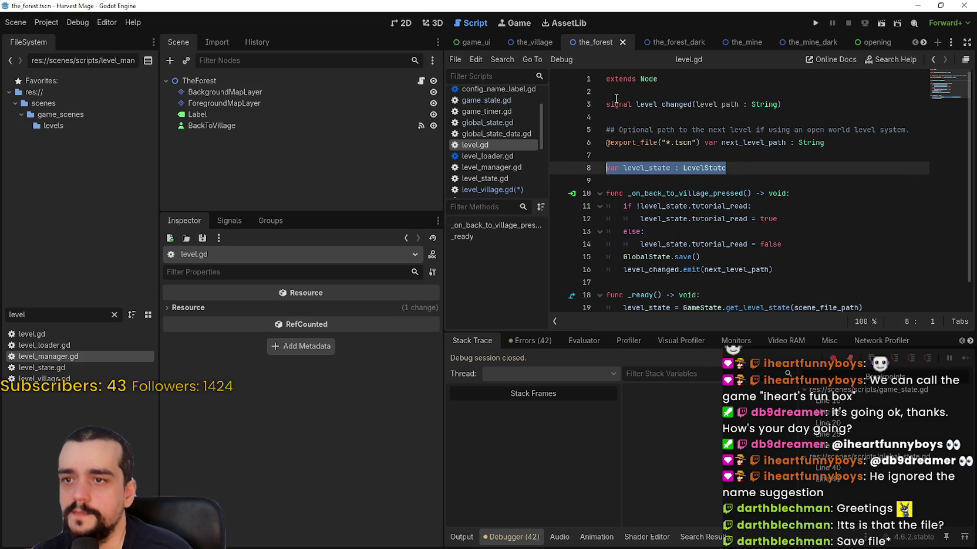
click(663, 42)
click(594, 42)
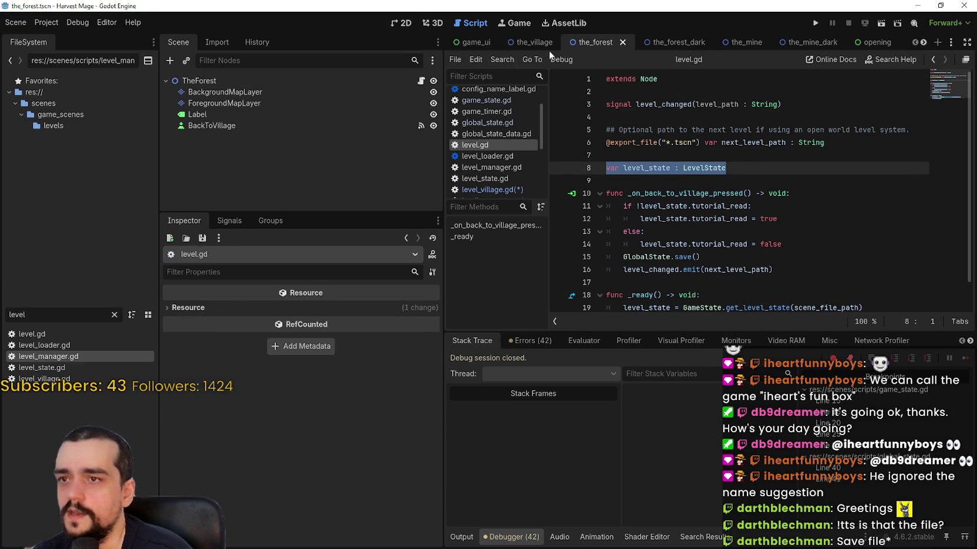
click(533, 42)
click(421, 81)
click(718, 117)
key(ctrl+v)
key(Return)
click(808, 106)
key(Return)
- Save level_village.gd with Ctrl+S and relaunch the game
key(ctrl+s)
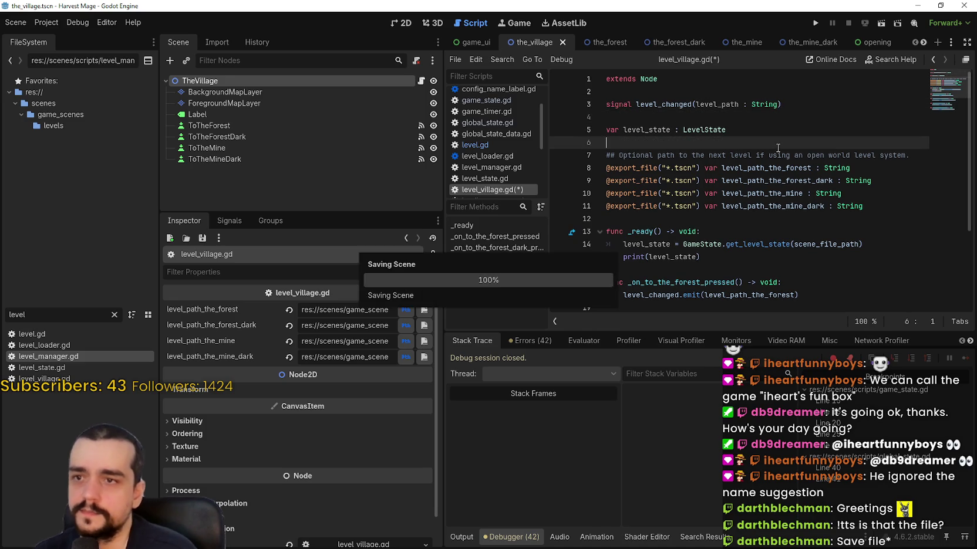
click(743, 235)
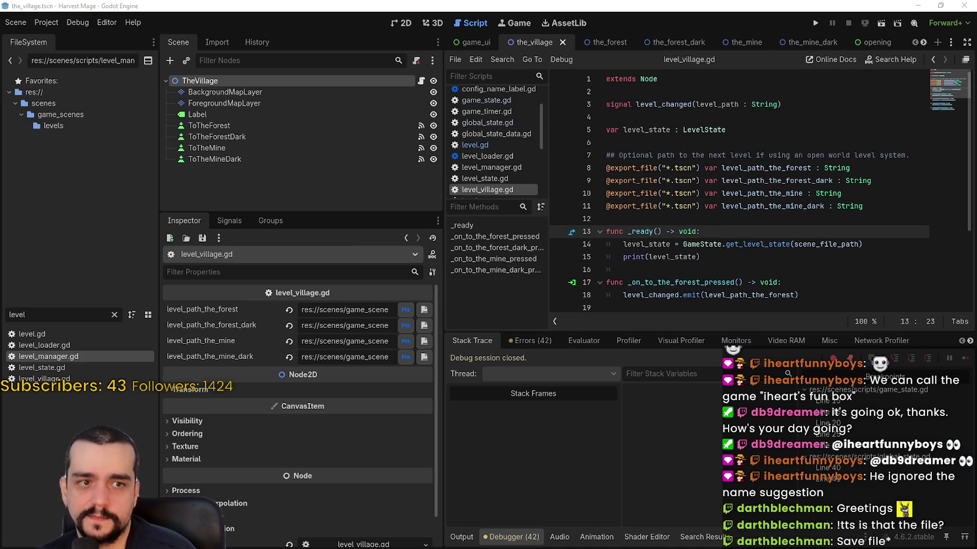
click(816, 22)
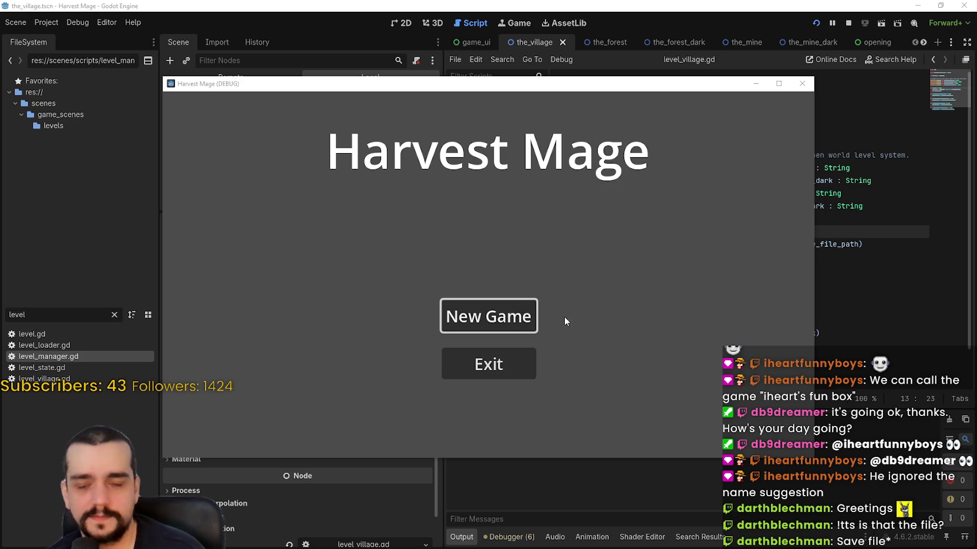
- Start a new game and remove the breakpoints on lines 15, 16 and 20
click(488, 315)
click(558, 193)
click(559, 206)
click(558, 257)
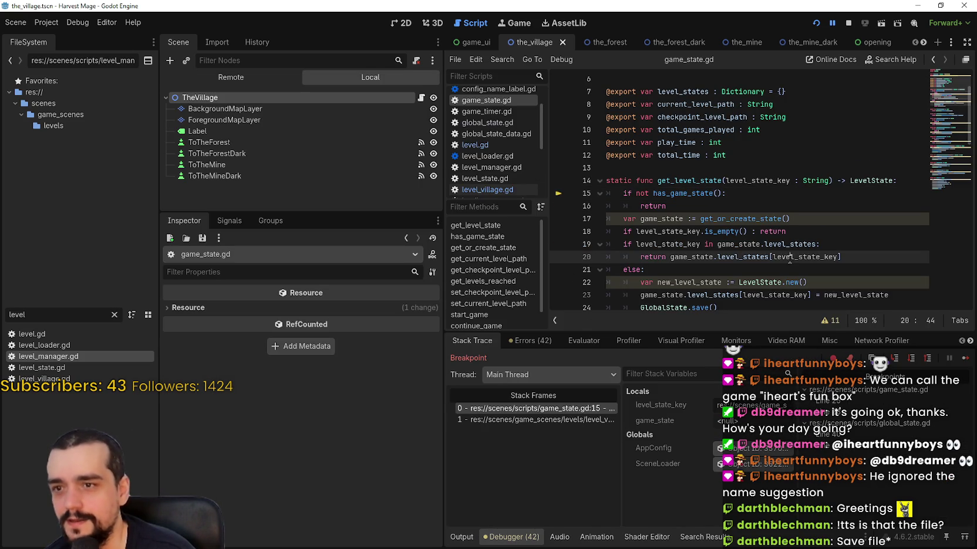
- Remove the breakpoints on lines 25 and 28 and resume past the has_state check
click(965, 358)
click(559, 155)
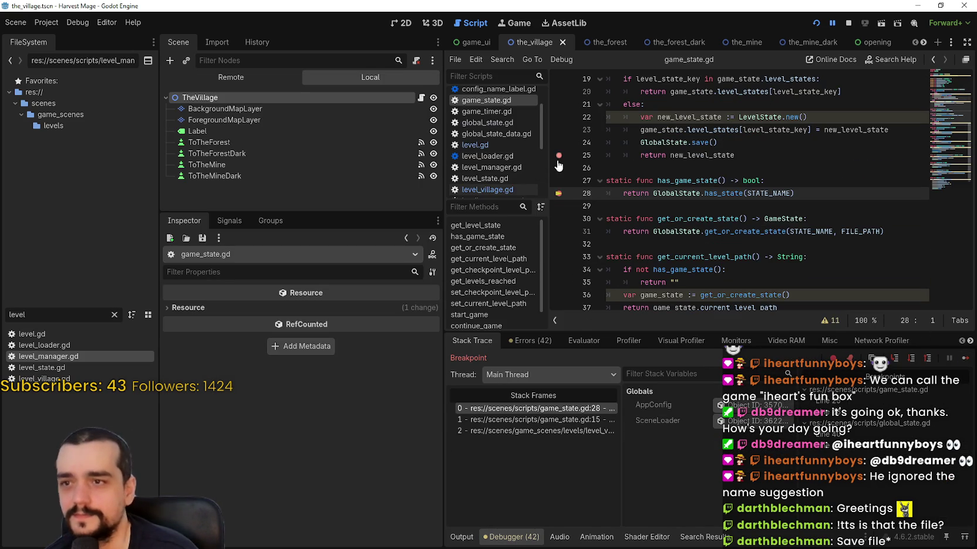
click(558, 193)
click(948, 359)
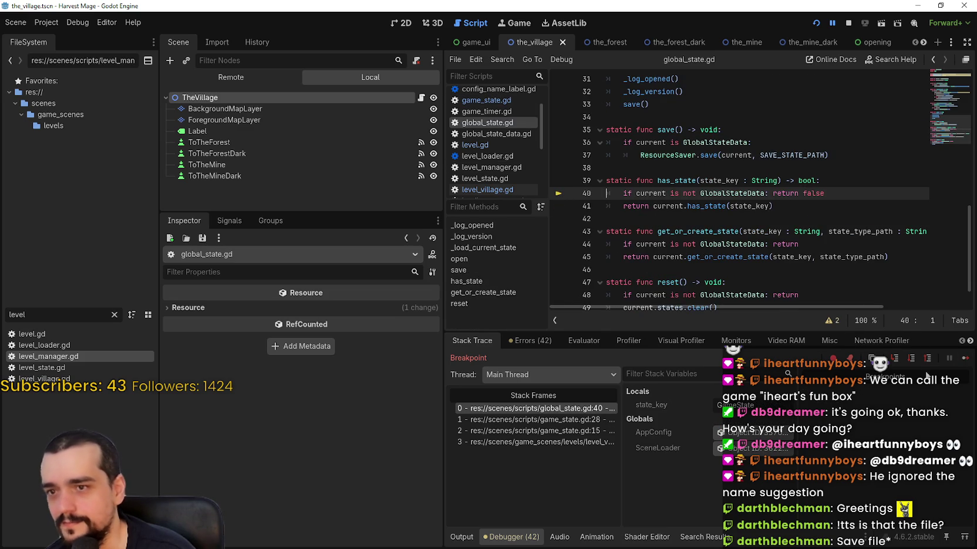
click(964, 363)
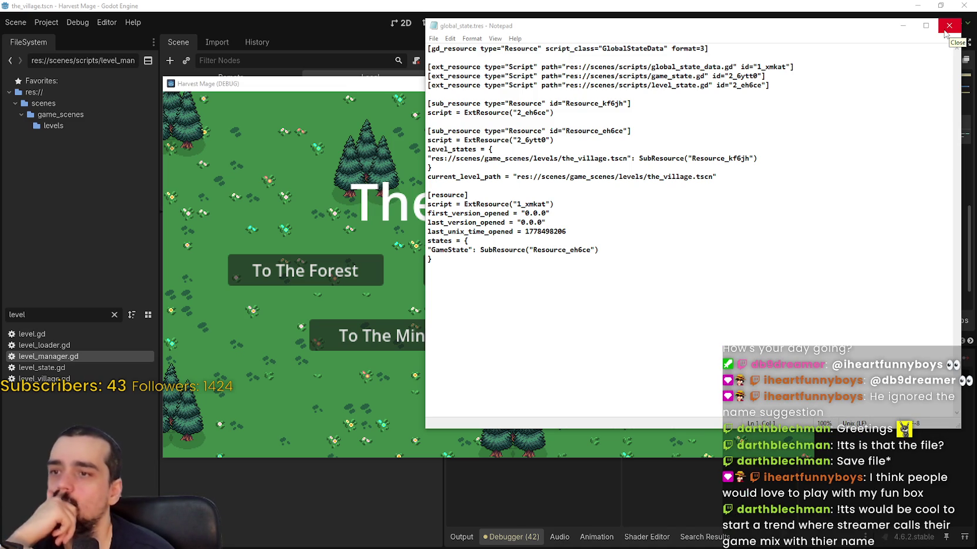
- Travel to The Forest, then inspect the level_states entries and sub_resource blocks in global_state.tres
click(948, 26)
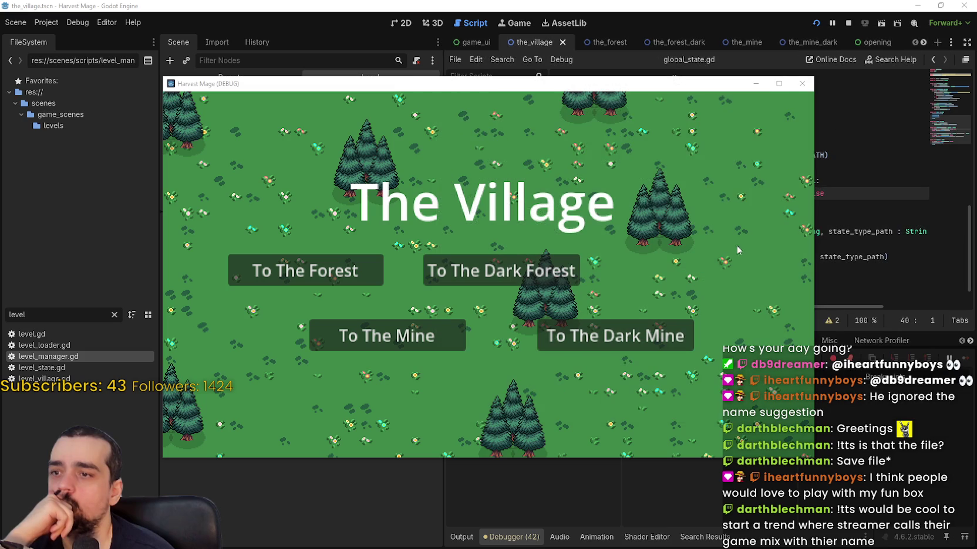
click(362, 262)
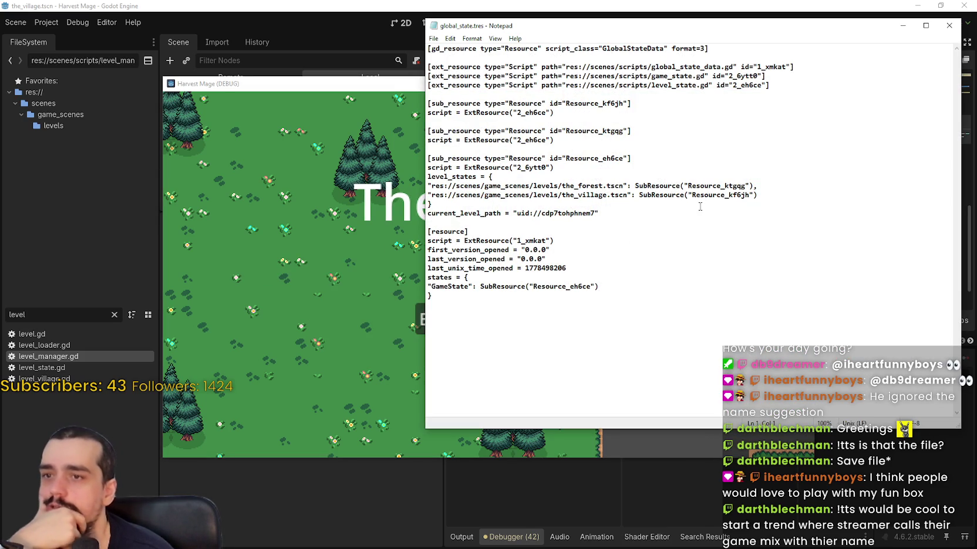
click(775, 200)
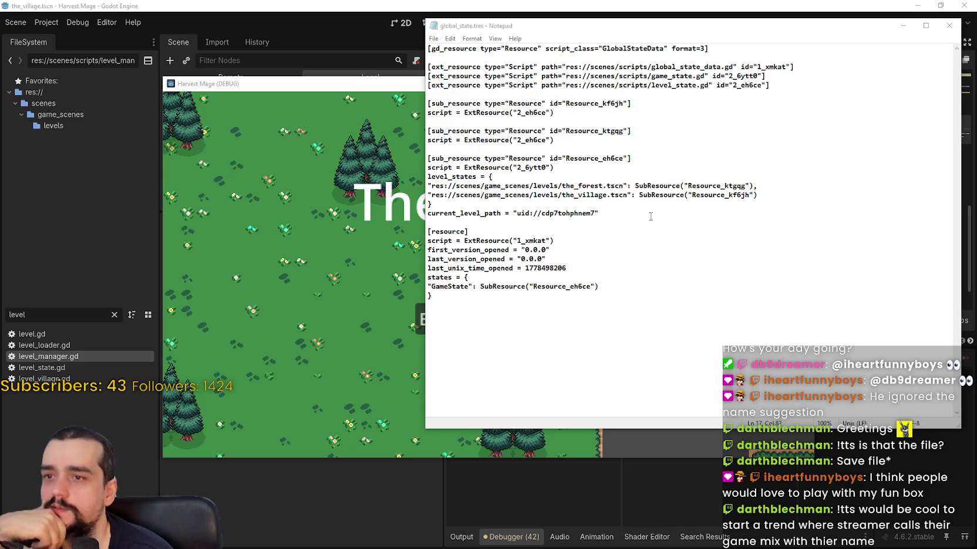
drag(792, 202, 421, 186)
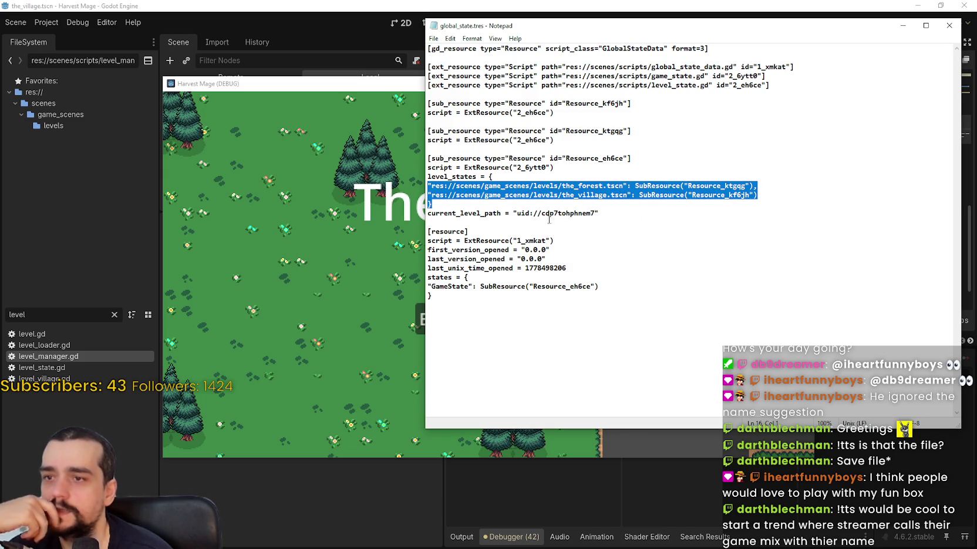
click(544, 205)
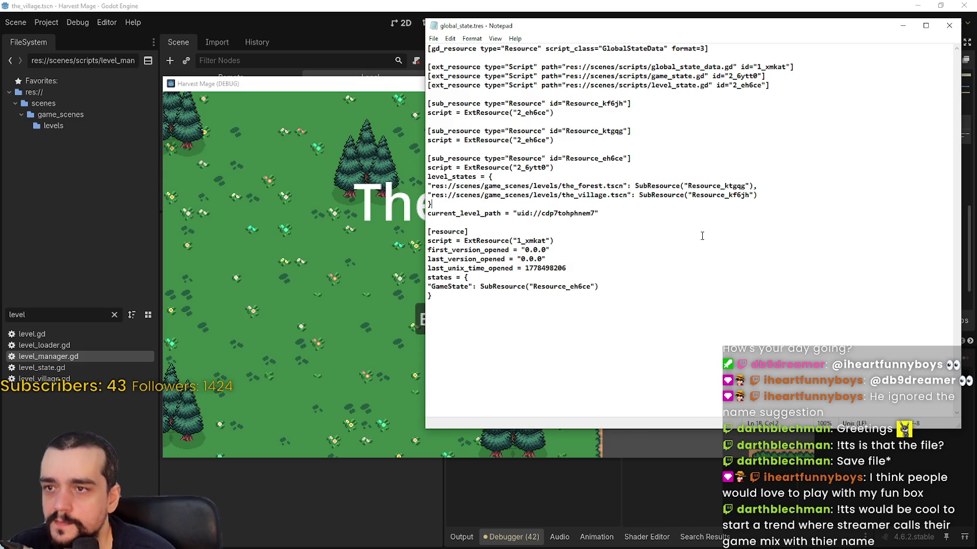
click(574, 116)
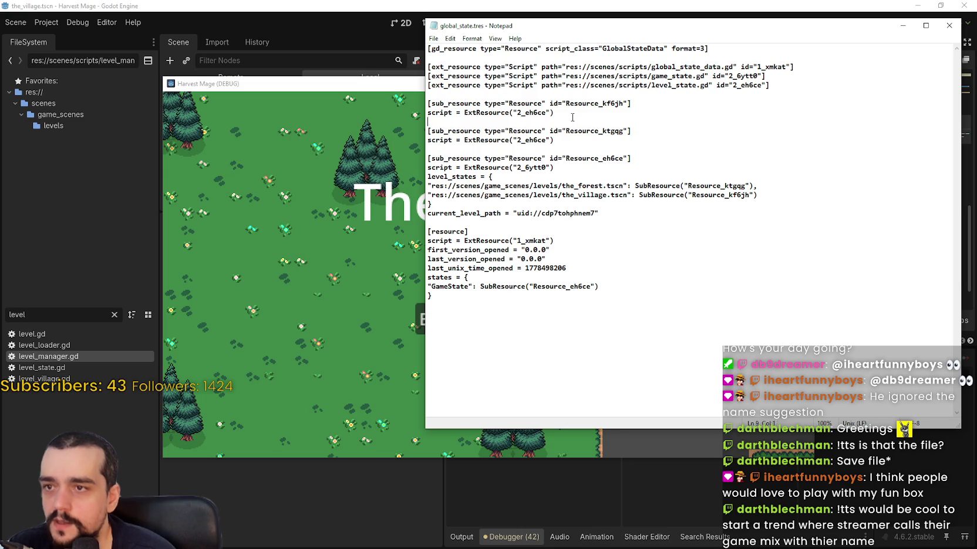
mouse_move(575, 159)
mouse_down()
mouse_move(476, 141)
mouse_move(429, 105)
mouse_up()
click(466, 152)
- Return the game to The Village, reload global_state.tres and select the new tutorial_read = true line
click(393, 187)
click(464, 317)
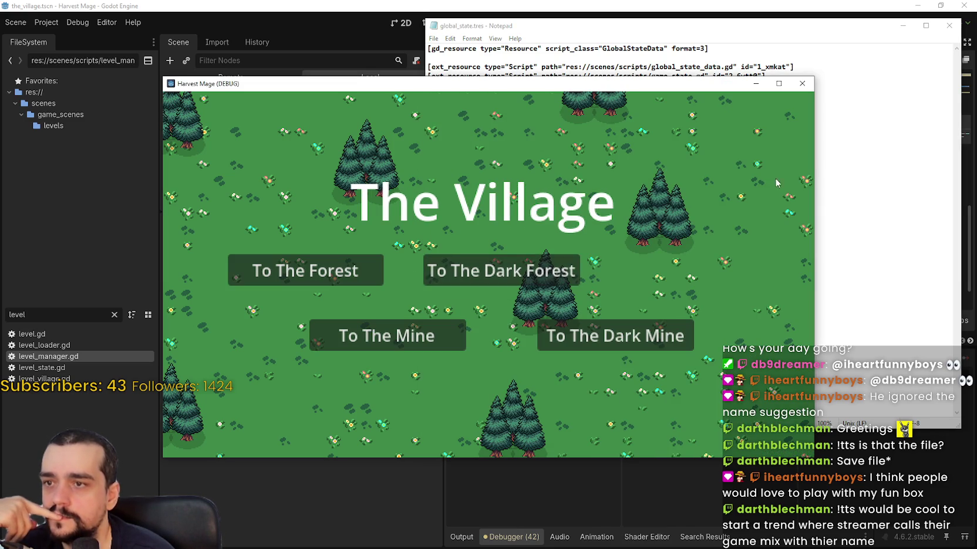
click(831, 167)
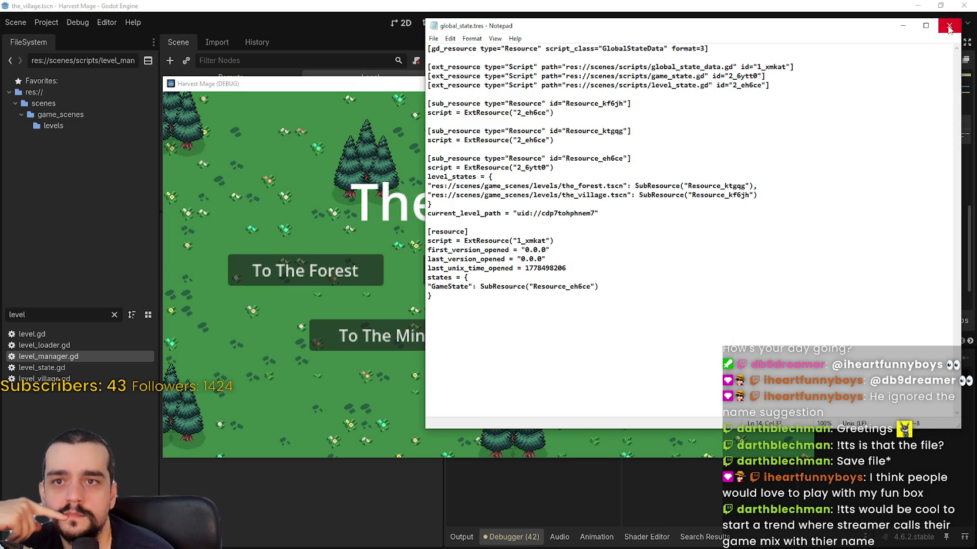
click(949, 25)
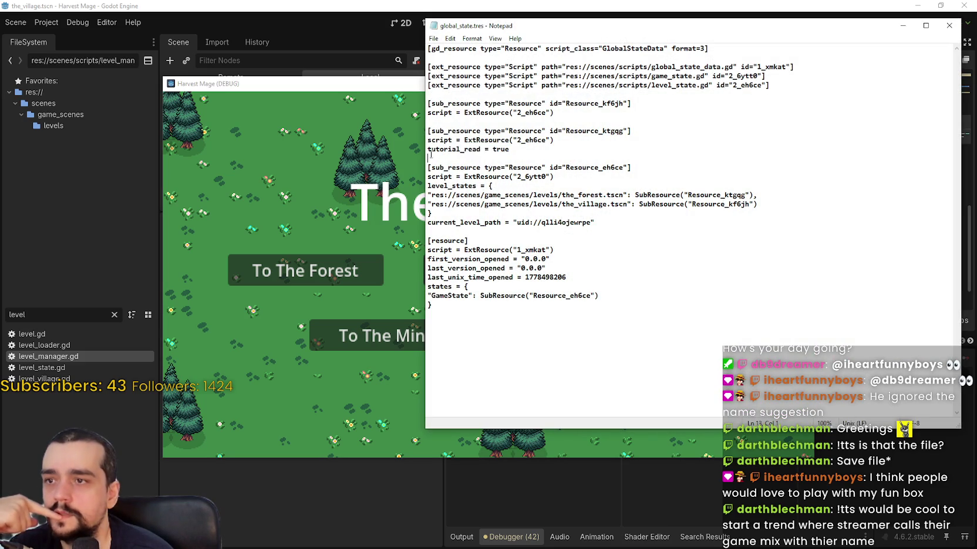
drag(510, 149, 418, 149)
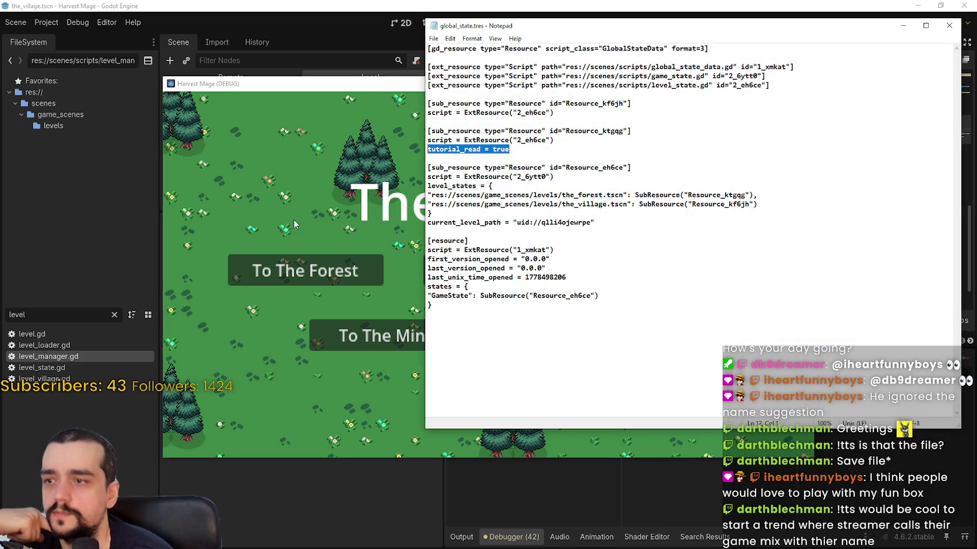
- Travel to The Forest again, reload global_state.tres and select tutorial_read = true
click(295, 224)
click(305, 270)
click(828, 197)
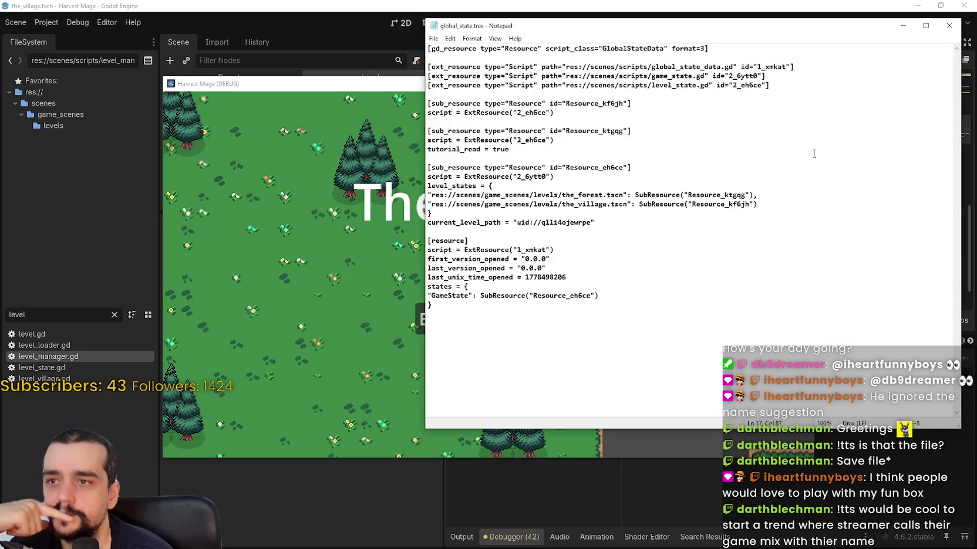
click(949, 26)
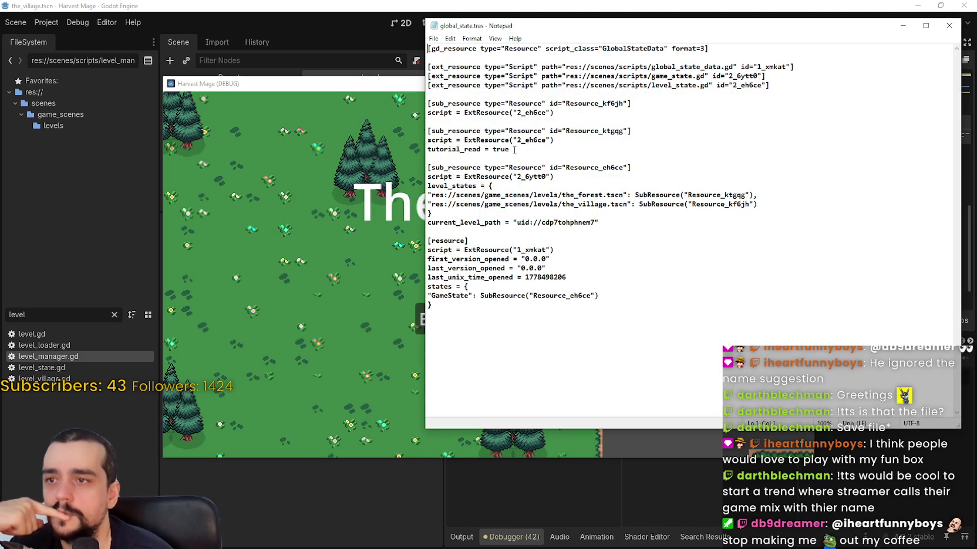
drag(514, 150, 428, 149)
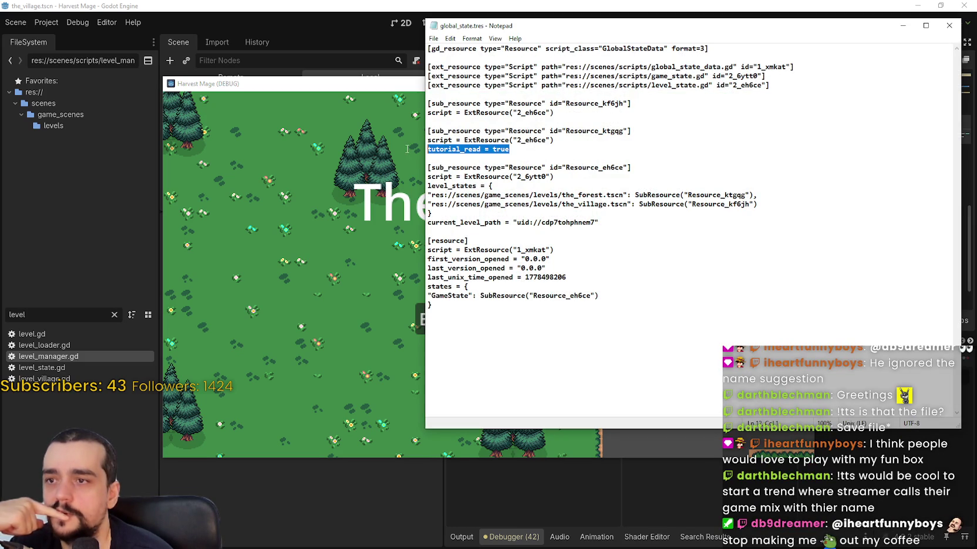
click(297, 288)
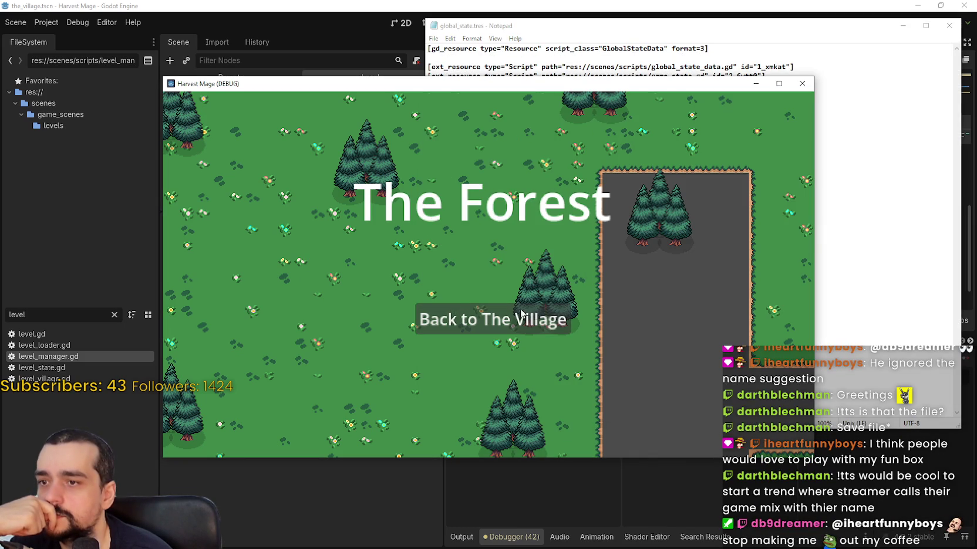
- Return the game to The Village, reload global_state.tres and inspect the Forest script line and level_states
click(454, 308)
click(950, 26)
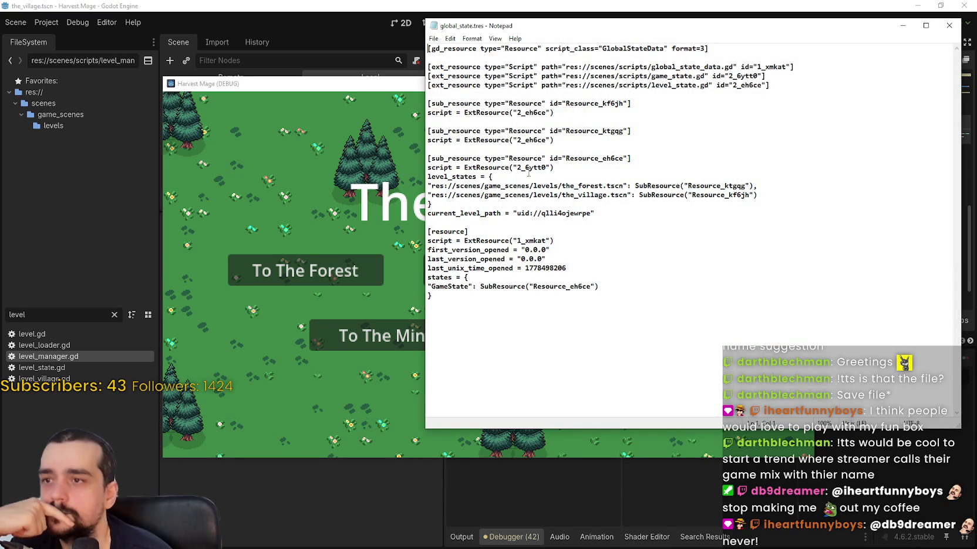
drag(554, 140, 377, 143)
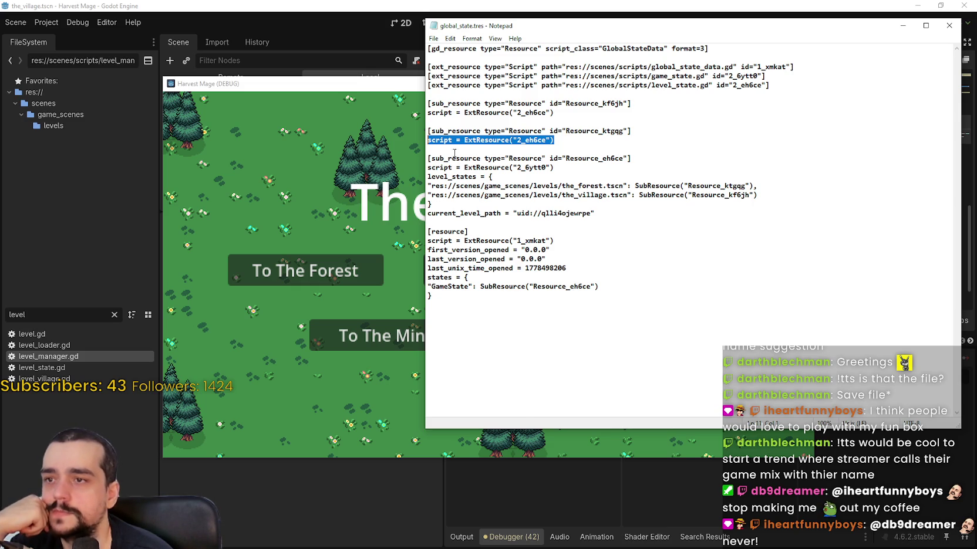
click(456, 158)
mouse_move(450, 76)
mouse_down()
mouse_move(763, 88)
mouse_move(722, 165)
mouse_move(795, 202)
mouse_up()
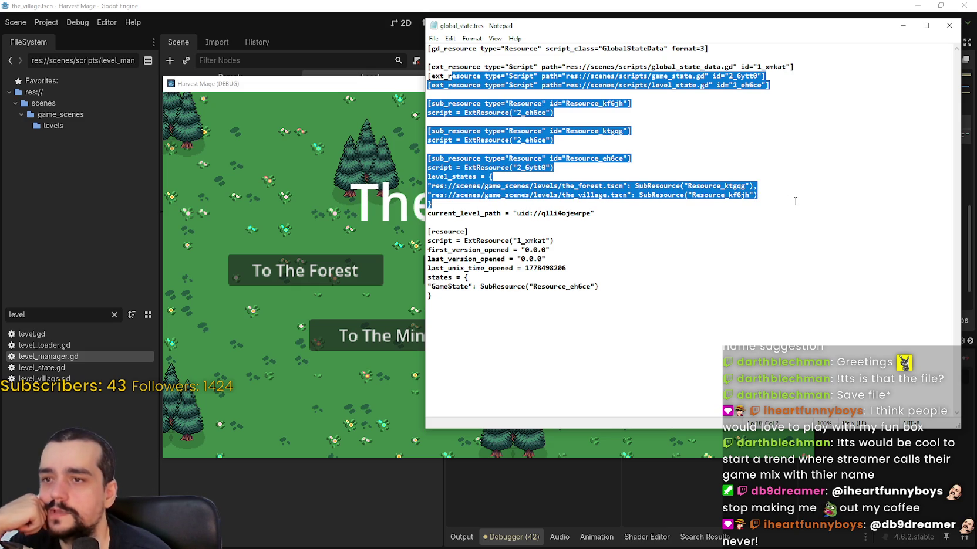
click(783, 230)
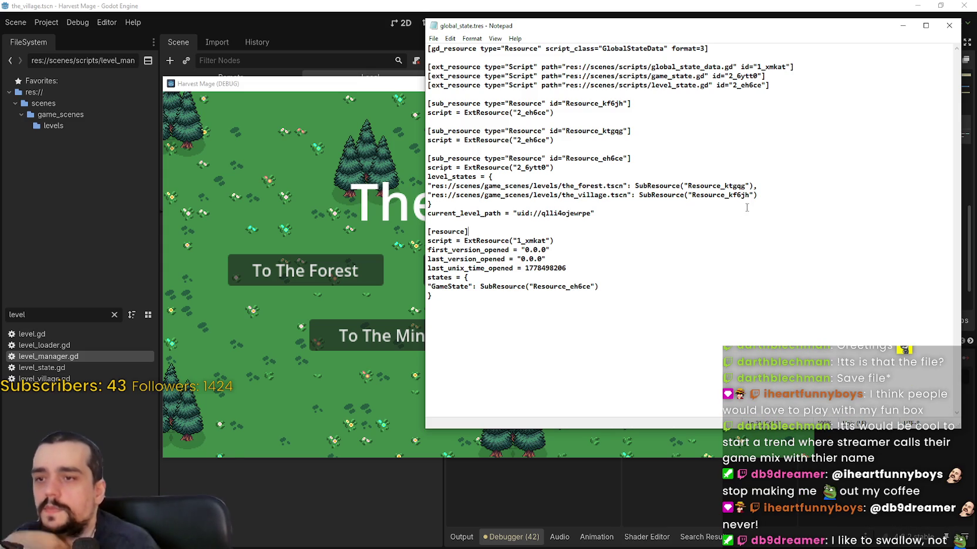
- Copy Resource_eh6ce from the GameState line and paste it into the Find box
click(591, 287)
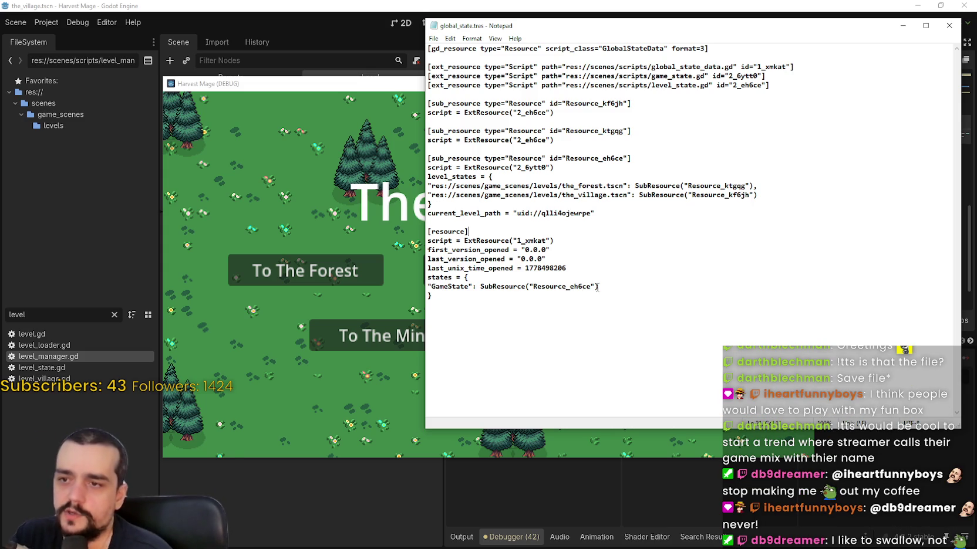
drag(591, 286, 533, 287)
key(ctrl+c)
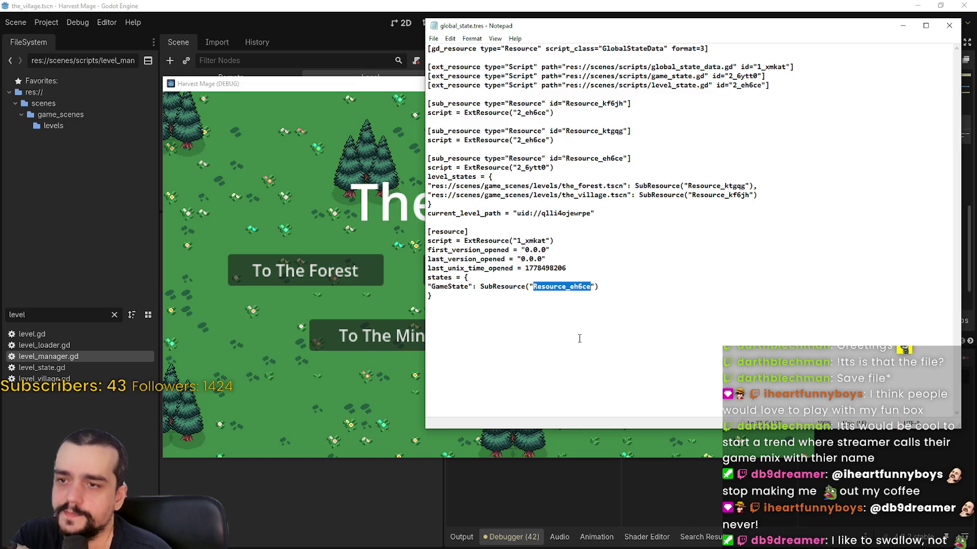
click(580, 282)
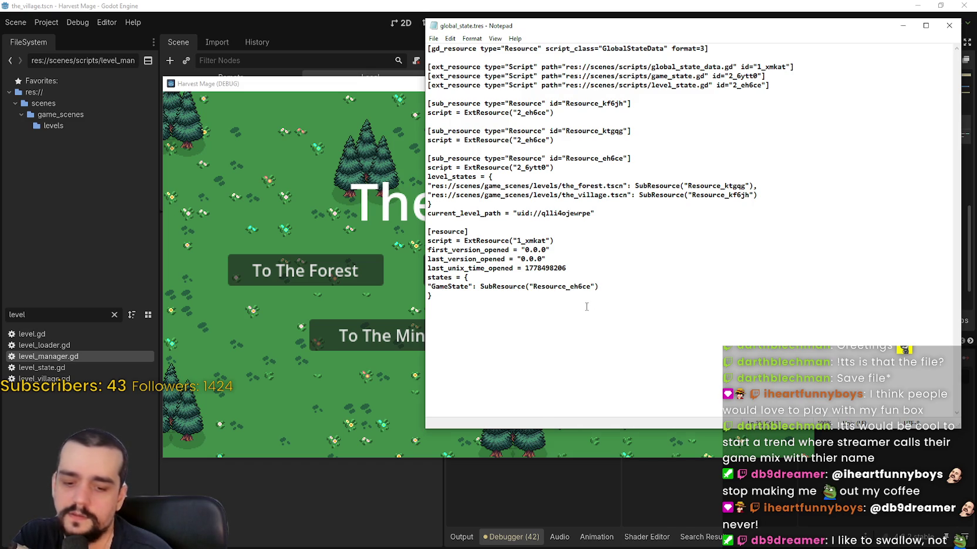
key(ctrl+f)
key(ctrl+v)
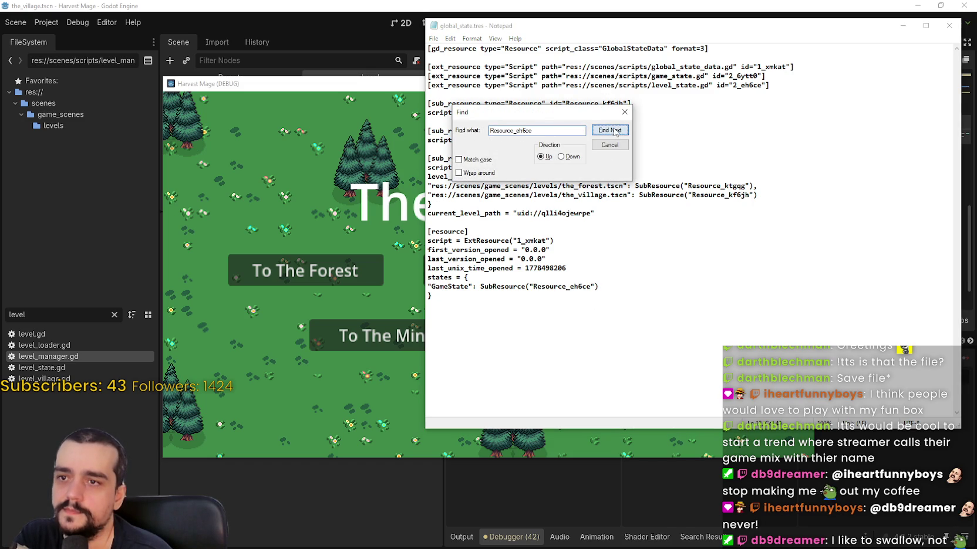
- Search up and then down for Resource_eh6ce, dismiss both not-found messages, and close Find
click(619, 134)
click(530, 312)
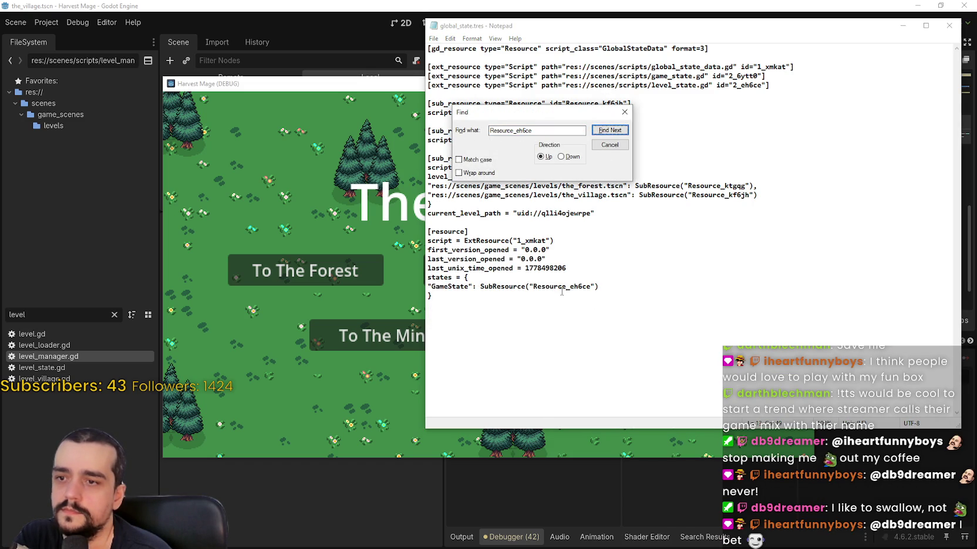
click(562, 156)
click(610, 130)
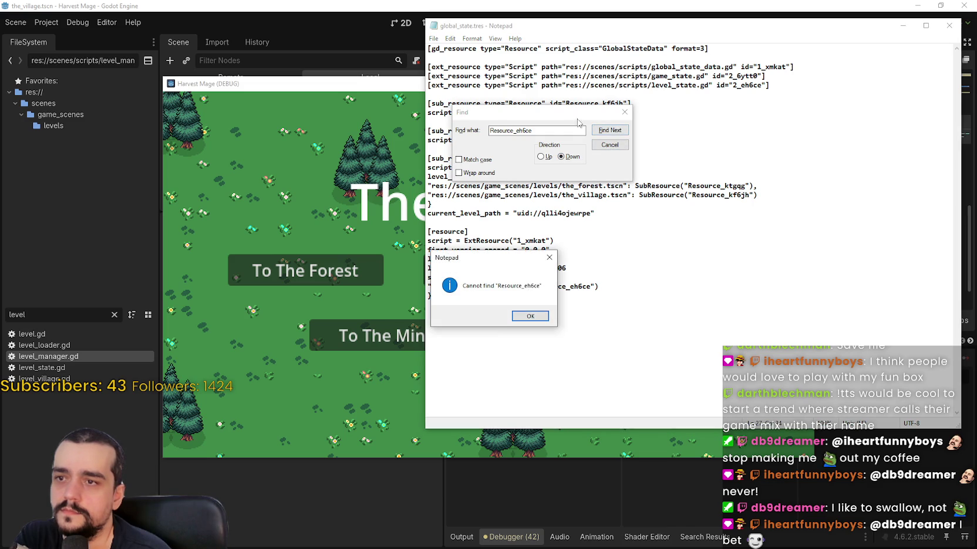
click(530, 316)
click(551, 132)
mouse_move(512, 116)
mouse_down()
mouse_move(587, 295)
mouse_move(785, 180)
mouse_move(774, 179)
mouse_up()
drag(611, 158, 575, 157)
click(822, 175)
key(Escape)
- Select the Resource_eh6ce block, the level_states block, and the kf6jh and ktgqg sub_resource blocks
mouse_move(427, 158)
mouse_down()
mouse_move(791, 201)
mouse_move(794, 219)
mouse_up()
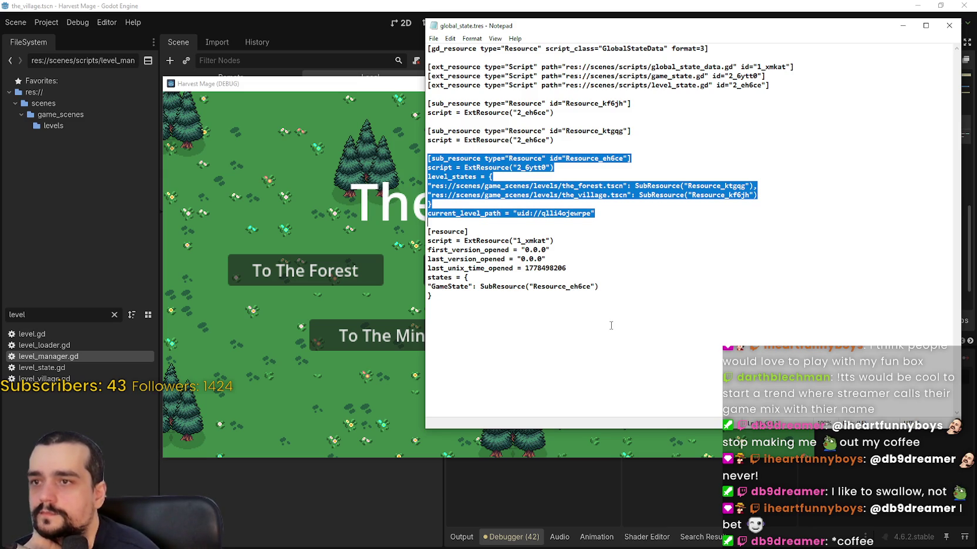
click(723, 249)
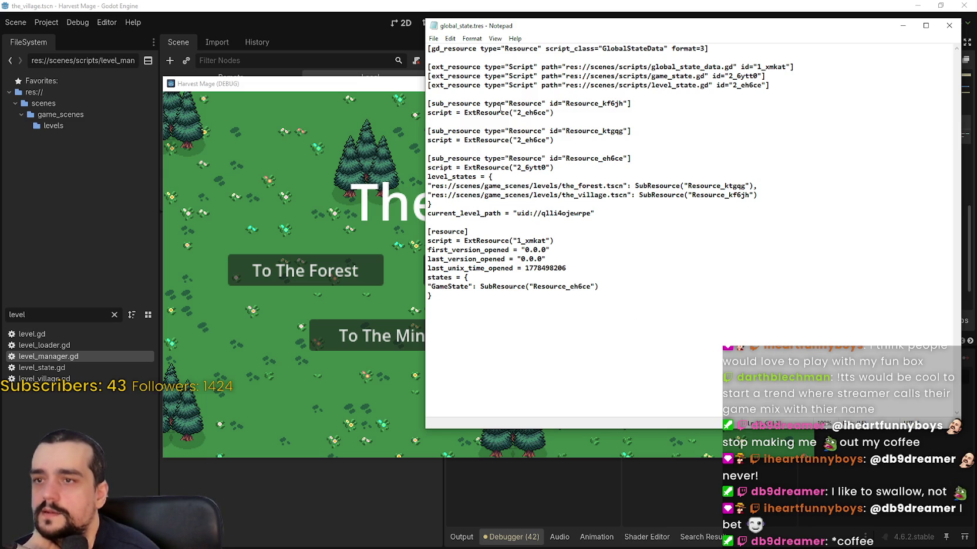
drag(450, 178, 463, 201)
click(448, 103)
mouse_move(428, 104)
mouse_down()
mouse_move(687, 132)
mouse_move(687, 143)
mouse_up()
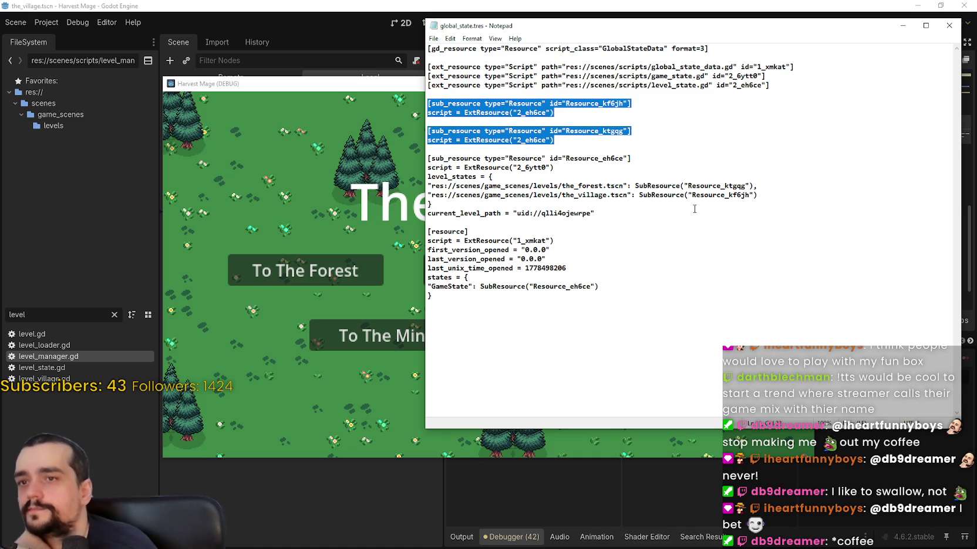
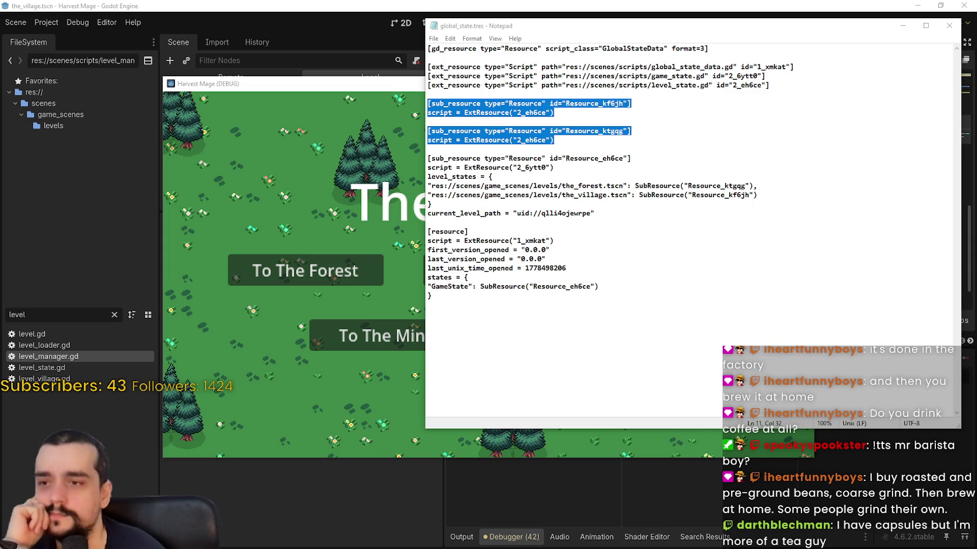
- Read the [resource] section of global_state.tres in Notepad, with the game window moved aside
click(612, 213)
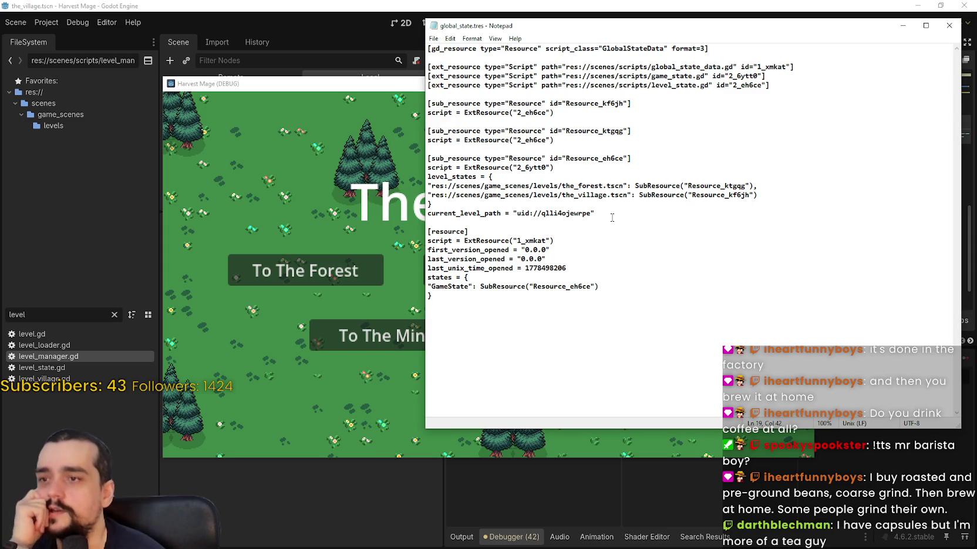
click(613, 230)
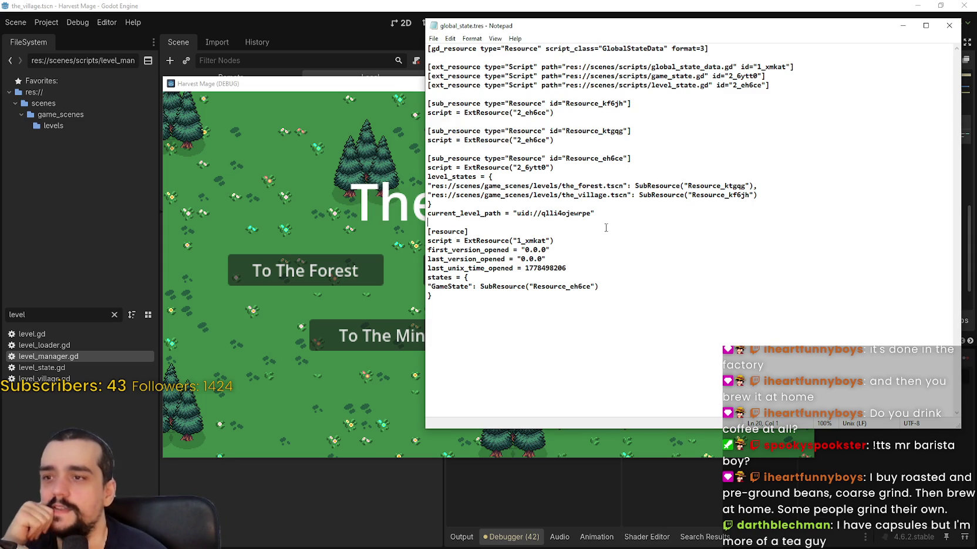
click(527, 223)
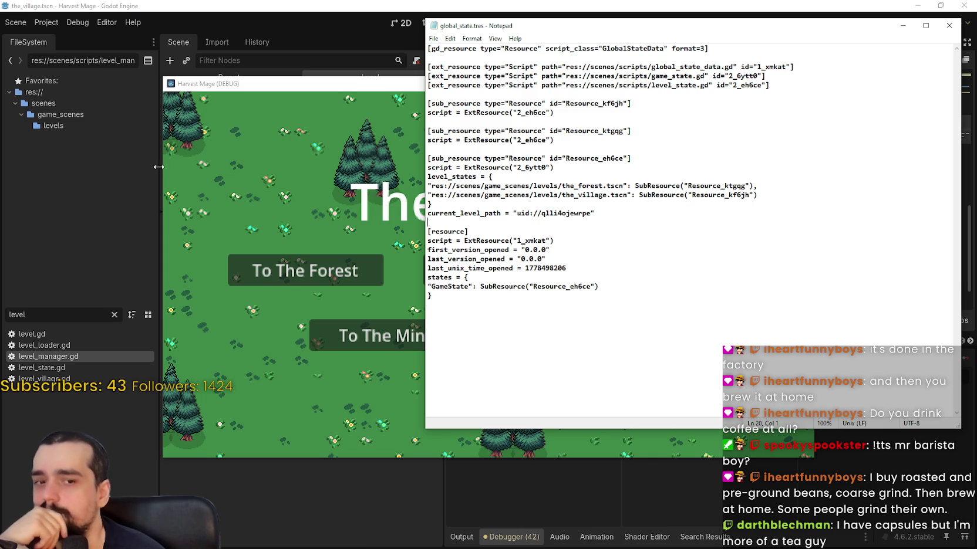
drag(312, 89, 274, 76)
click(794, 161)
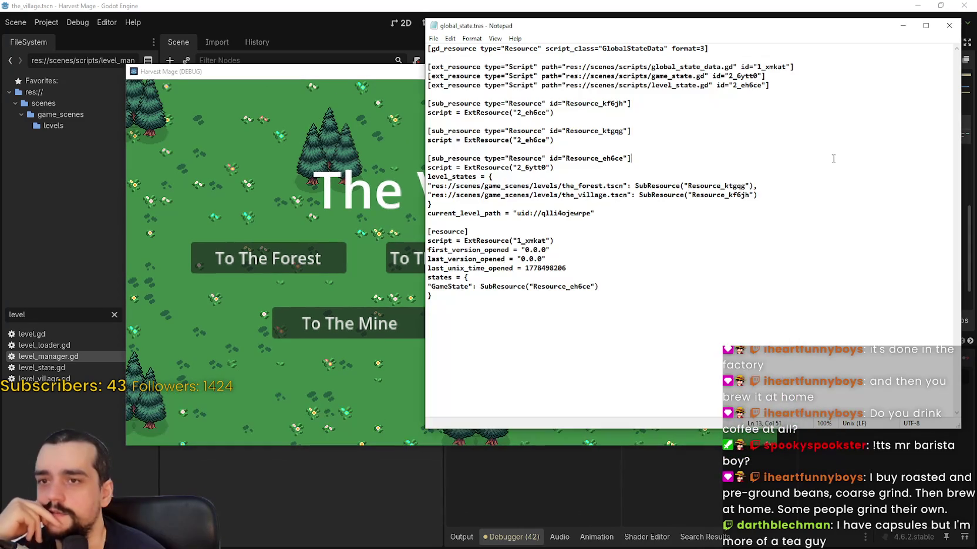
- Read the script references and sub-resources through to the end of global_state.tres
click(708, 122)
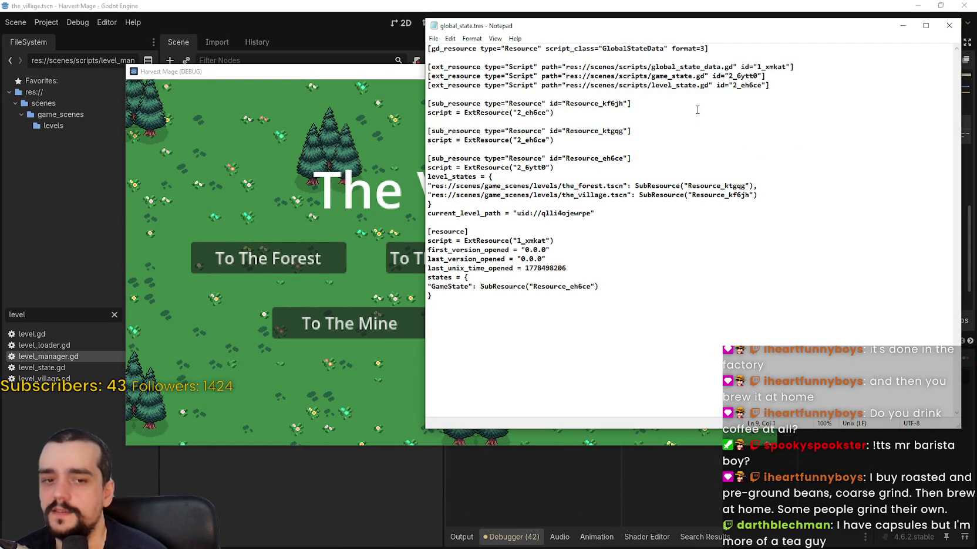
click(668, 95)
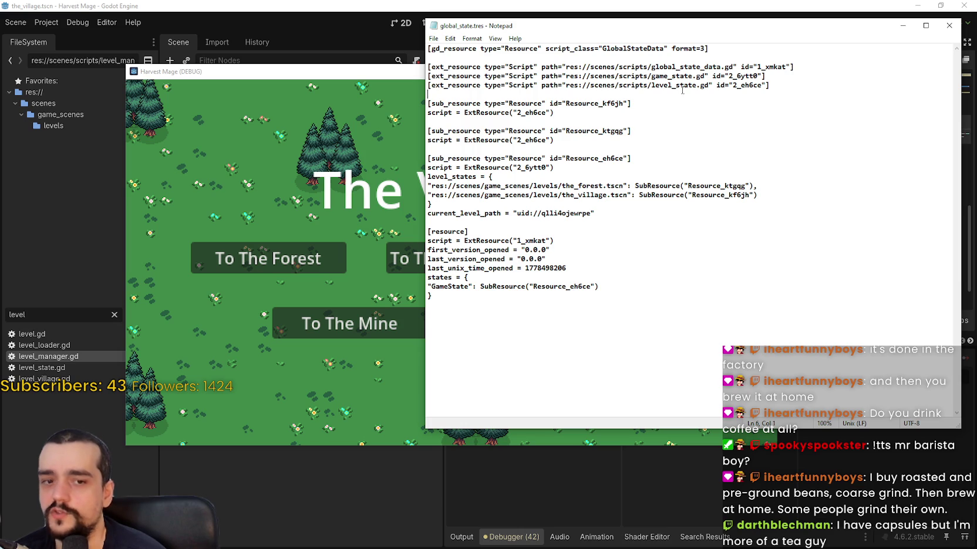
click(805, 84)
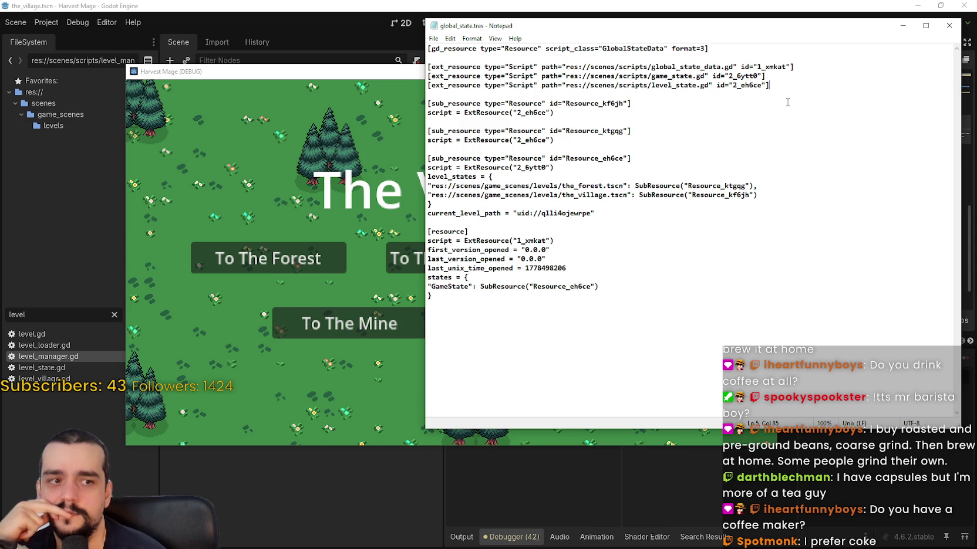
click(714, 152)
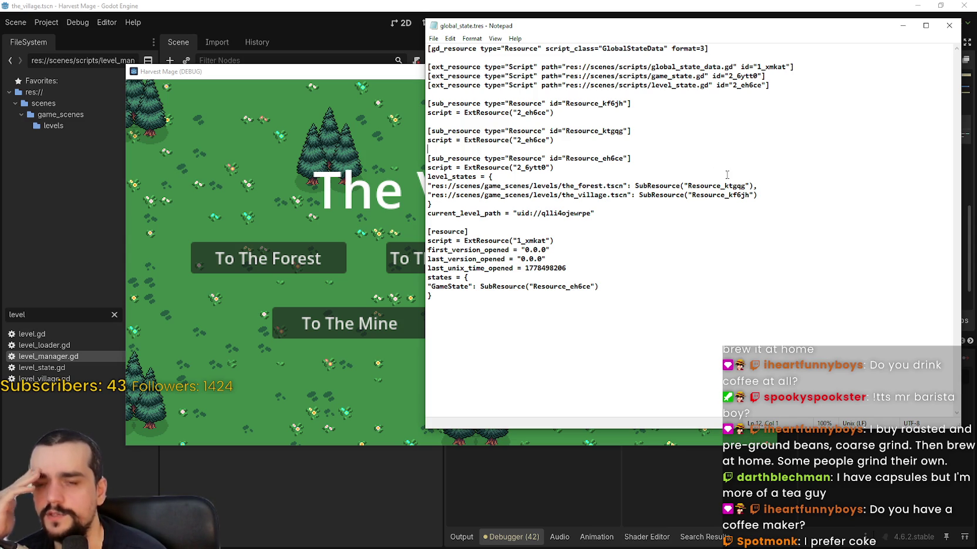
key(Up)
key(Up)
key(Up)
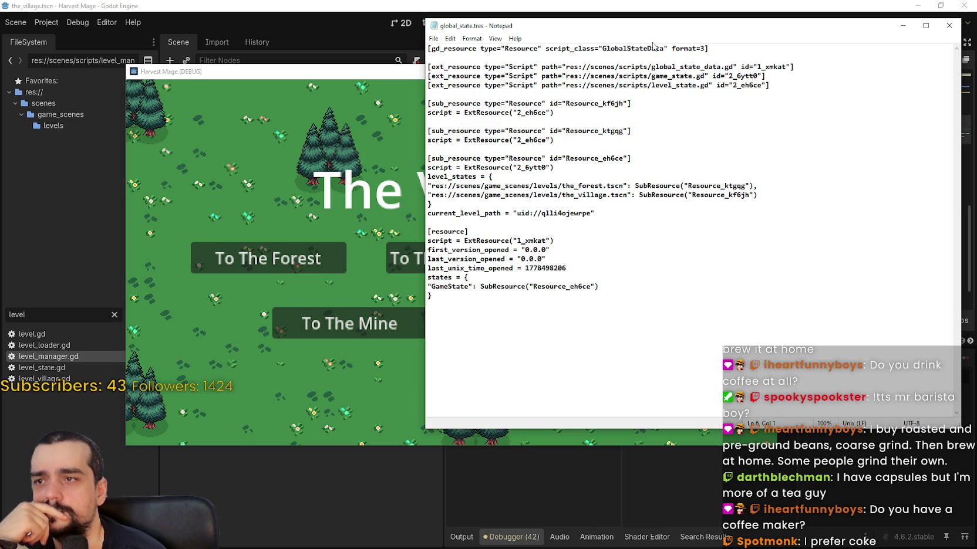
click(262, 352)
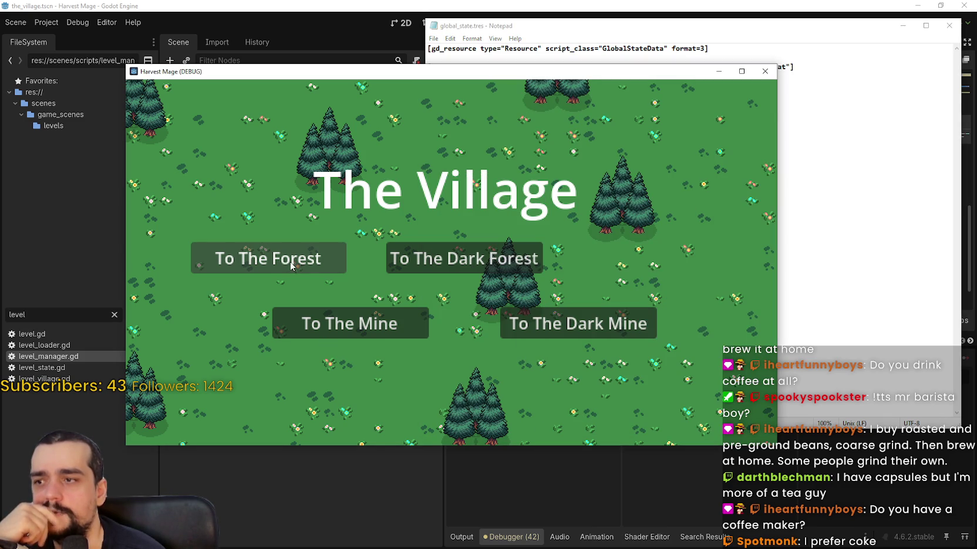
click(805, 128)
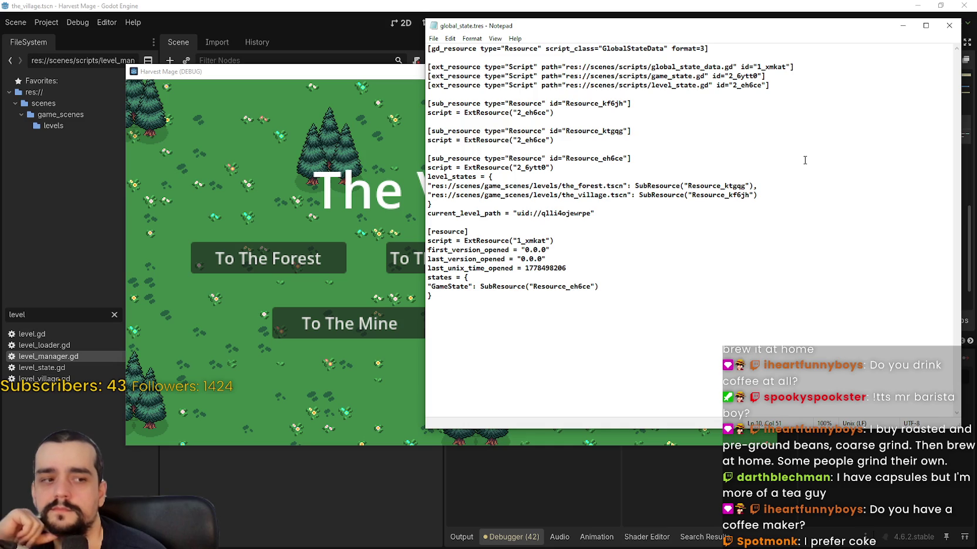
click(605, 302)
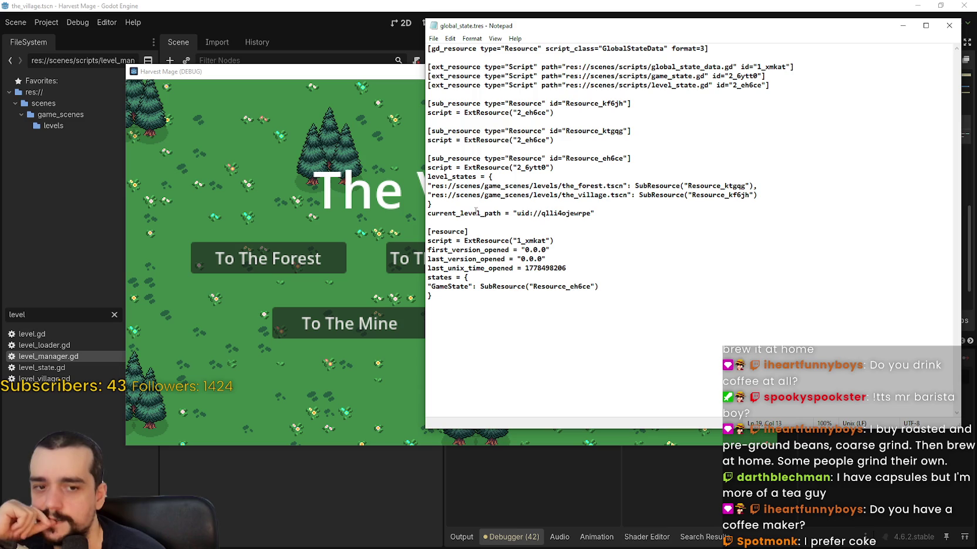
- In the running game, travel to The Forest and back to The Village
click(332, 182)
click(274, 260)
click(454, 315)
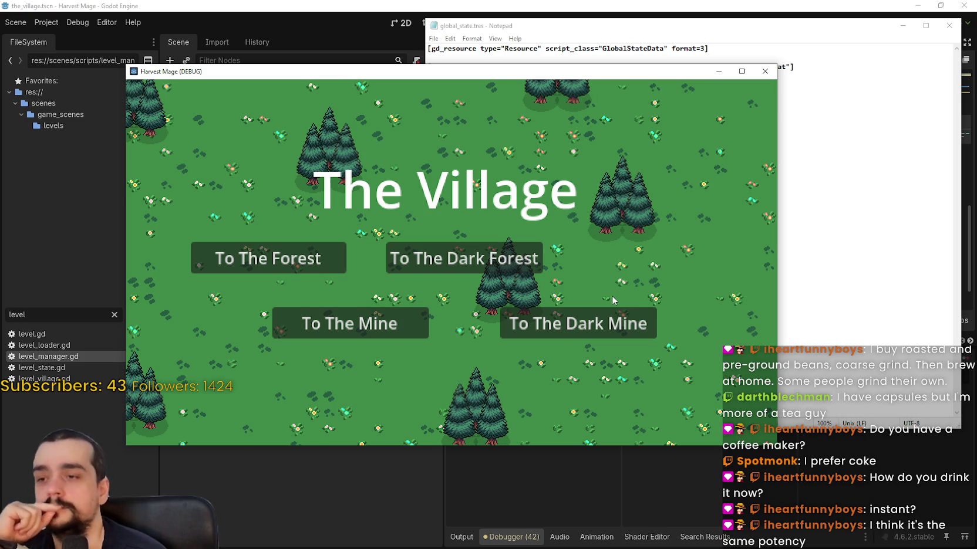
- Visit The Forest and The Dark Forest, returning to The Village after each
click(331, 256)
click(517, 307)
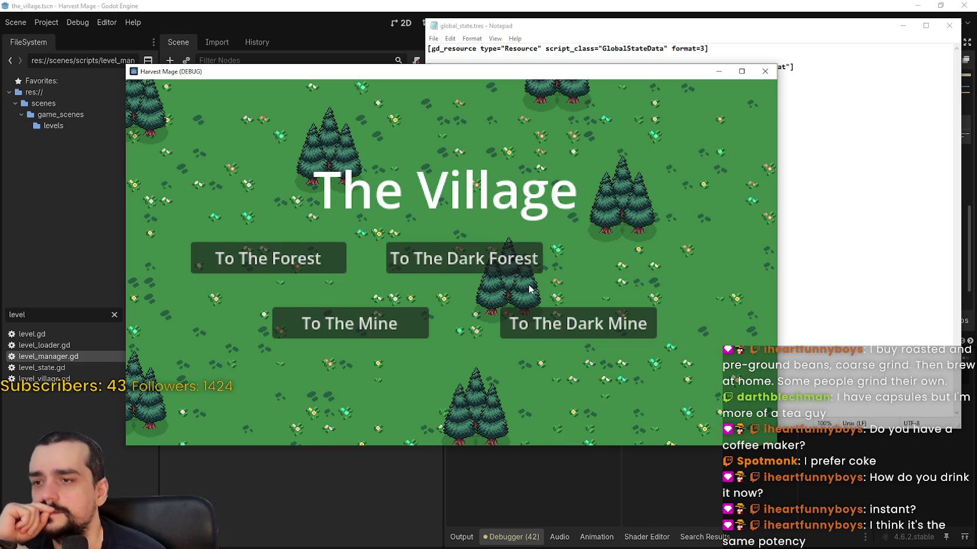
click(509, 267)
click(496, 316)
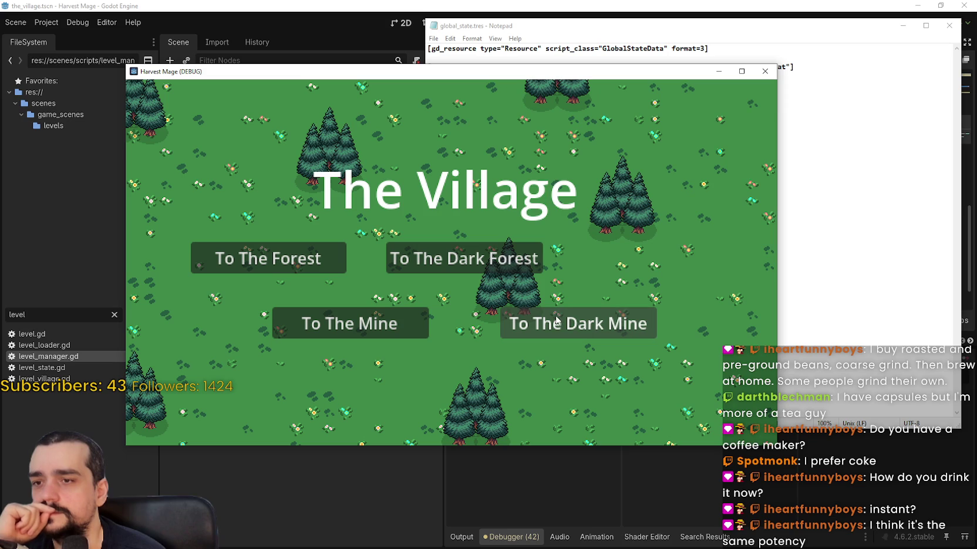
- Close the game and Notepad, then reopen global_state.tres and move its window down
click(770, 76)
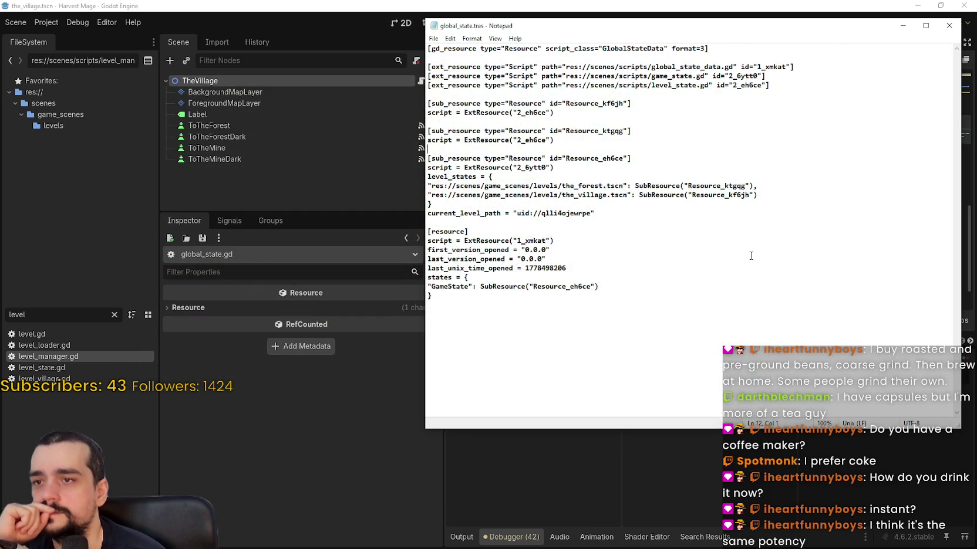
click(945, 30)
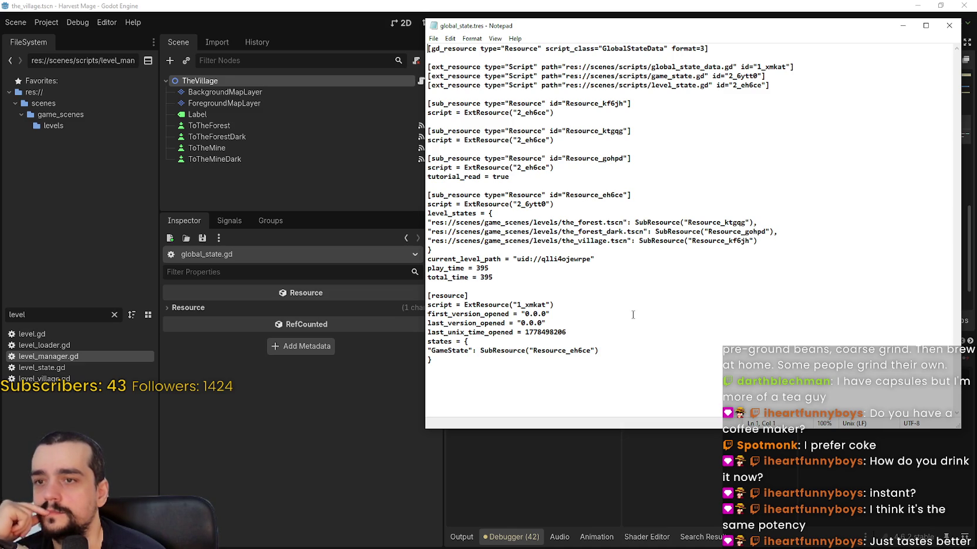
mouse_move(671, 29)
mouse_down()
mouse_move(565, 142)
mouse_move(610, 405)
mouse_move(637, 141)
mouse_up()
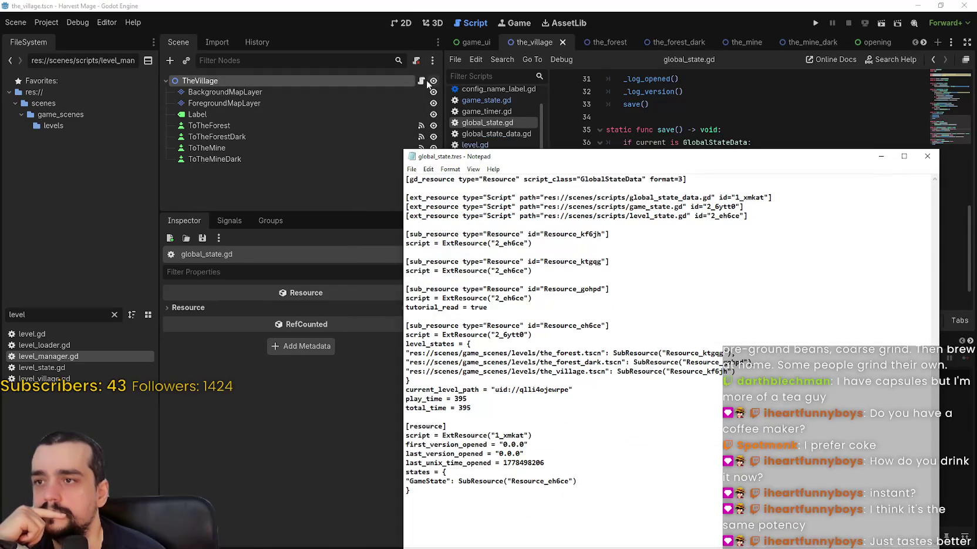
- Open and scroll through TheVillage's level_village.gd script
click(423, 82)
click(423, 83)
scroll(825, 252, down, 2)
scroll(825, 252, up, 2)
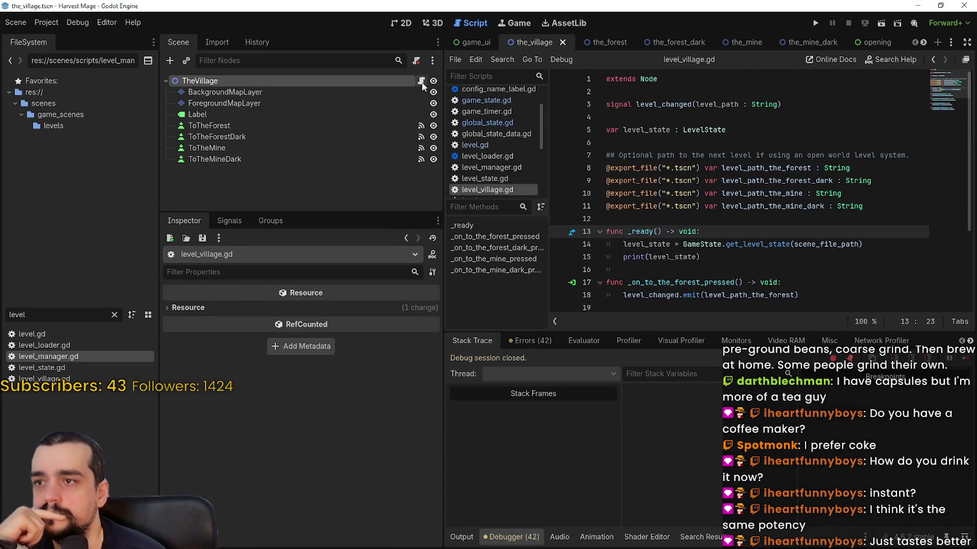
click(657, 147)
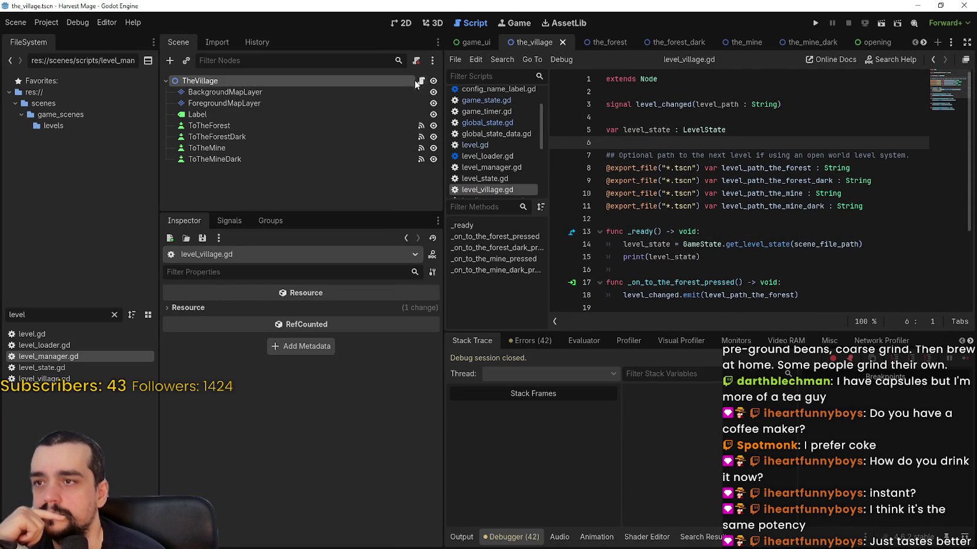
scroll(698, 204, down, 2)
scroll(734, 214, down, 1)
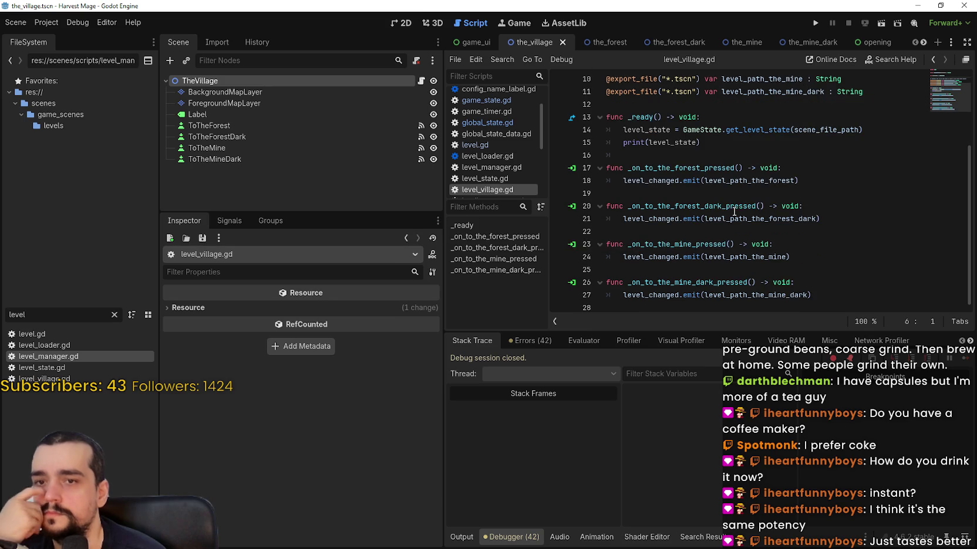
- Review level.gd in the the_forest scene, then return to global_state.tres in Notepad
click(607, 40)
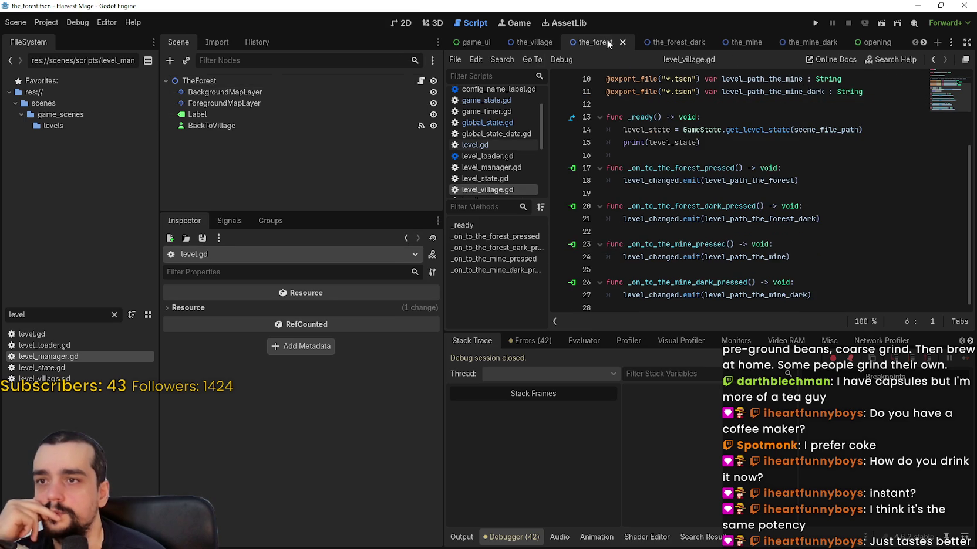
click(717, 142)
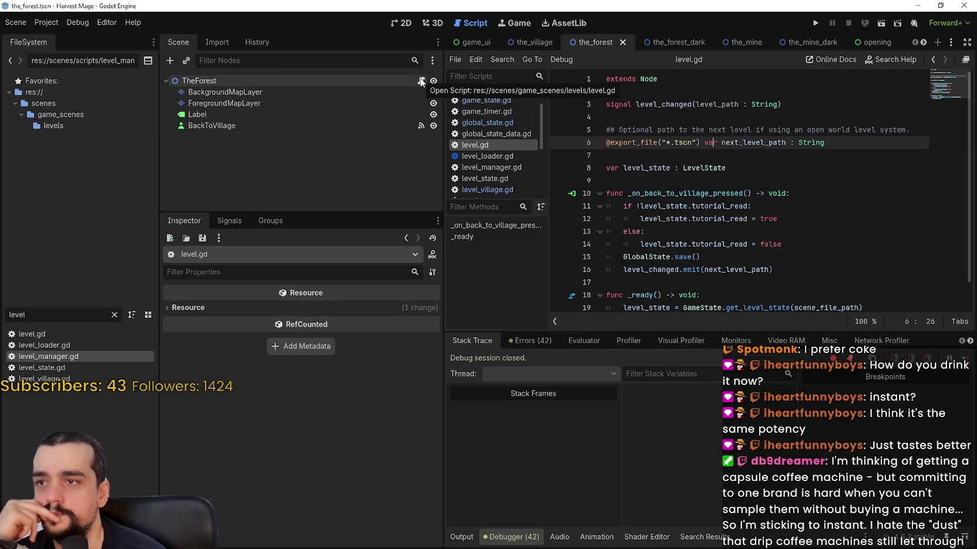
scroll(749, 205, down, 1)
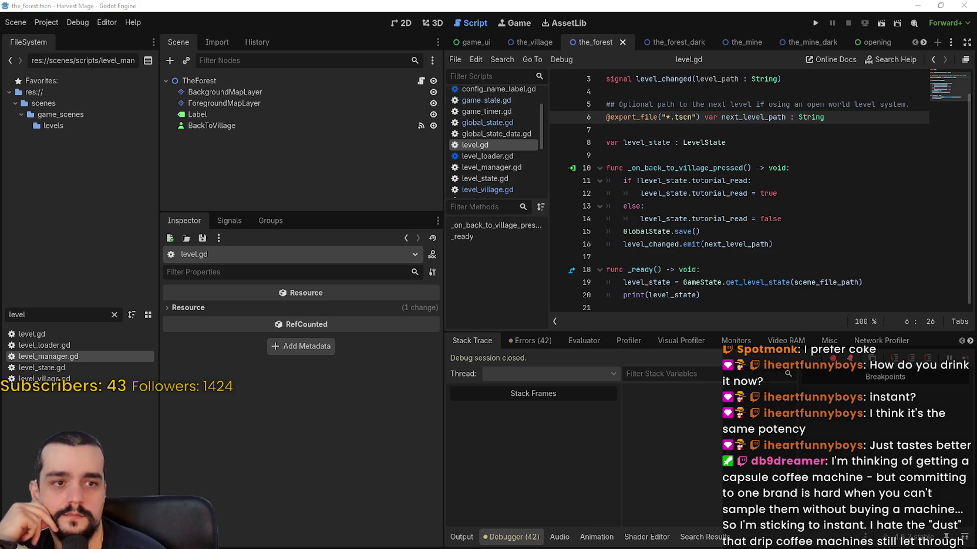
key(alt+Tab)
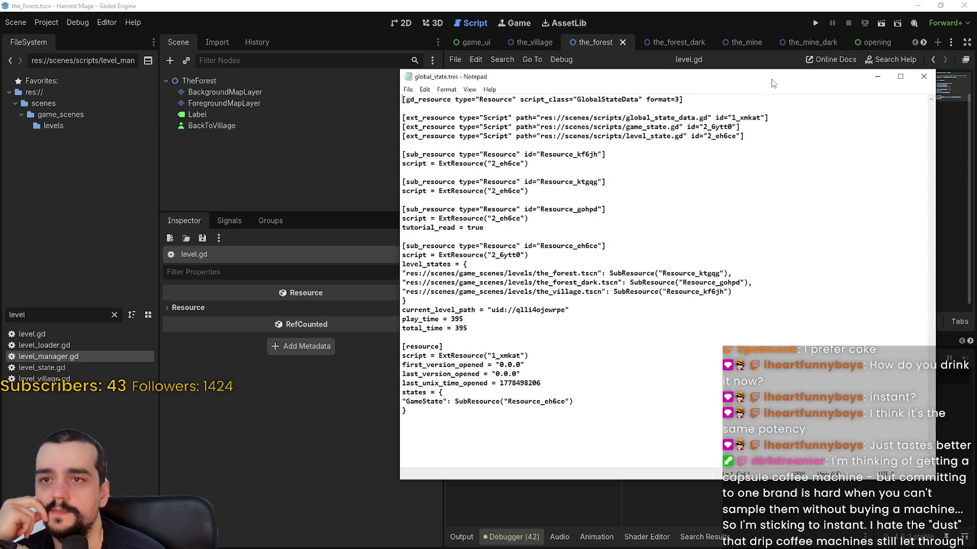
- Run the game with F5, start a New Game, and close the save file in Notepad
key(alt+Tab)
key(F5)
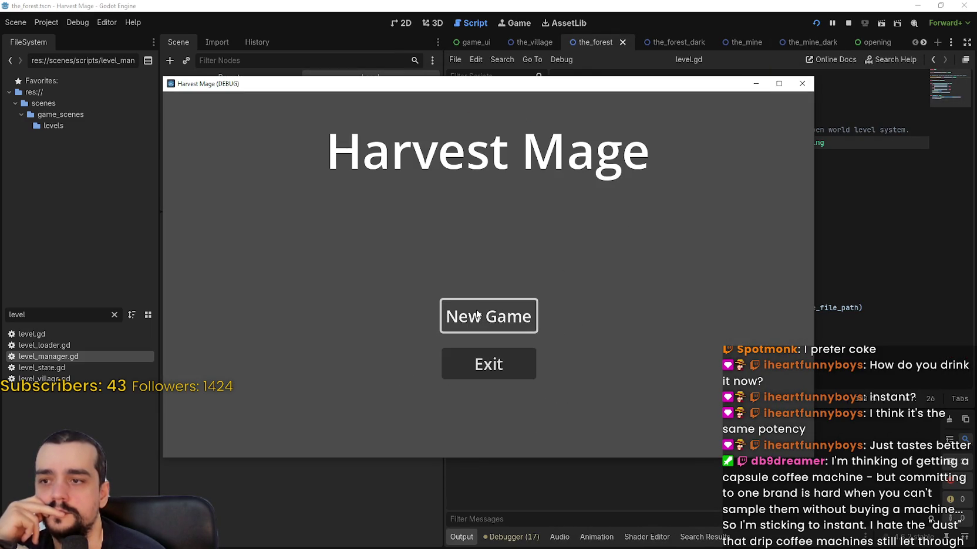
click(479, 316)
key(alt+Tab)
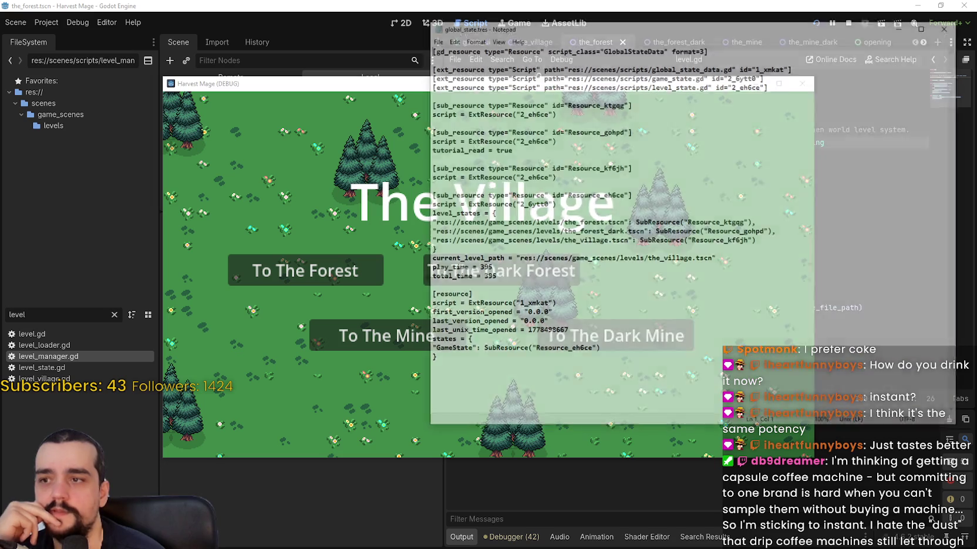
click(950, 25)
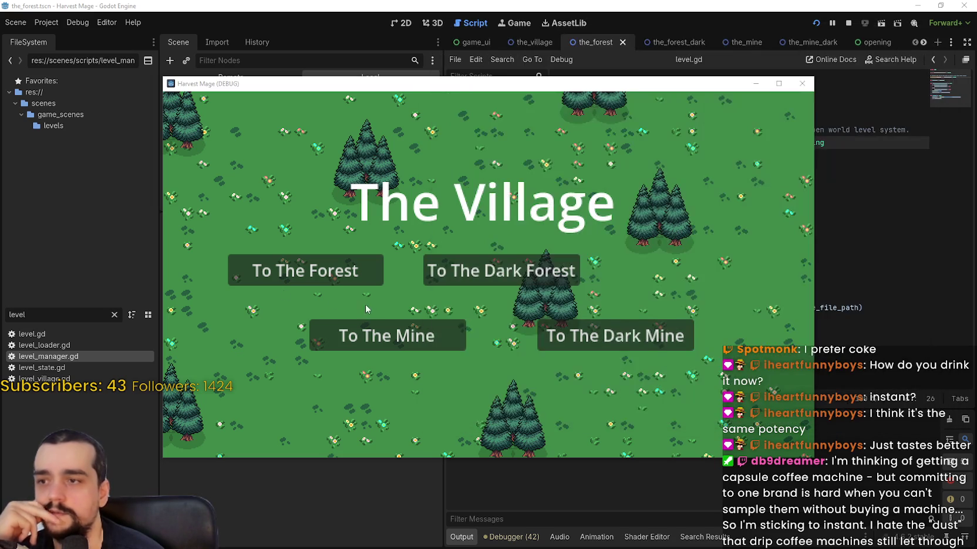
- Visit The Forest, Dark Forest, Mine and Dark Mine, returning to The Village each time
click(305, 275)
click(485, 312)
click(493, 272)
click(464, 320)
click(441, 336)
click(446, 321)
click(627, 337)
click(481, 320)
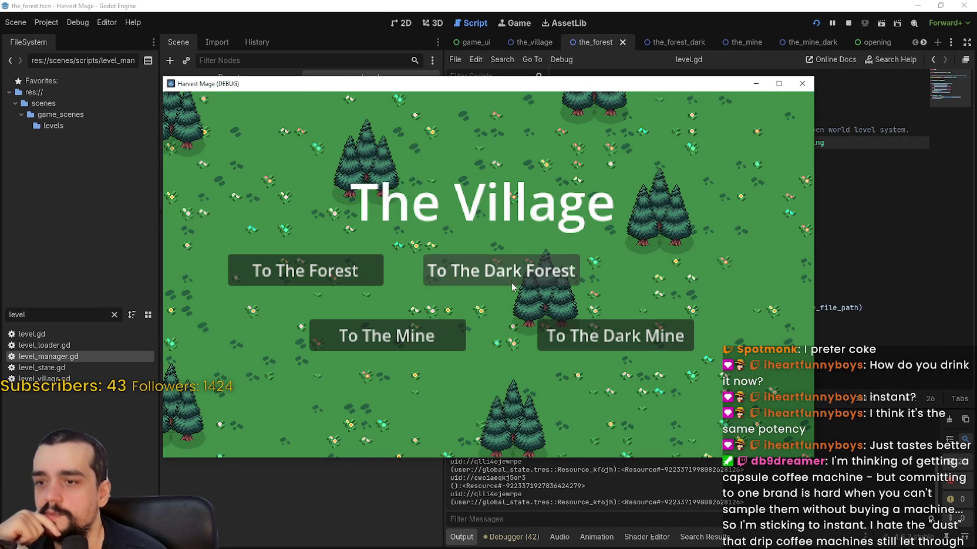
click(506, 275)
- Travel to The Mine and The Forest and back, then bring up global_state.tres
click(426, 330)
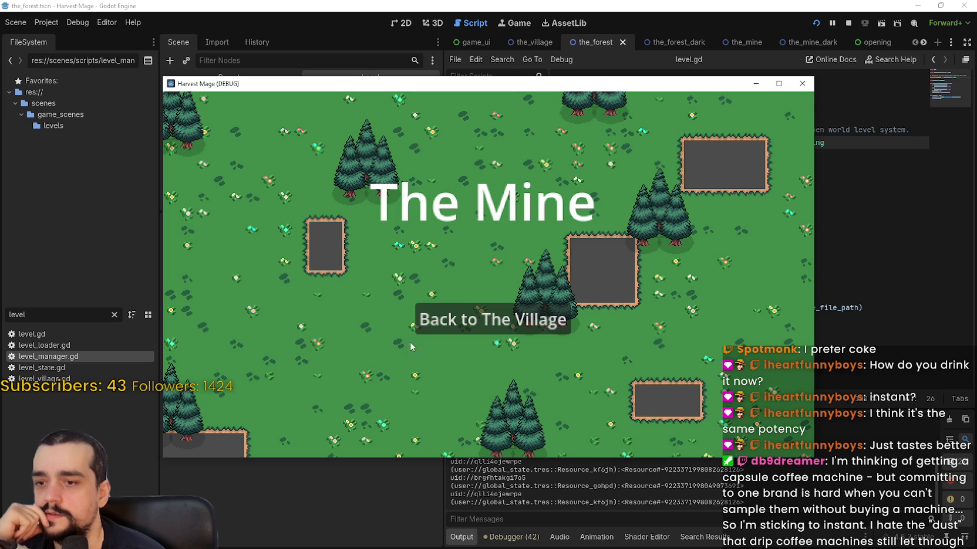
click(432, 310)
click(364, 280)
click(503, 318)
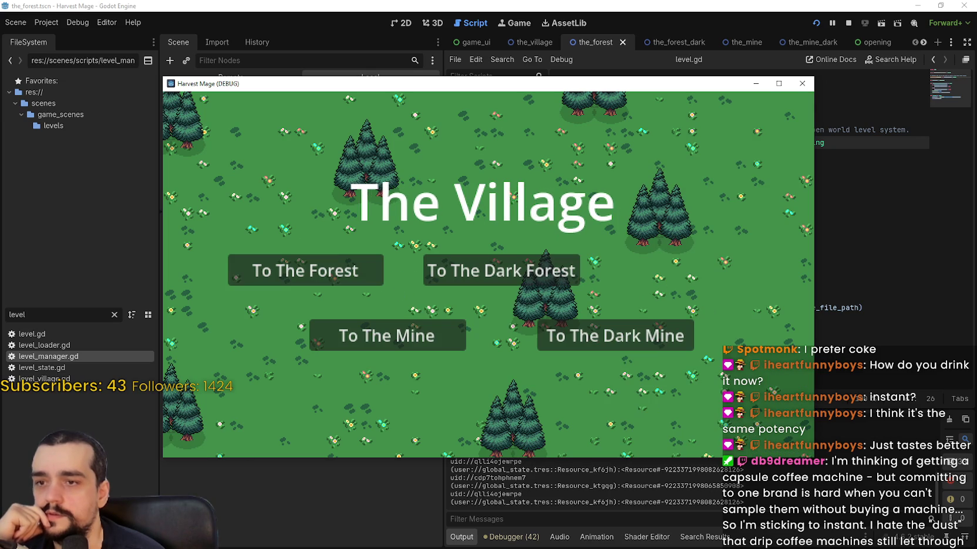
key(alt+Tab)
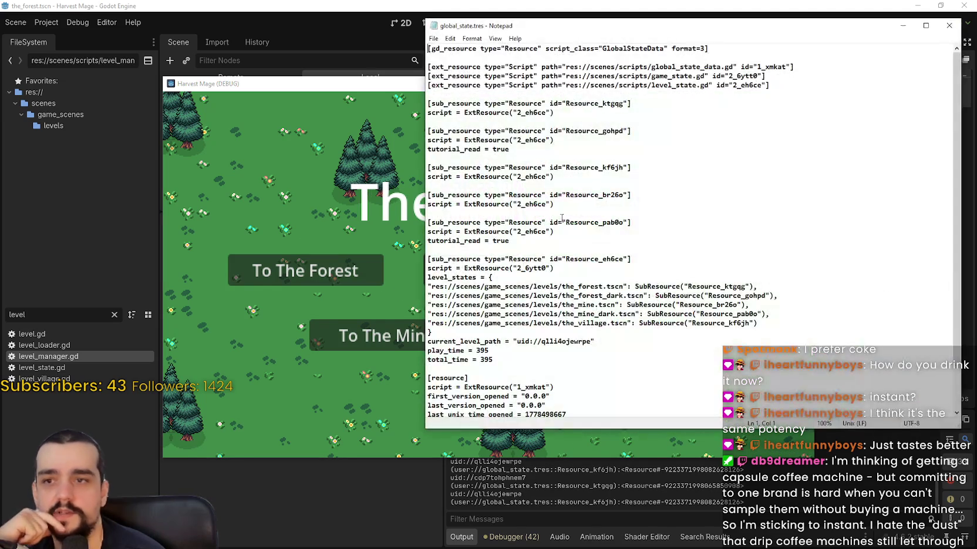
- Inspect the level_states entries and the play_time and total_time of 395 in global_state.tres
click(726, 242)
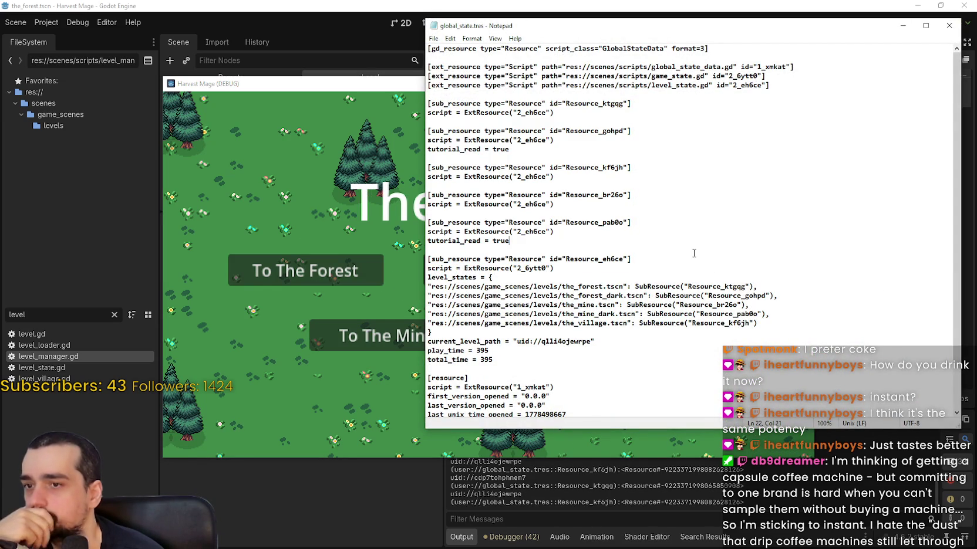
scroll(694, 253, down, 2)
mouse_move(595, 241)
mouse_down()
mouse_move(740, 279)
mouse_move(721, 277)
mouse_up()
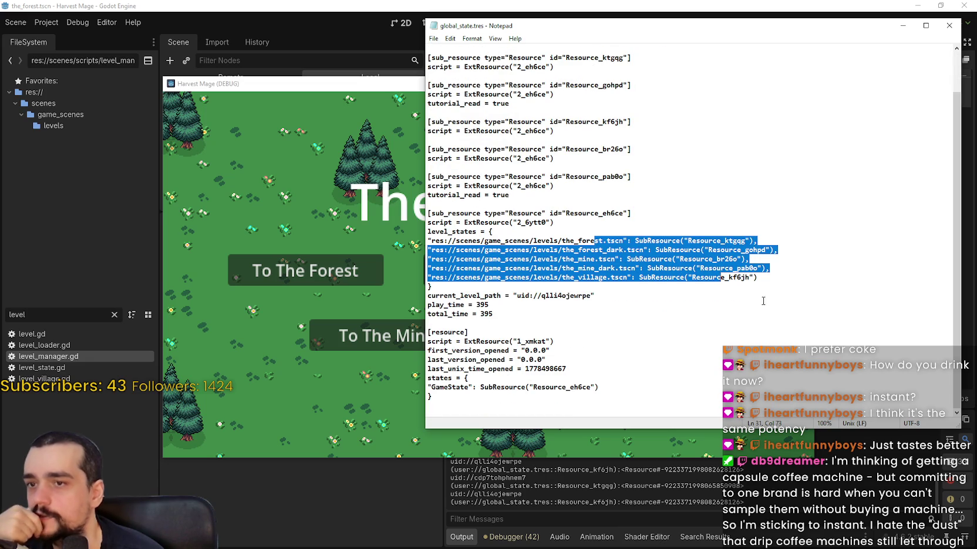
click(626, 287)
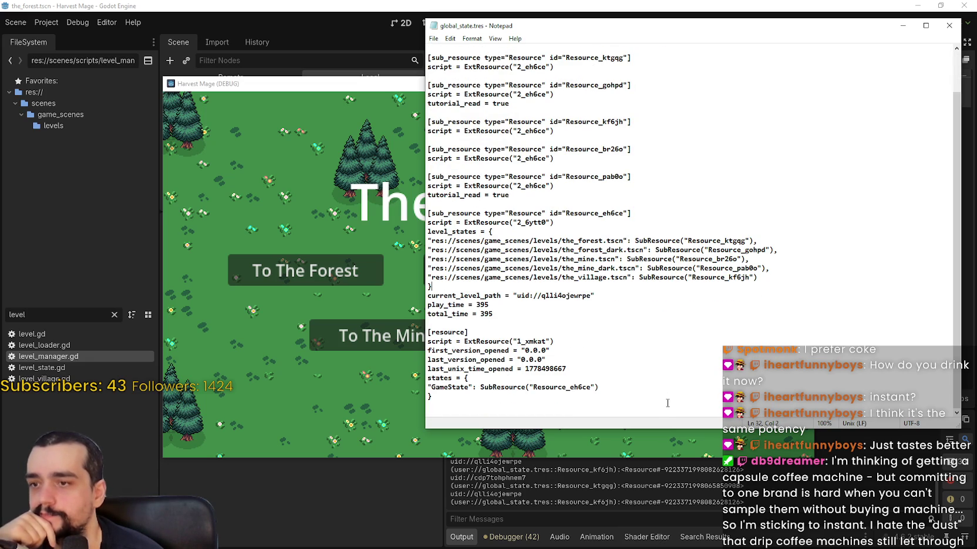
drag(496, 314, 408, 306)
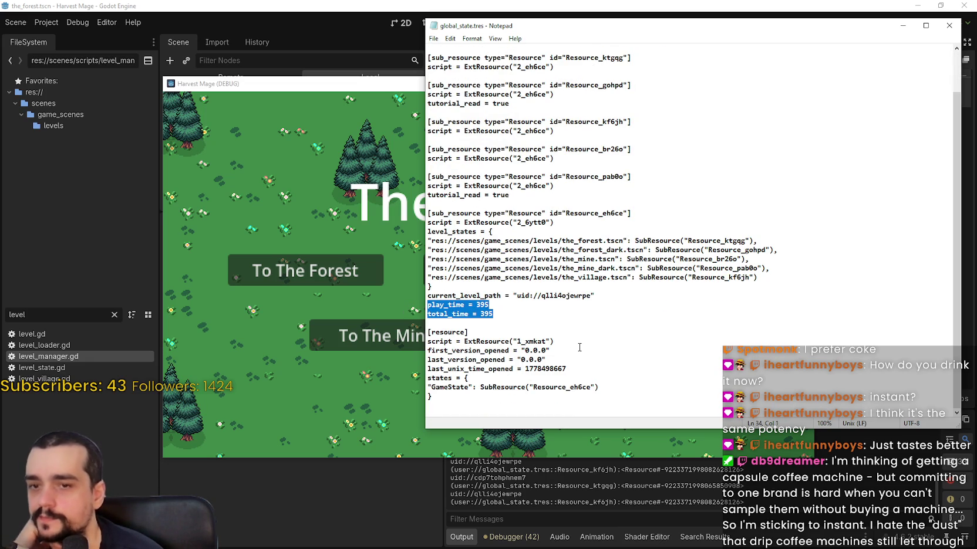
scroll(579, 347, up, 2)
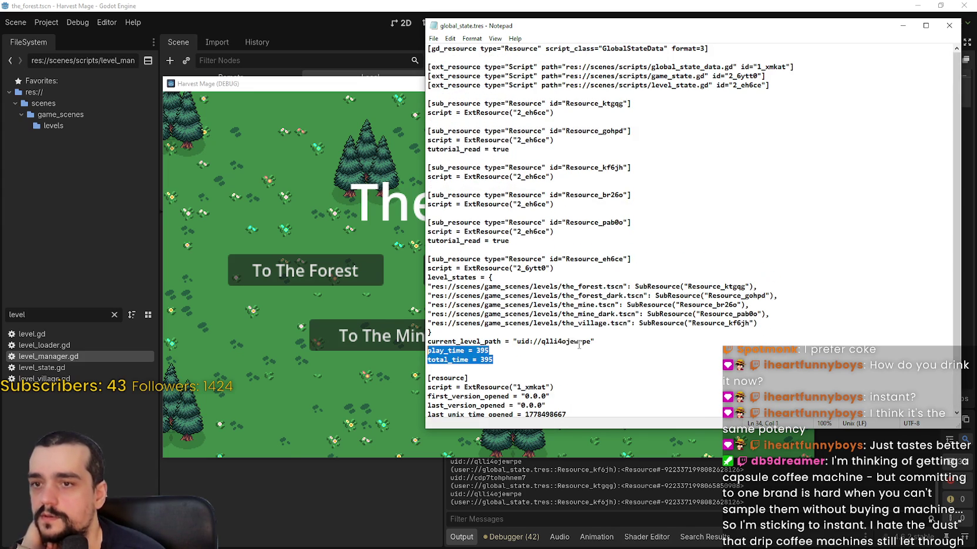
scroll(577, 341, down, 2)
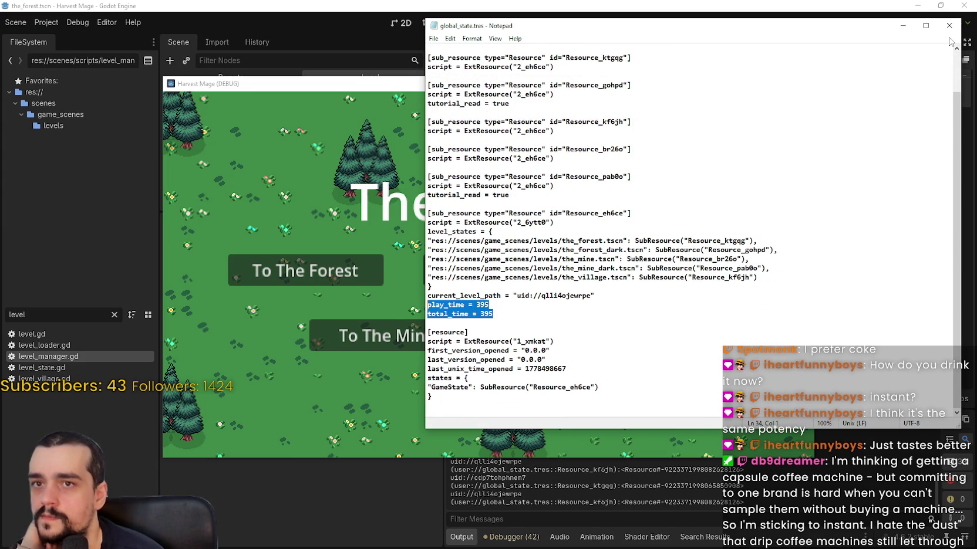
- Close Notepad, minimize the game, and switch from the_village to the game_ui scene
click(949, 25)
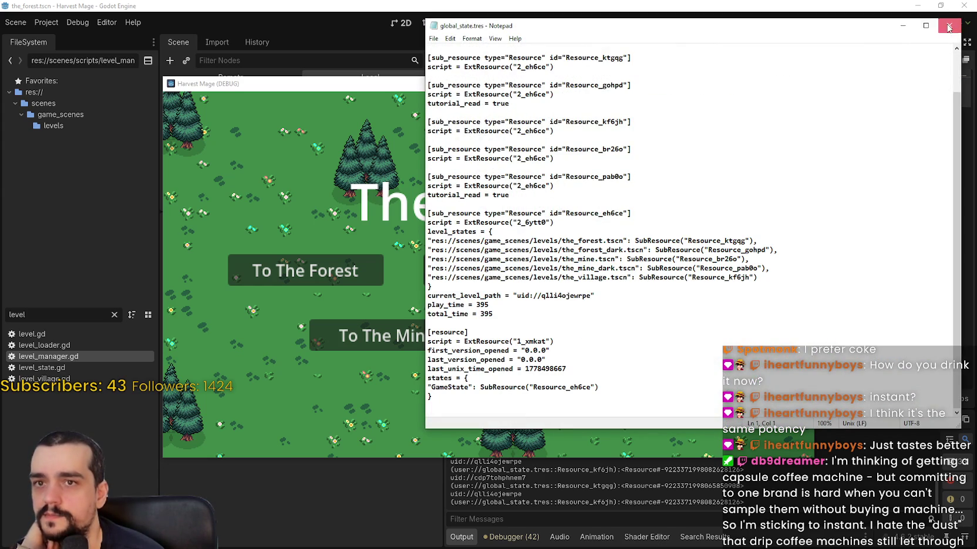
click(950, 25)
key(super+Down)
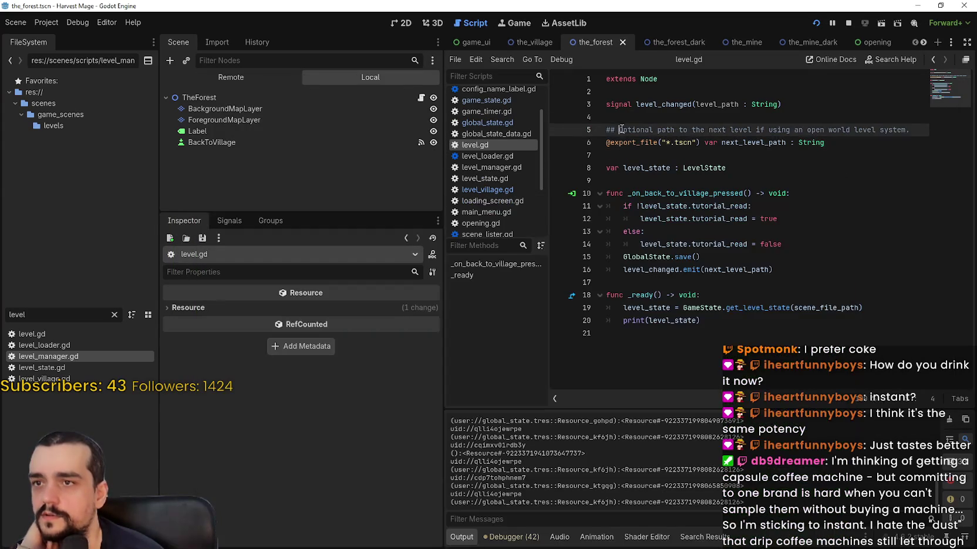
click(531, 42)
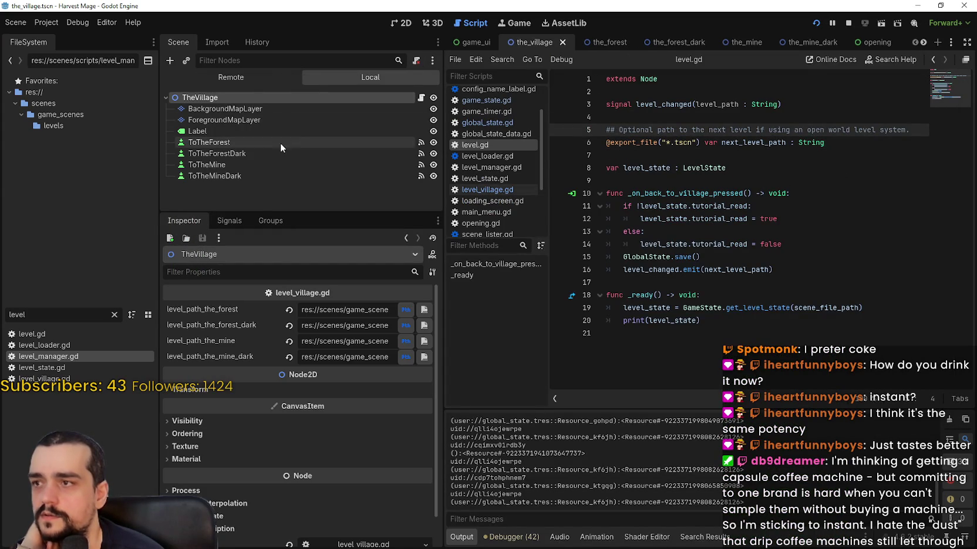
click(467, 43)
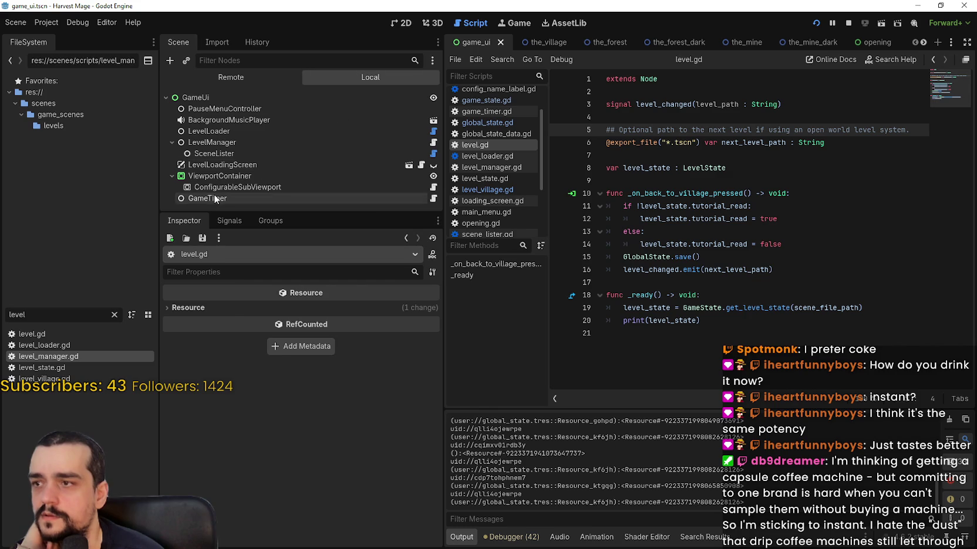
- Open GameTimer's game_timer.gd and set a breakpoint on the line-29 GlobalState.save() call
click(435, 200)
click(433, 199)
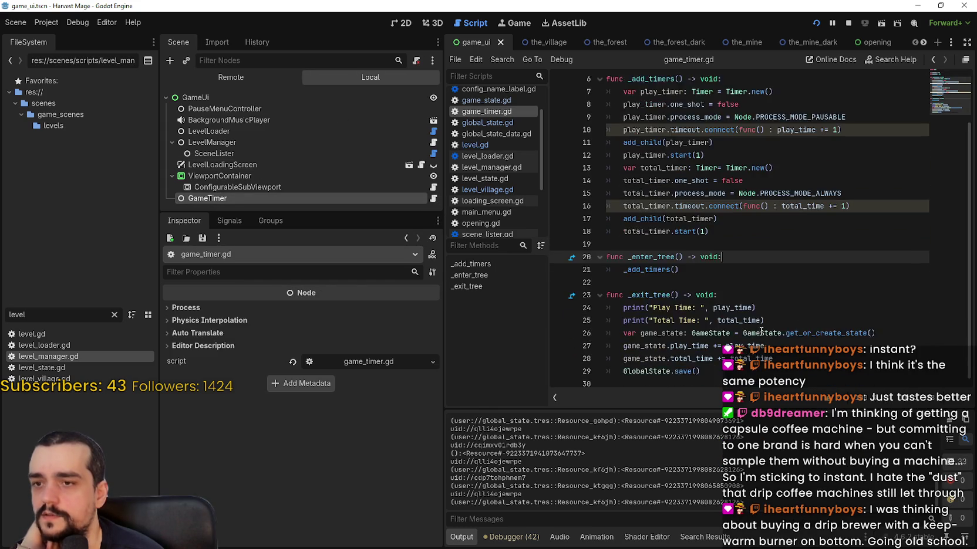
scroll(712, 264, down, 1)
click(712, 322)
scroll(712, 321, down, 1)
click(722, 379)
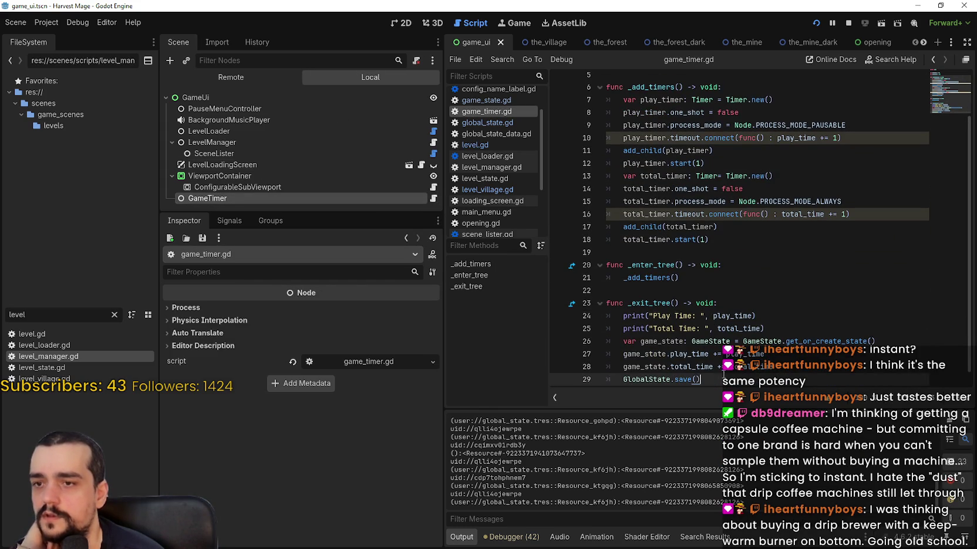
click(560, 379)
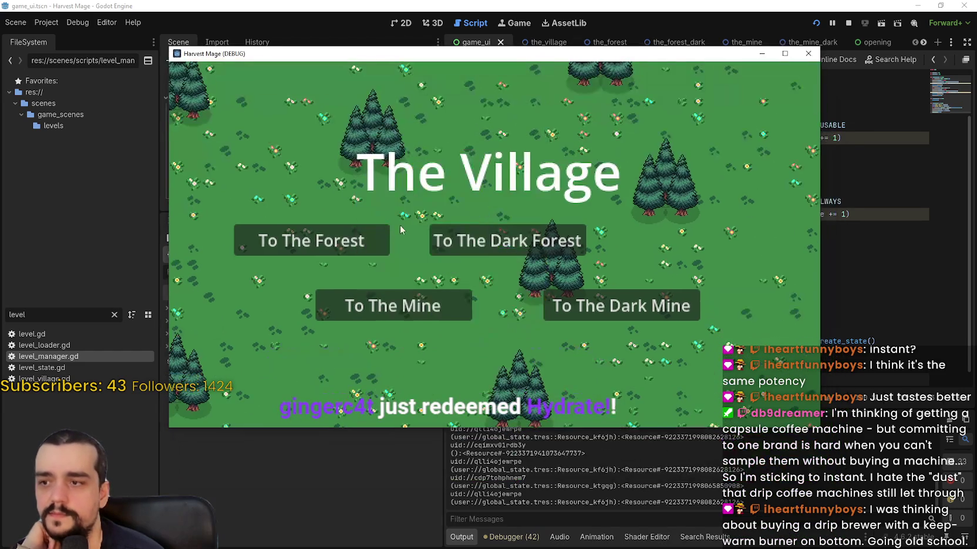
- Quit the game to hit the breakpoint, continue, and confirm play_time and total_time of 450 in the save file
click(808, 53)
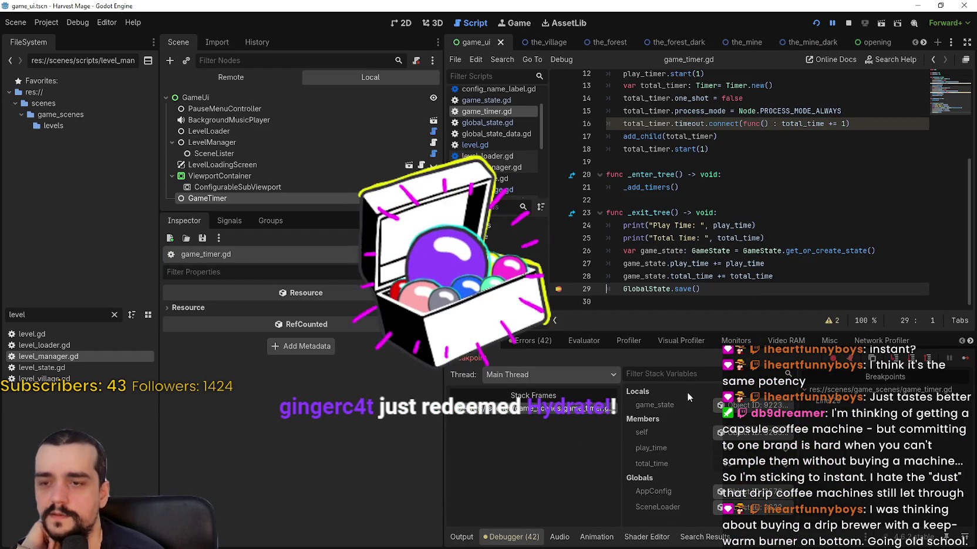
click(966, 362)
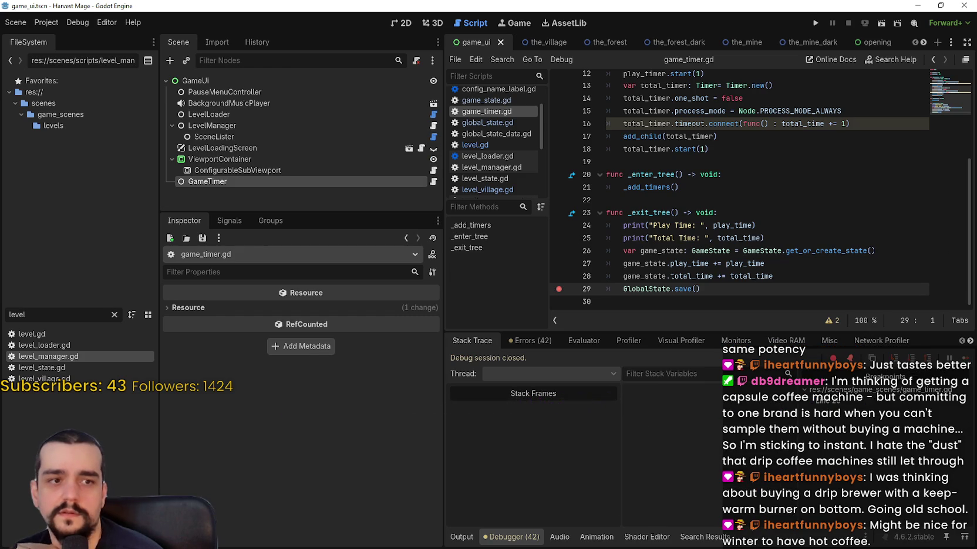
key(alt+Tab)
scroll(492, 319, down, 2)
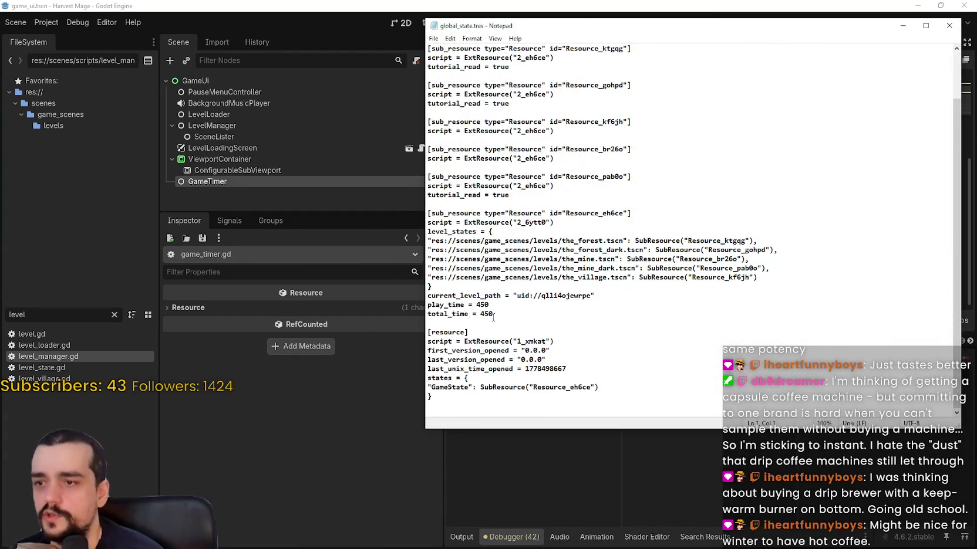
drag(492, 318, 388, 304)
drag(599, 26, 478, 46)
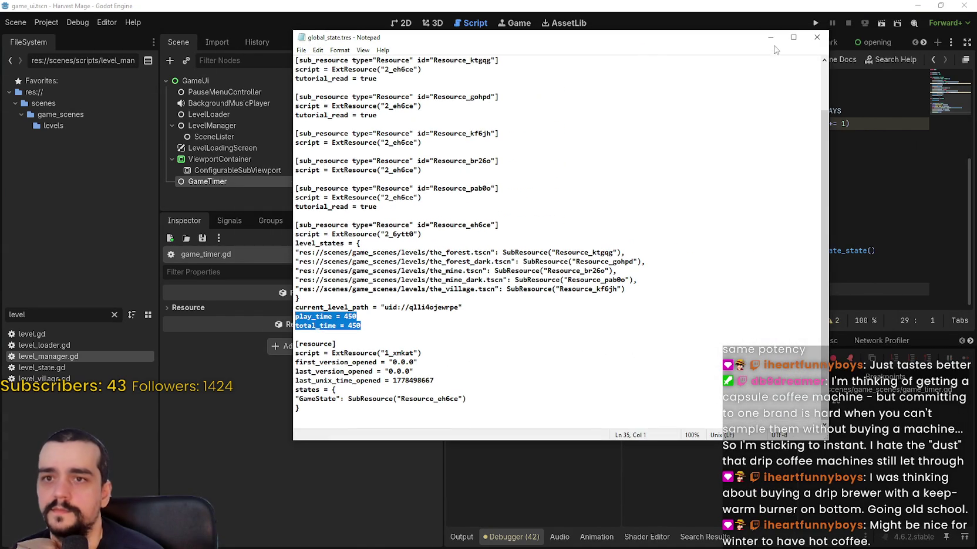
click(821, 36)
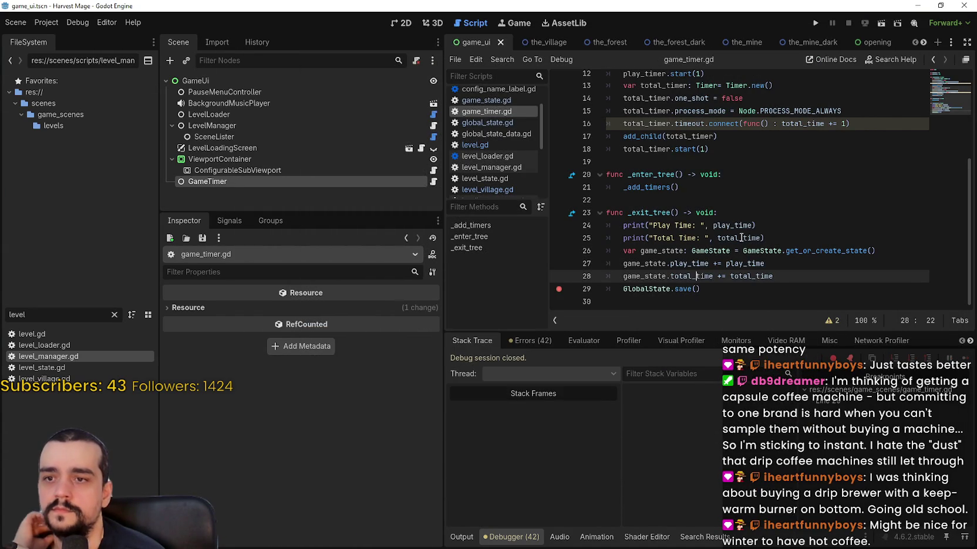
- Inspect play_time on lines 24 and 27 and the play timer setup on lines 9–10
double_click(733, 224)
double_click(746, 264)
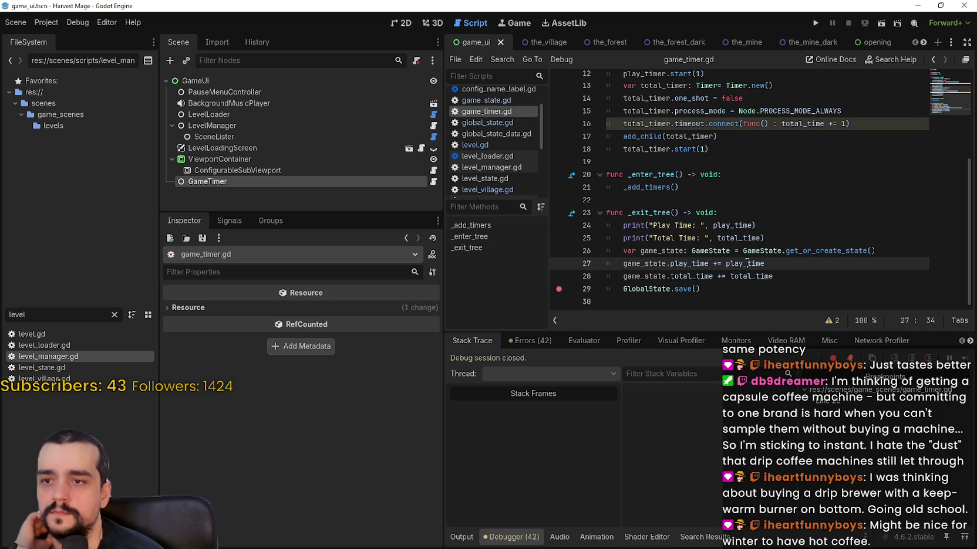
scroll(757, 271, up, 3)
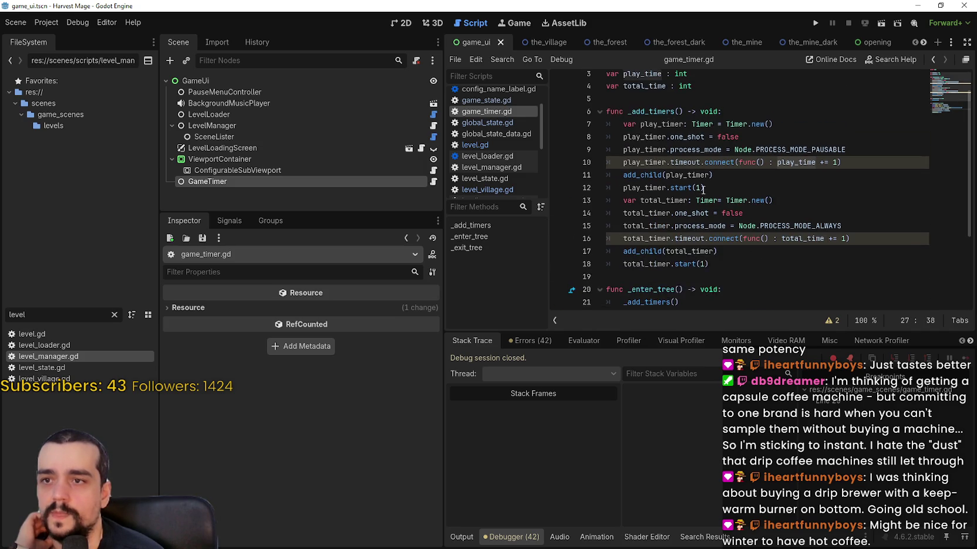
mouse_move(840, 155)
mouse_down()
mouse_move(607, 156)
mouse_move(593, 141)
mouse_up()
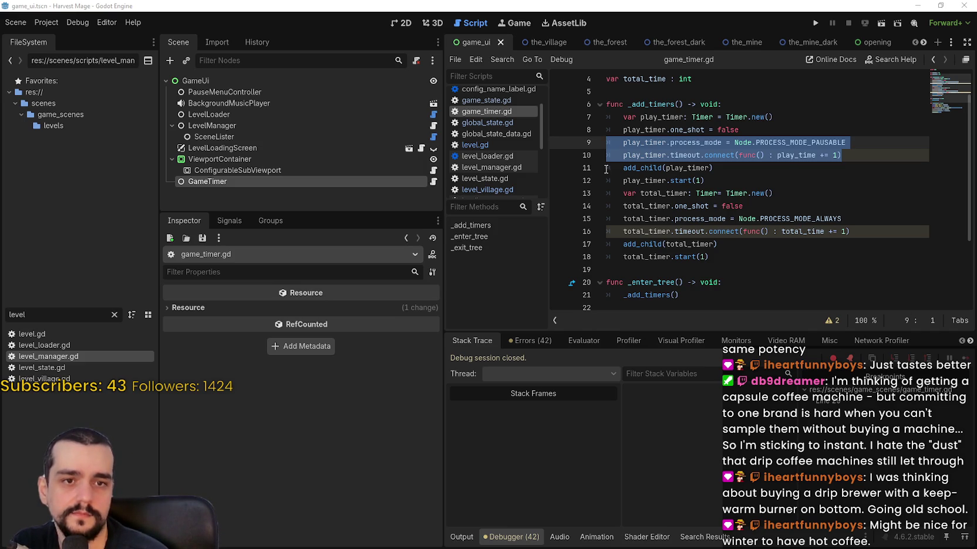
- Calculate 450 ÷ 60 in the calculator to check the saved time
key(XF86Calculator)
text(459)
key(BackSpace)
text(0/60)
key(Return)
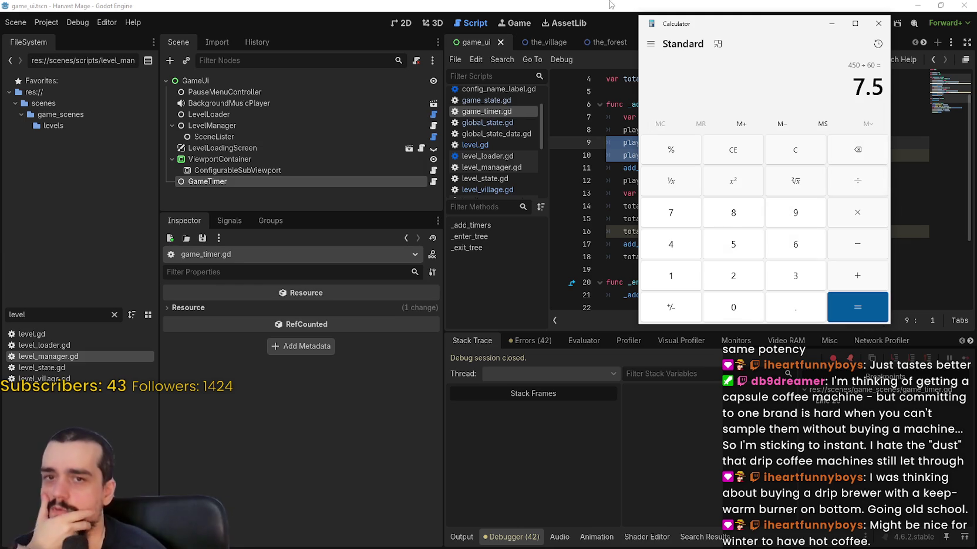
click(879, 23)
- Review how play_time and total_time are updated on lines 24–28 of game_timer.gd
click(763, 167)
scroll(822, 243, down, 1)
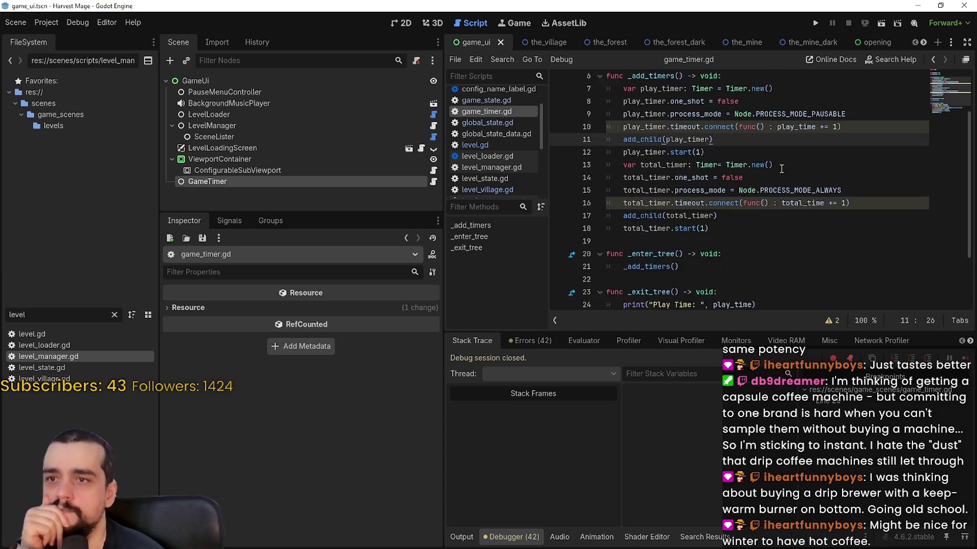
scroll(822, 243, down, 2)
scroll(820, 243, up, 2)
scroll(765, 247, down, 2)
double_click(717, 231)
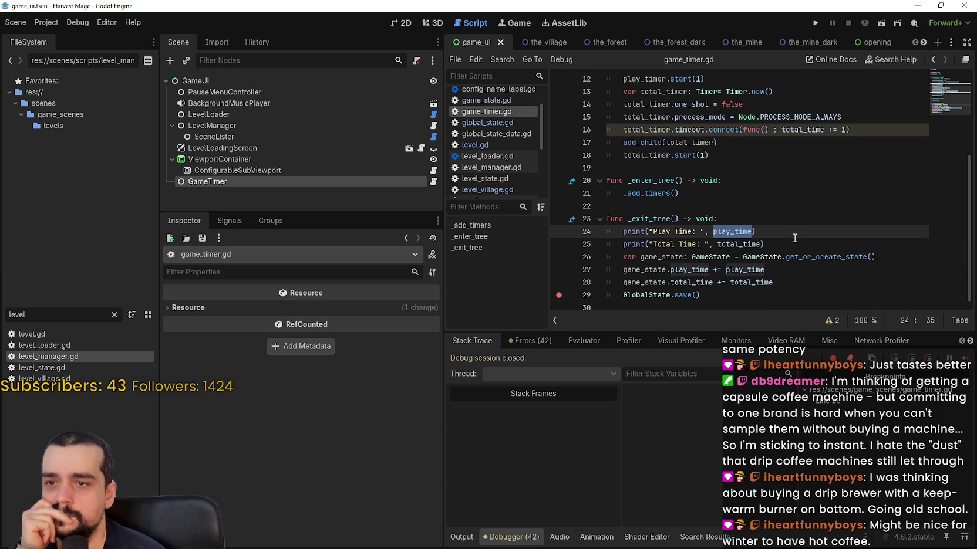
double_click(682, 270)
double_click(692, 283)
scroll(746, 239, up, 3)
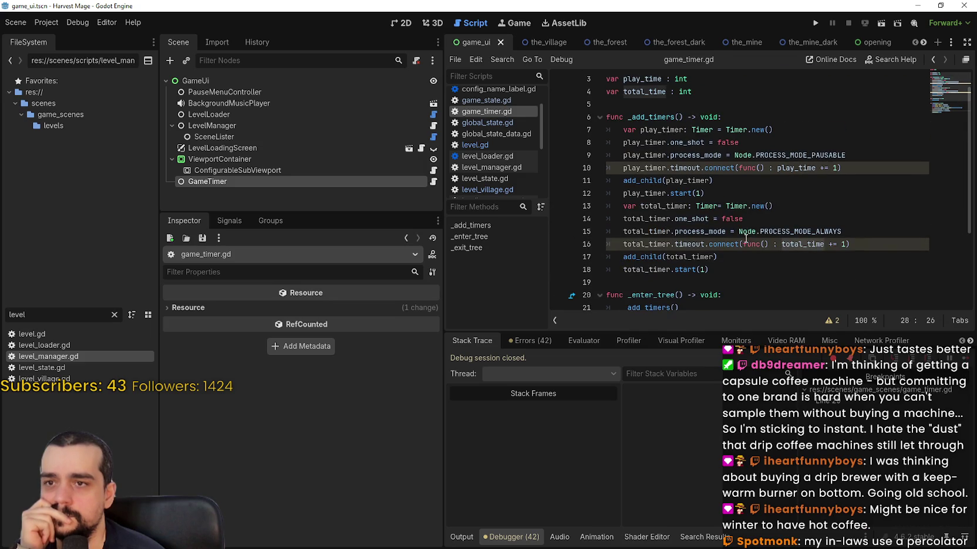
scroll(728, 194, up, 1)
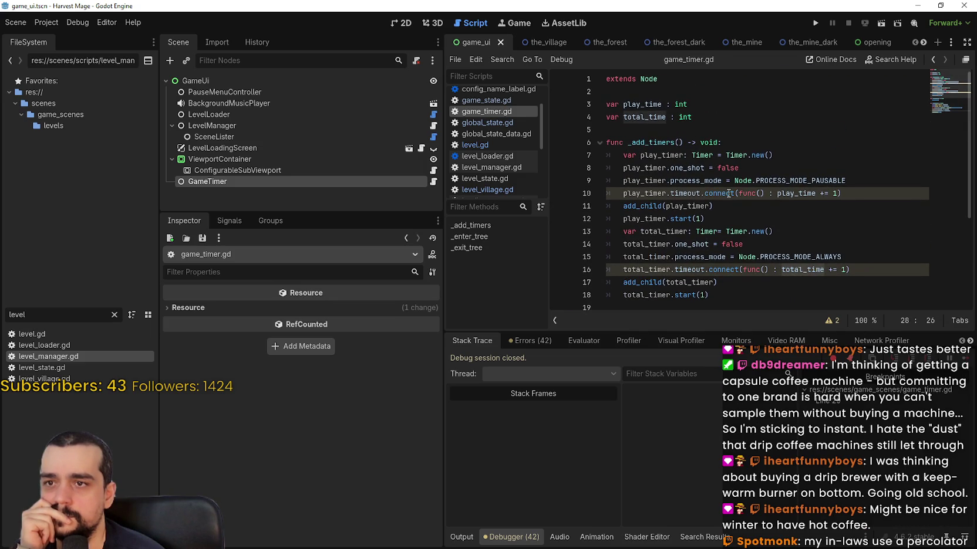
scroll(729, 193, down, 3)
- Check the play_time = 450 and total_time = 450 lines in global_state.tres, then close it
key(alt+Tab)
drag(365, 372, 288, 374)
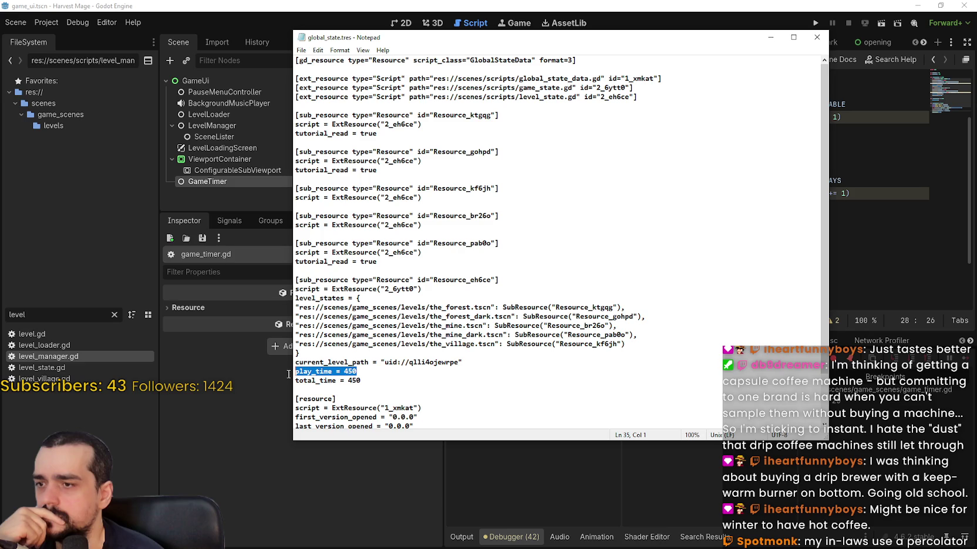
drag(393, 381, 268, 379)
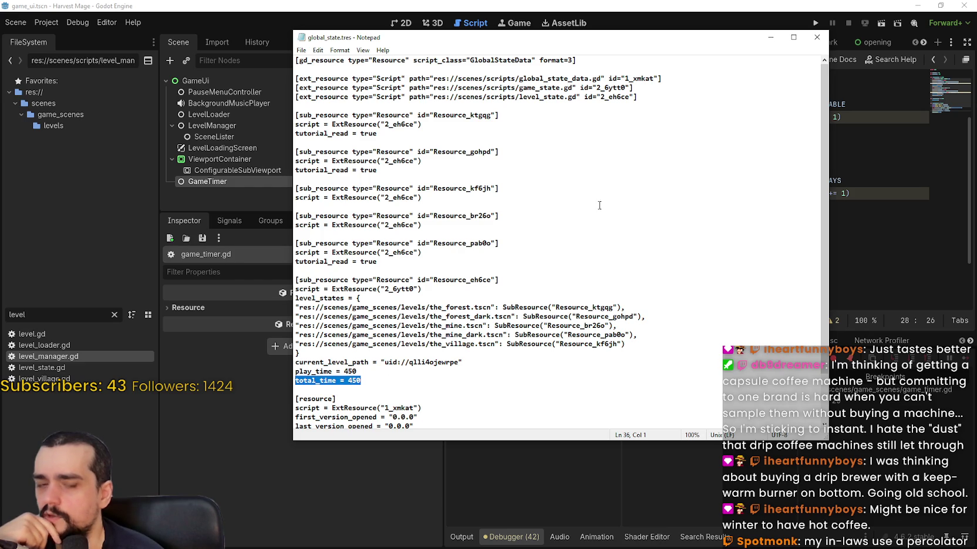
click(817, 37)
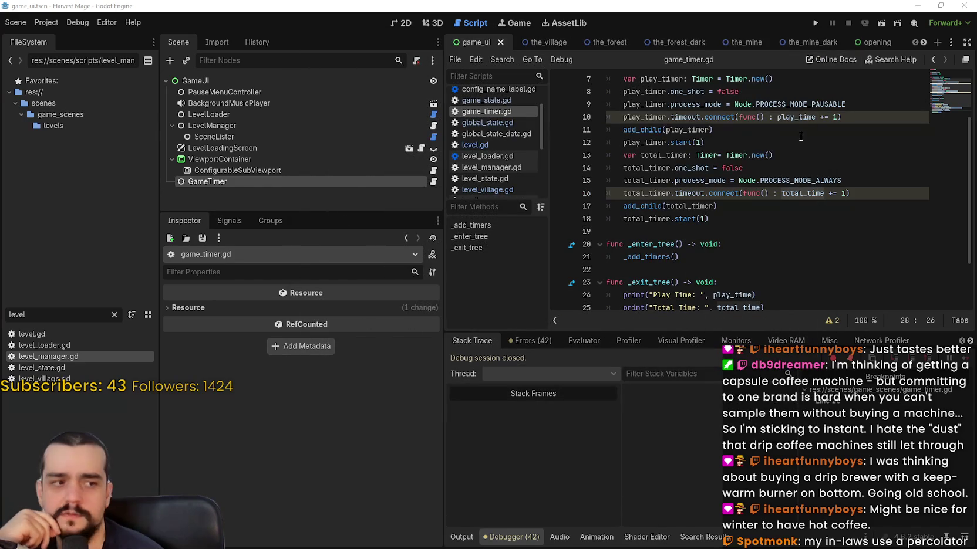
- Inspect the PROCESS_MODE_PAUSABLE and PROCESS_MODE_ALWAYS timers with start(1), and show GameTimer's properties
scroll(680, 242, up, 2)
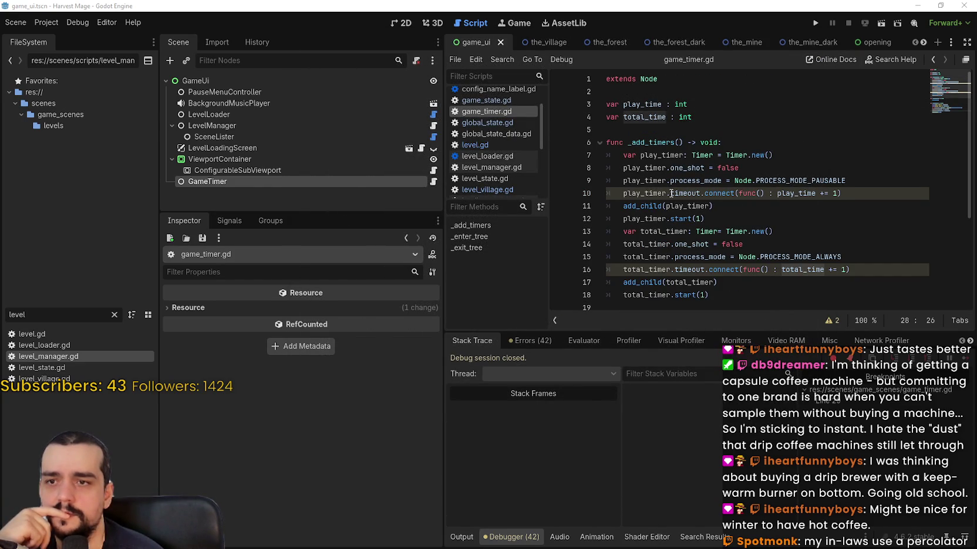
double_click(810, 181)
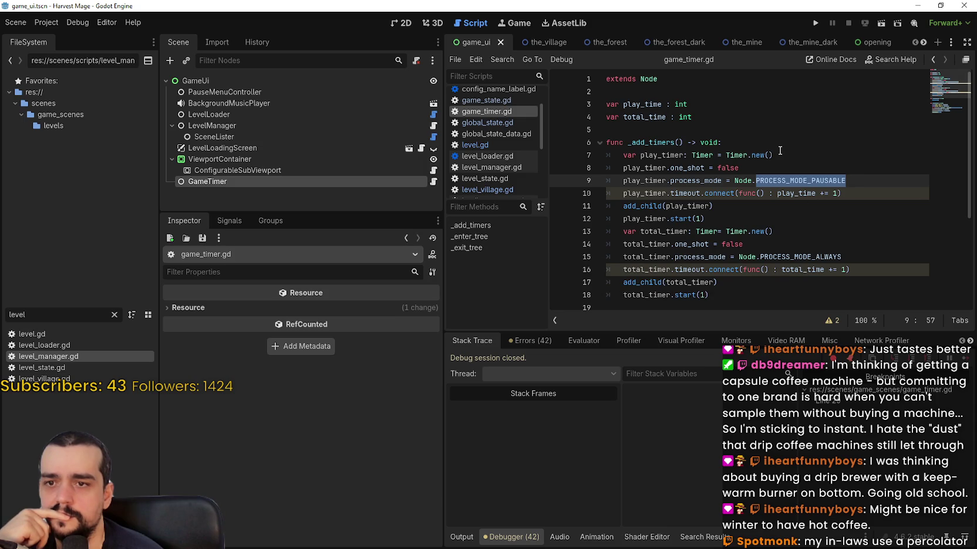
scroll(779, 151, down, 1)
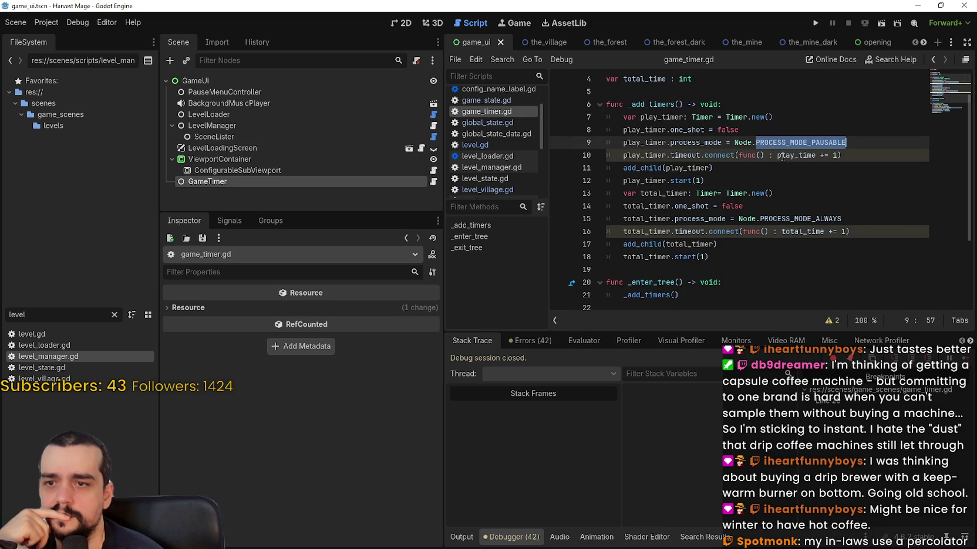
double_click(823, 218)
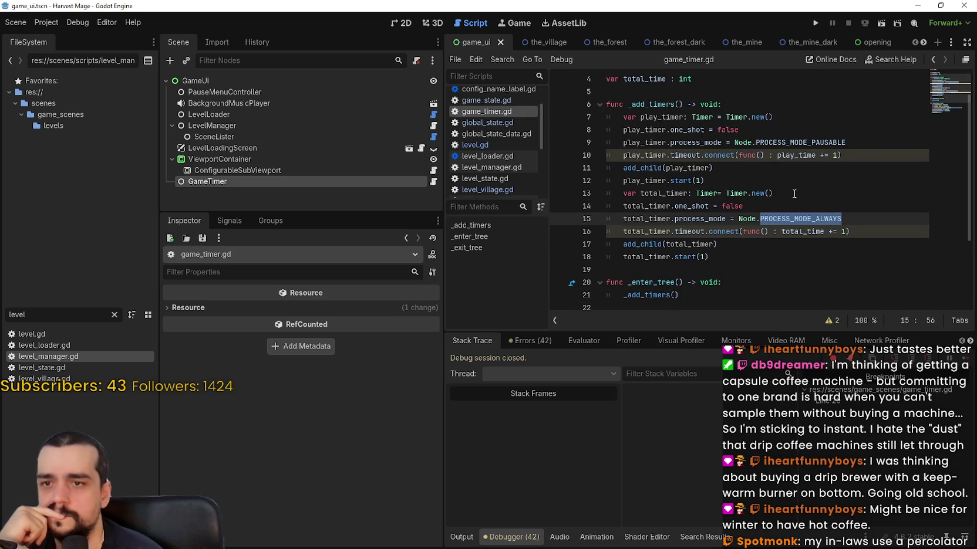
click(283, 179)
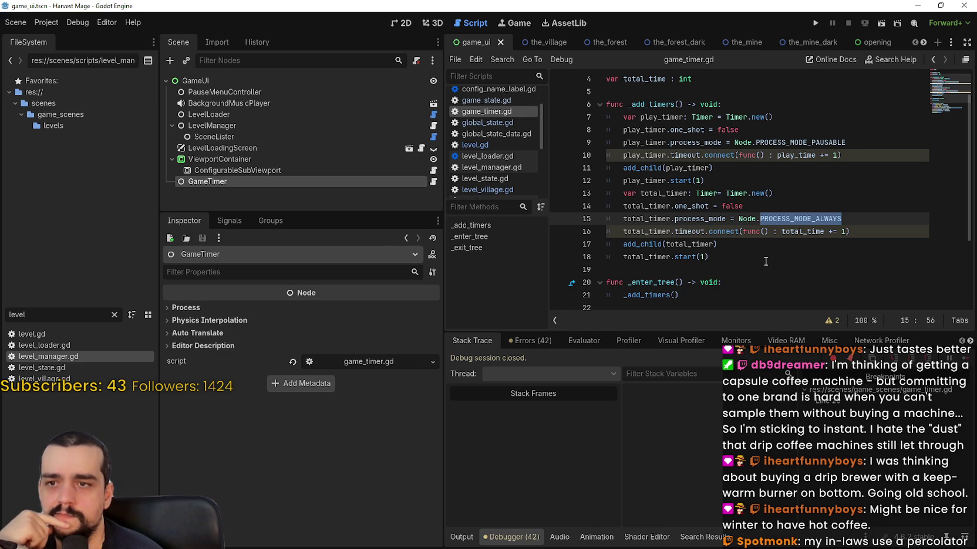
double_click(680, 182)
shift+click(730, 182)
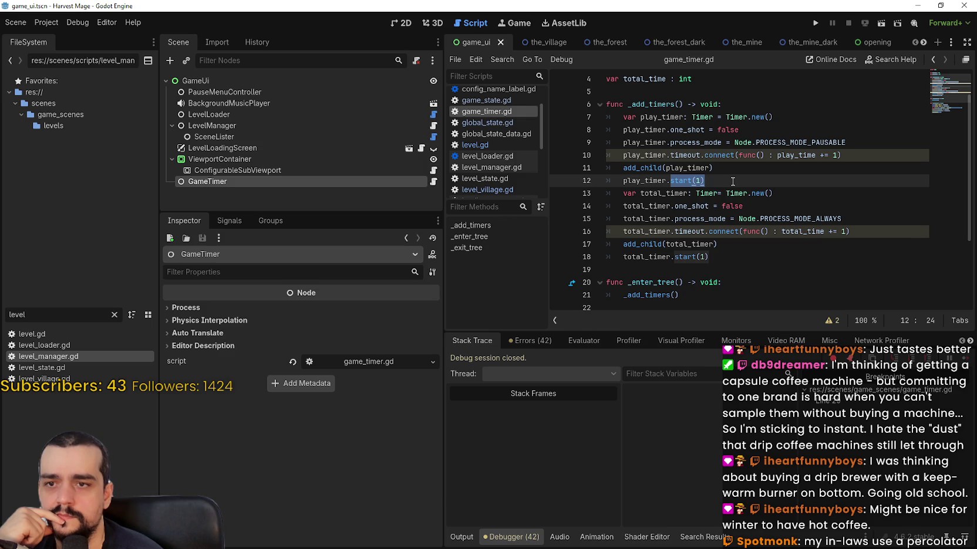
double_click(803, 232)
scroll(815, 226, down, 3)
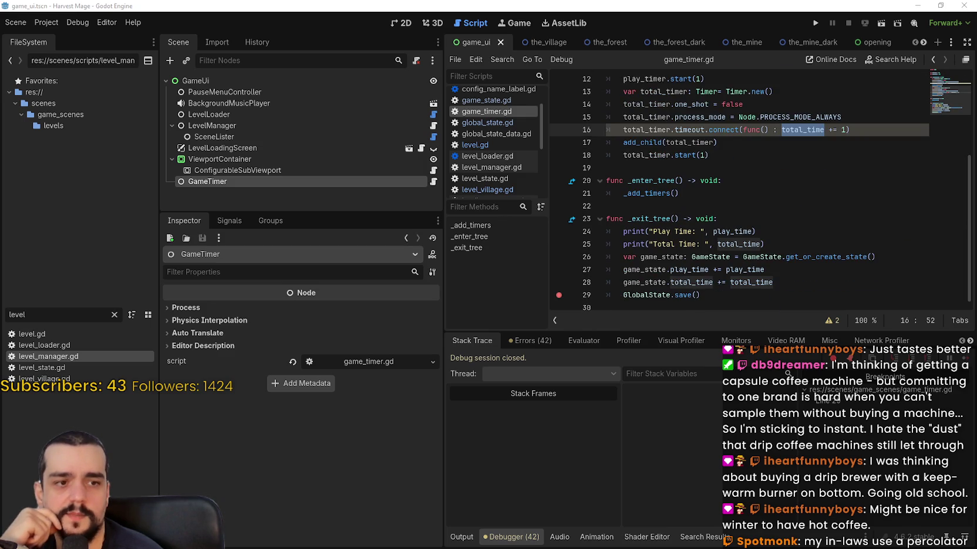
- Run the game, start a New Game, close it to hit the _exit_tree breakpoint, then stop debugging
click(815, 23)
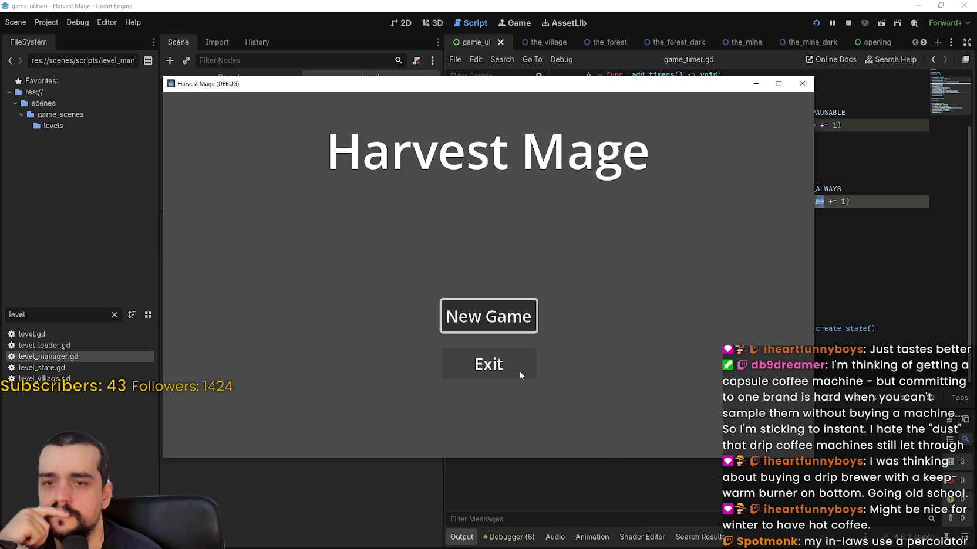
drag(460, 89, 528, 46)
click(577, 279)
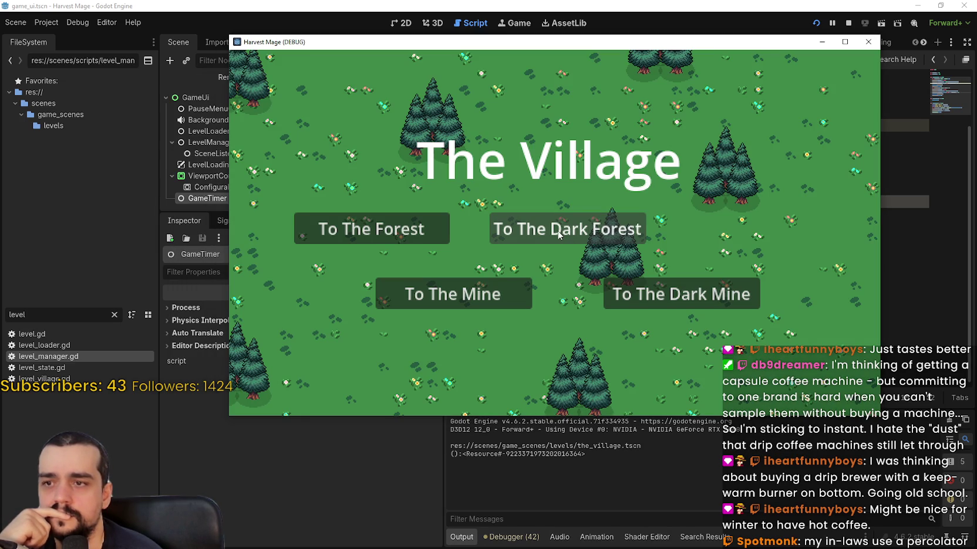
click(865, 41)
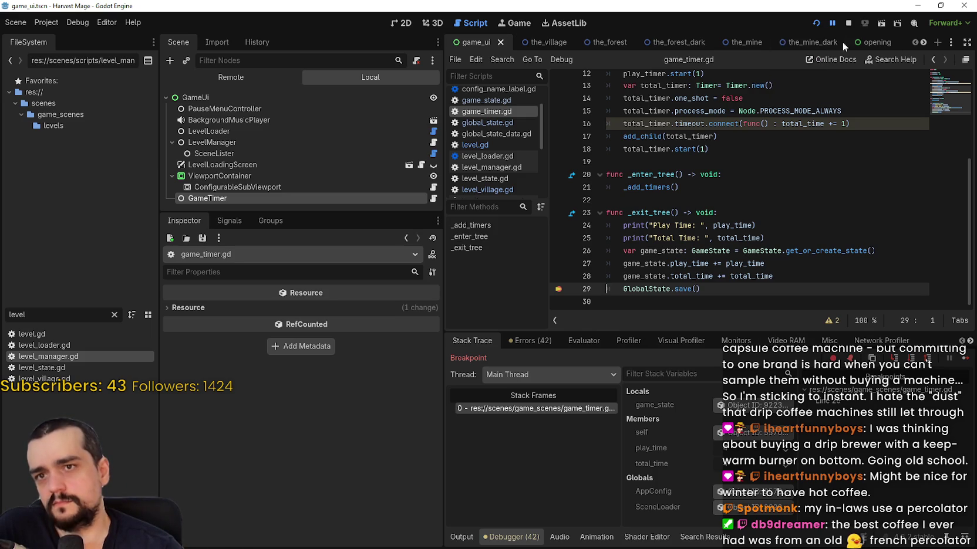
click(966, 361)
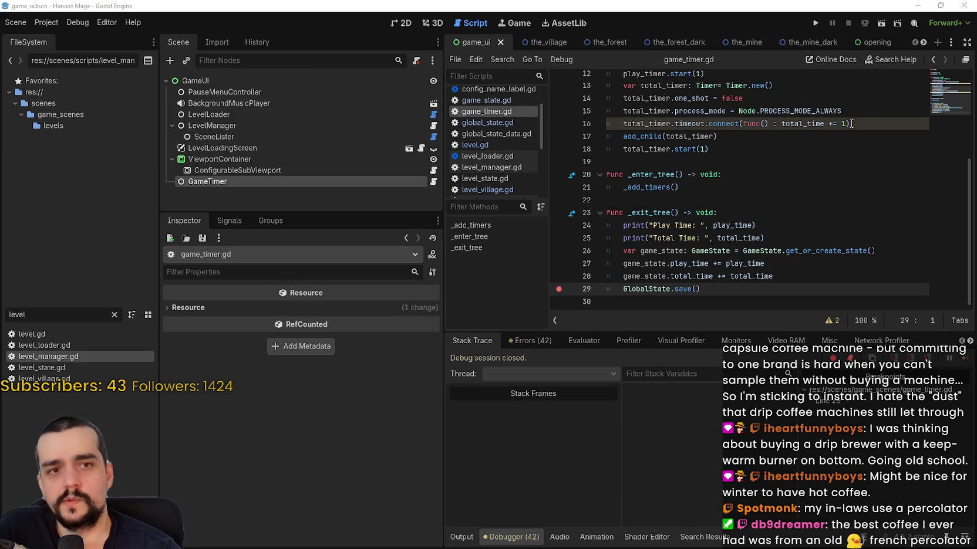
- Remove the line-29 breakpoint, review game_timer.gd, and make the Scene dock taller
click(559, 289)
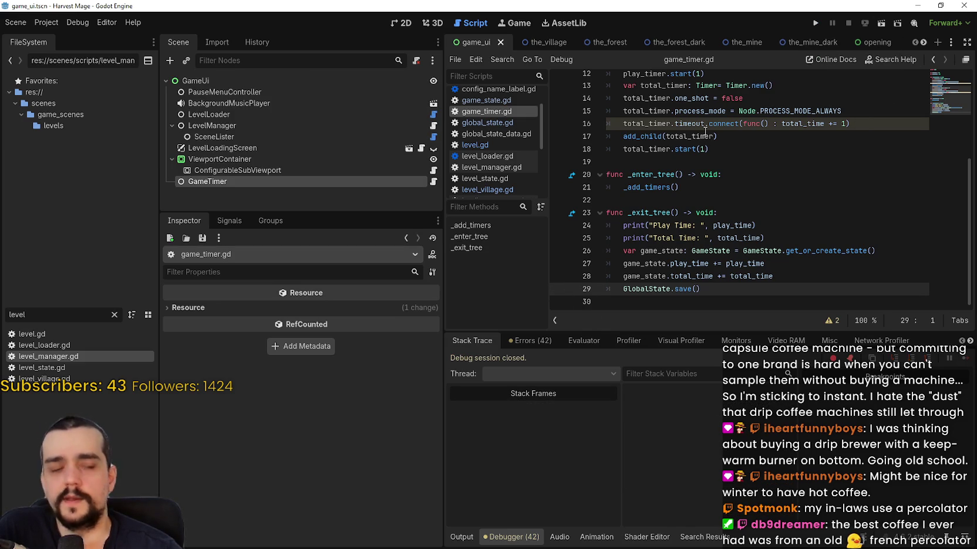
mouse_move(705, 133)
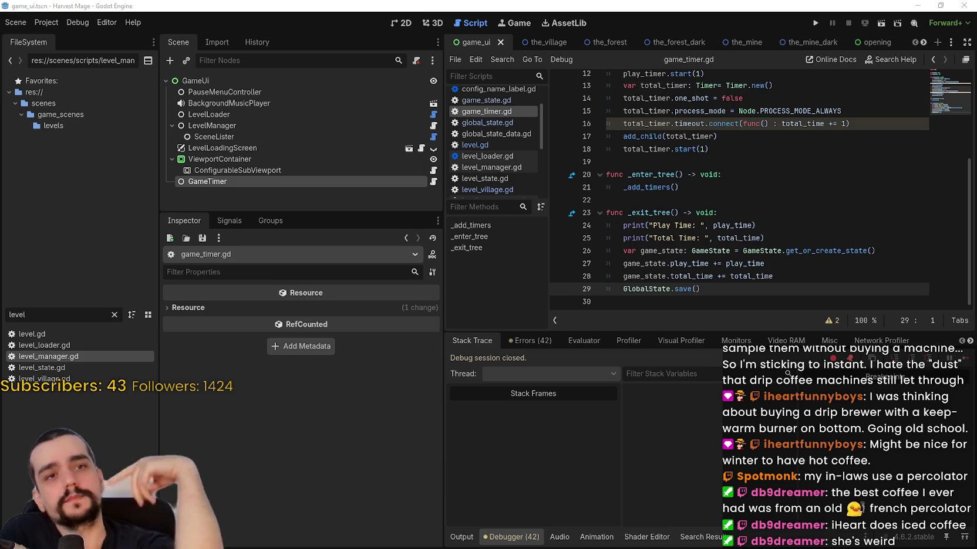
click(692, 160)
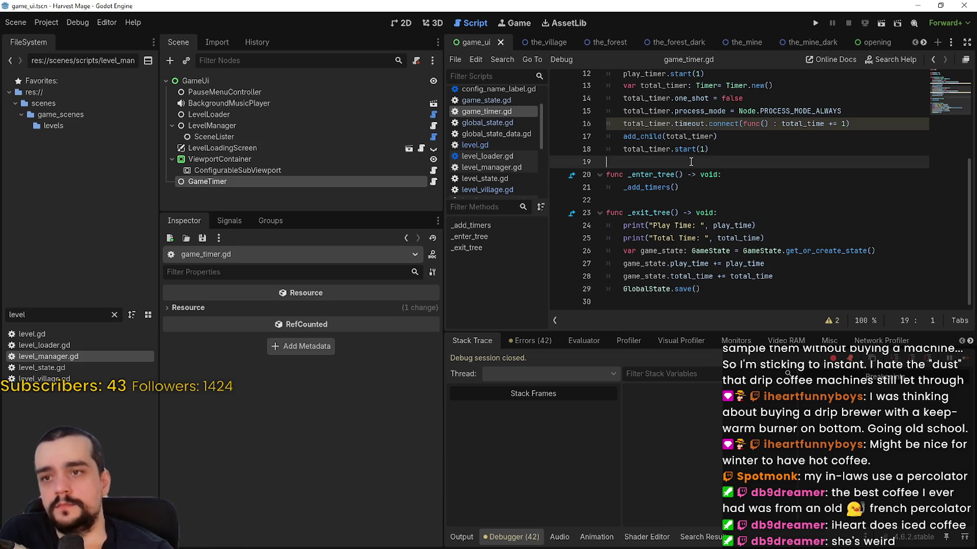
scroll(765, 188, up, 4)
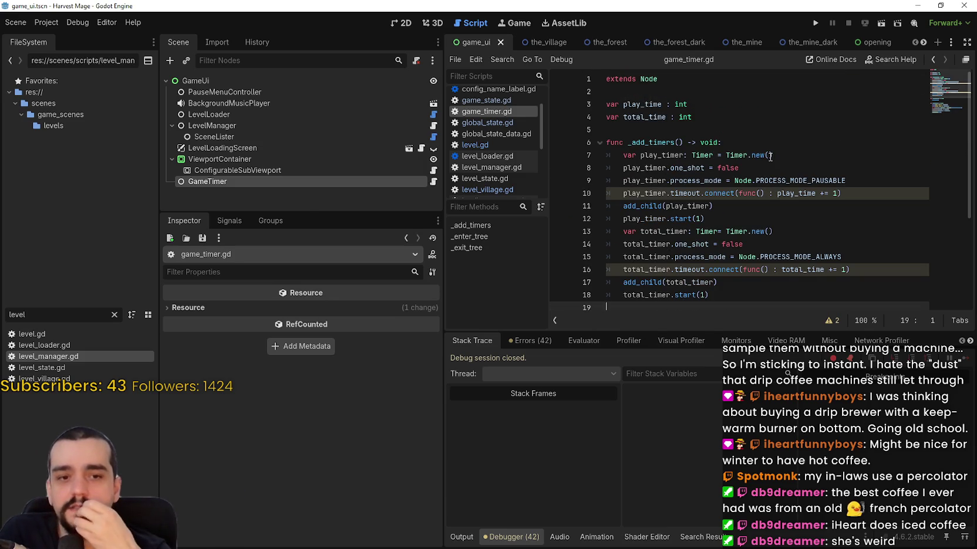
click(798, 131)
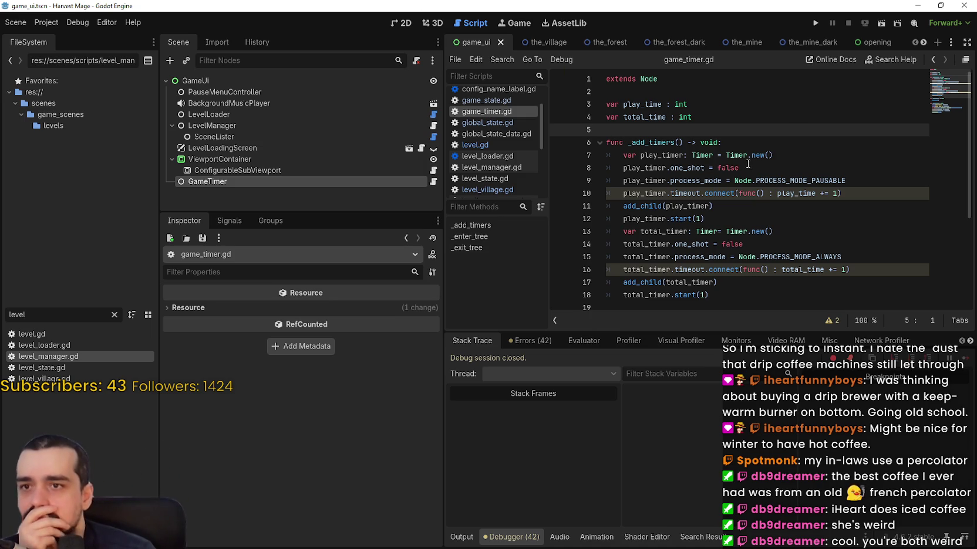
click(713, 108)
click(713, 117)
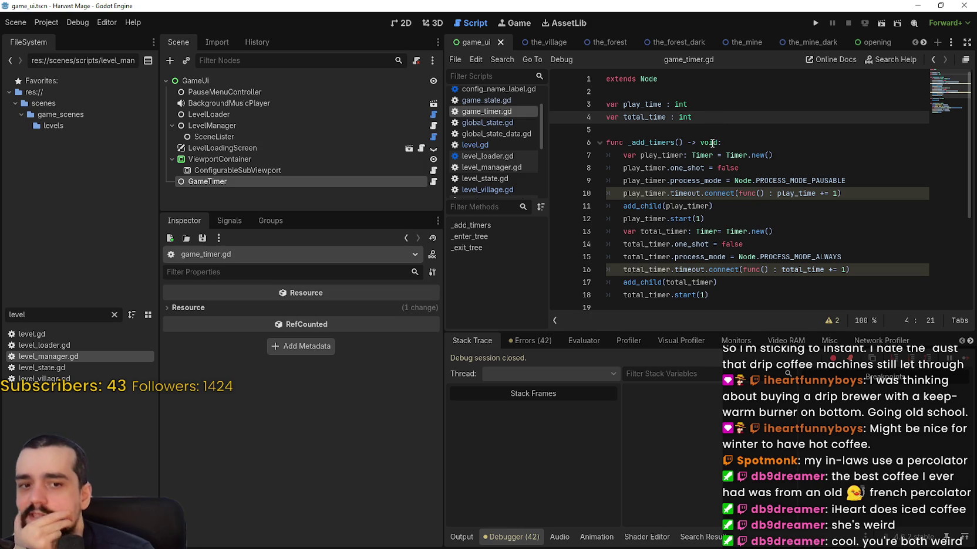
click(697, 130)
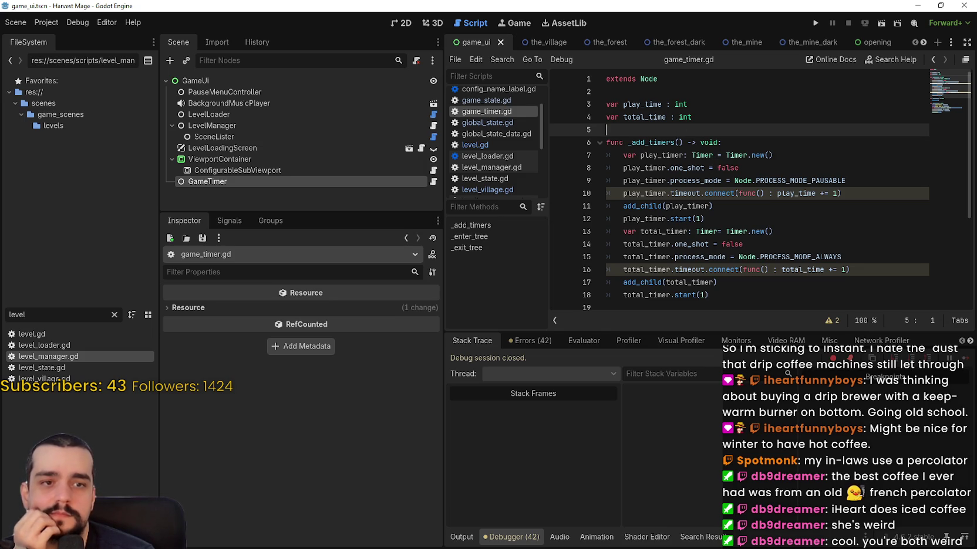
scroll(695, 197, down, 1)
scroll(695, 197, down, 2)
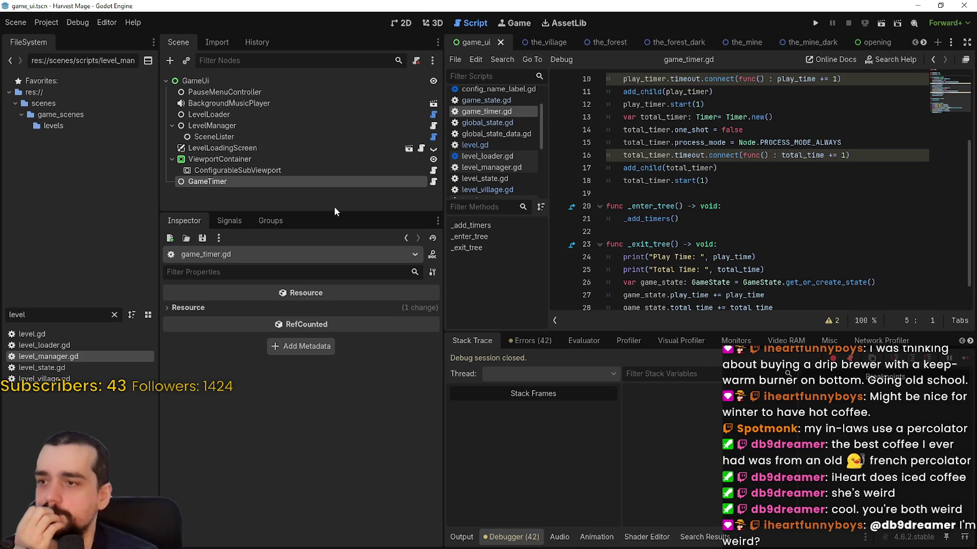
drag(333, 210, 331, 294)
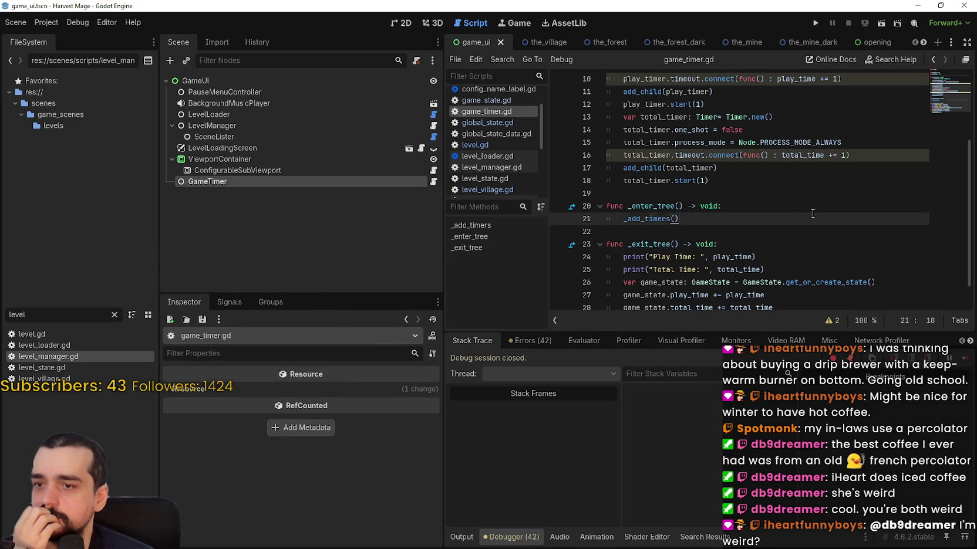
click(742, 191)
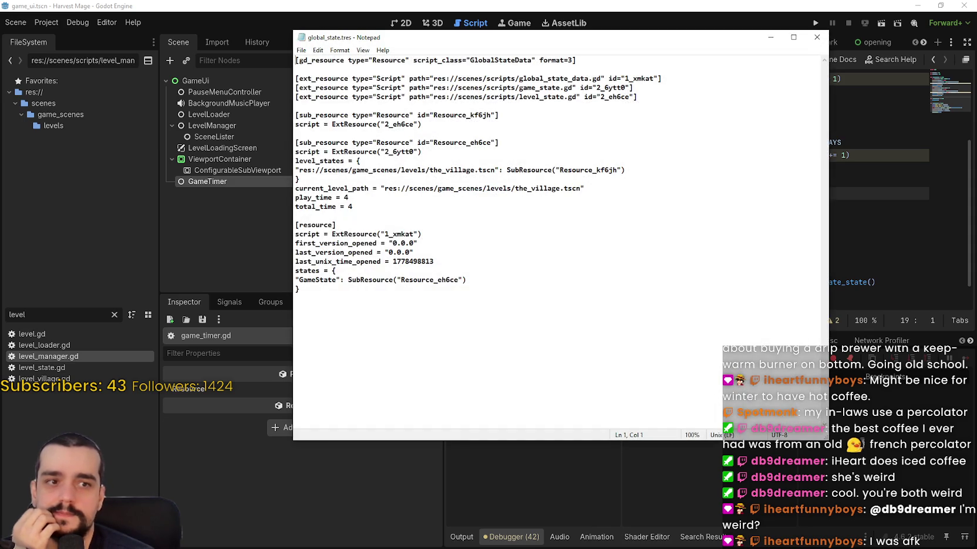
- Check play_time and total_time of 4 in global_state.tres, then close it
key(ctrl+a)
click(590, 369)
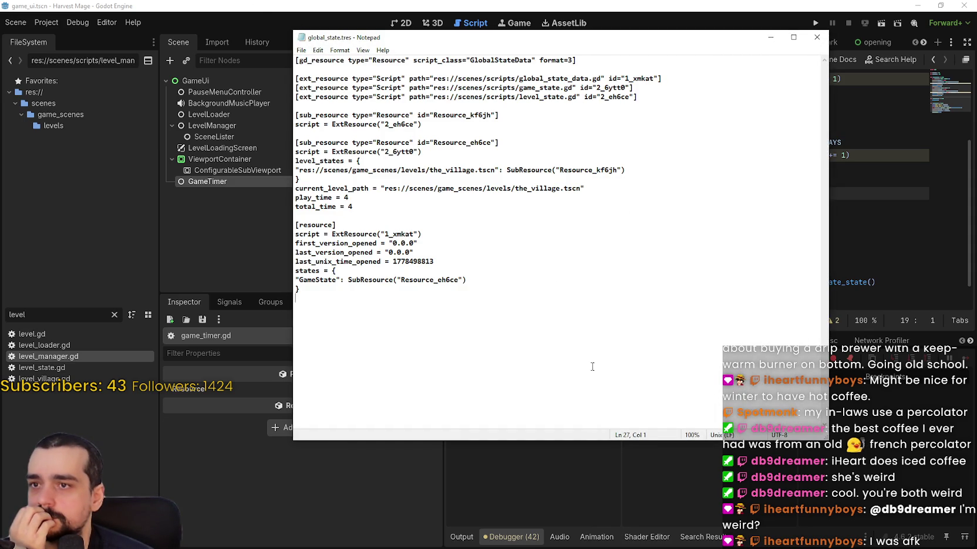
click(814, 39)
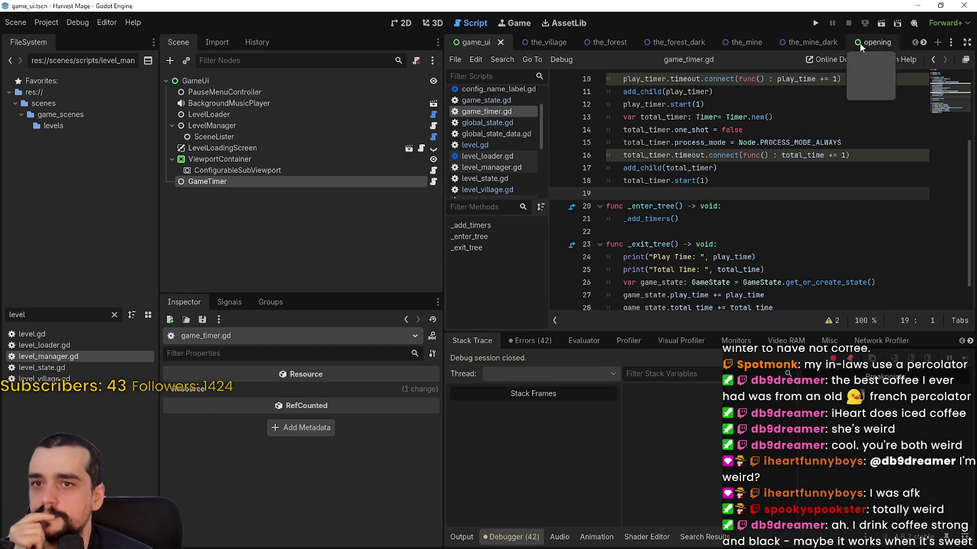
- Reveal the app_config script tab, put the caret on line 20, and drag the Discord image over Godot
click(923, 45)
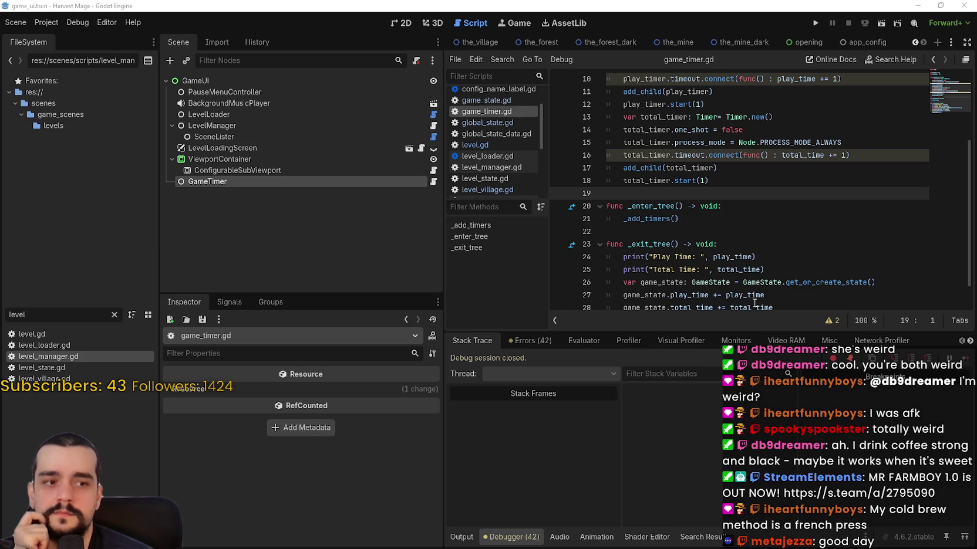
click(725, 209)
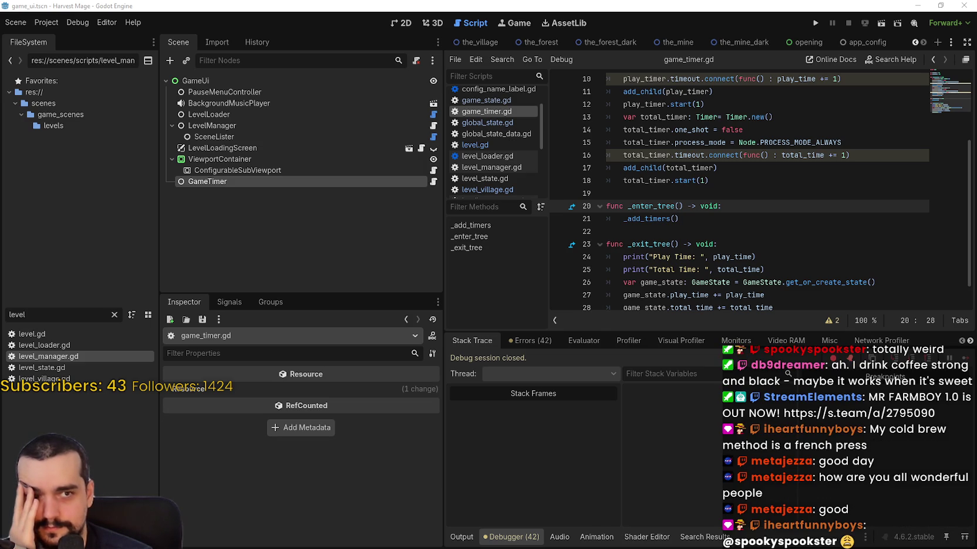
drag(976, 5, 414, 6)
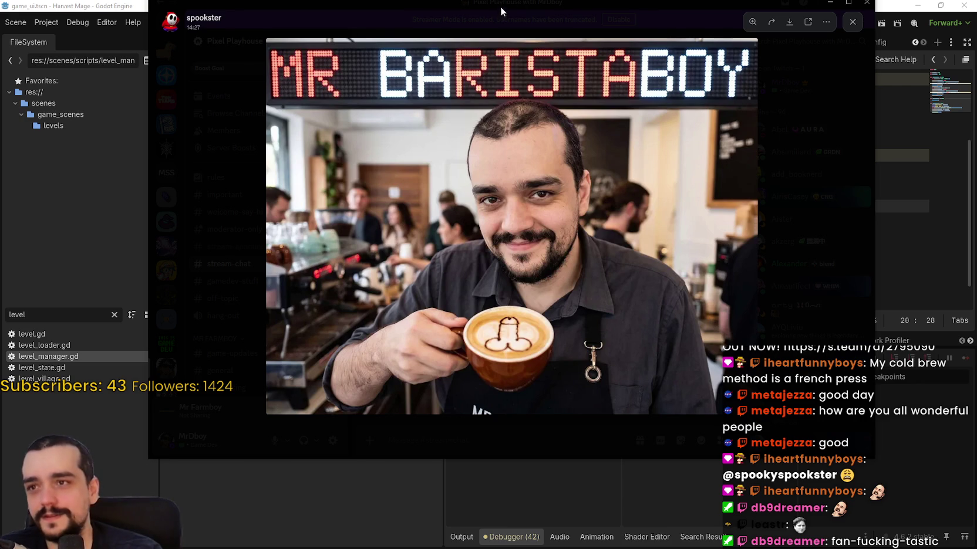
key(alt+Tab)
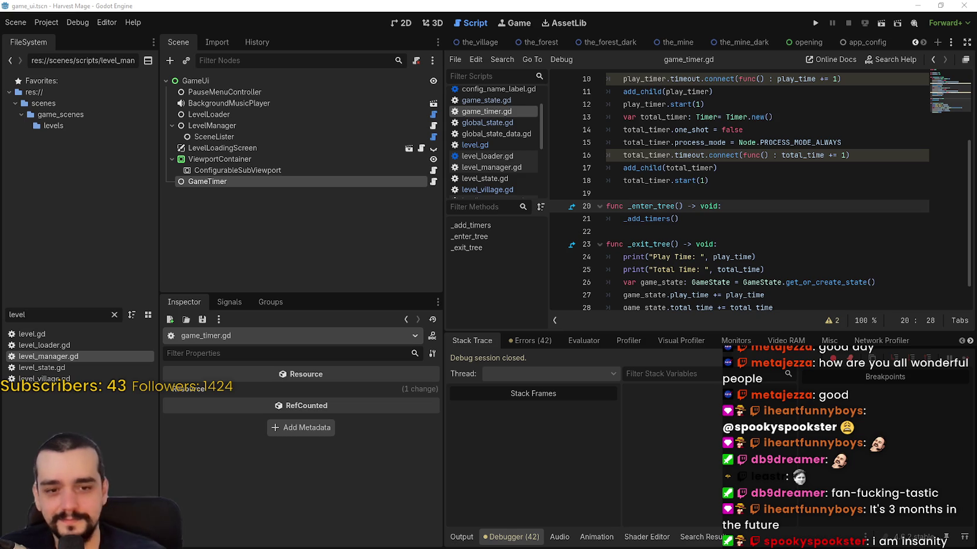
click(666, 192)
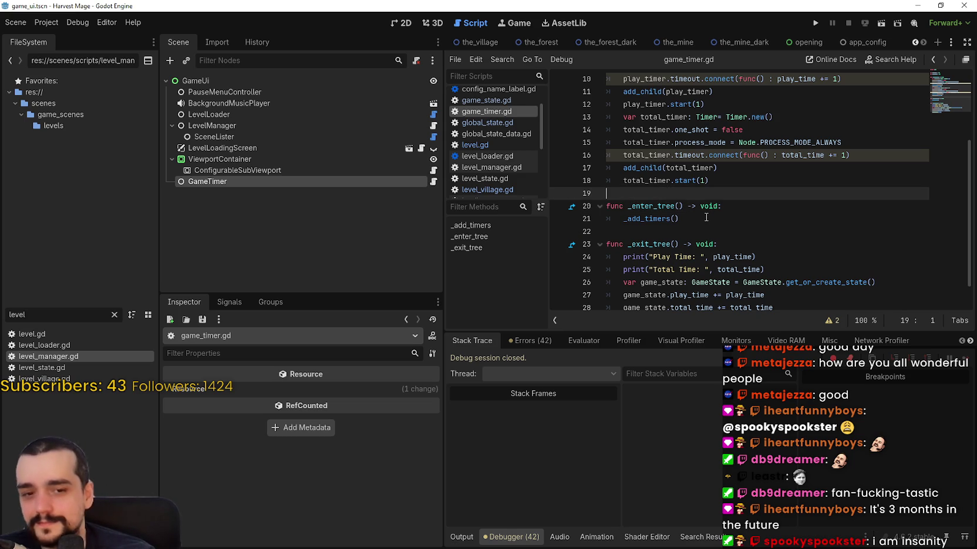
click(698, 230)
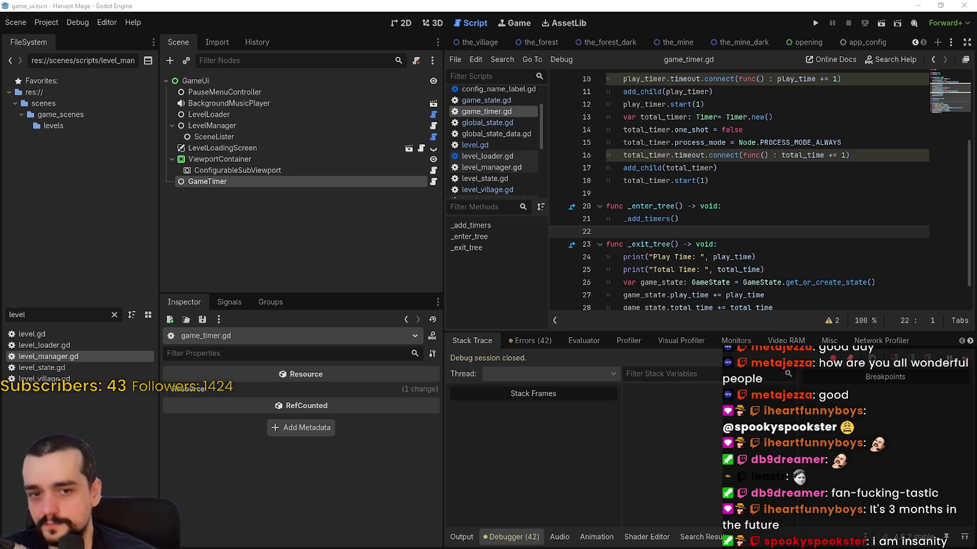
click(712, 185)
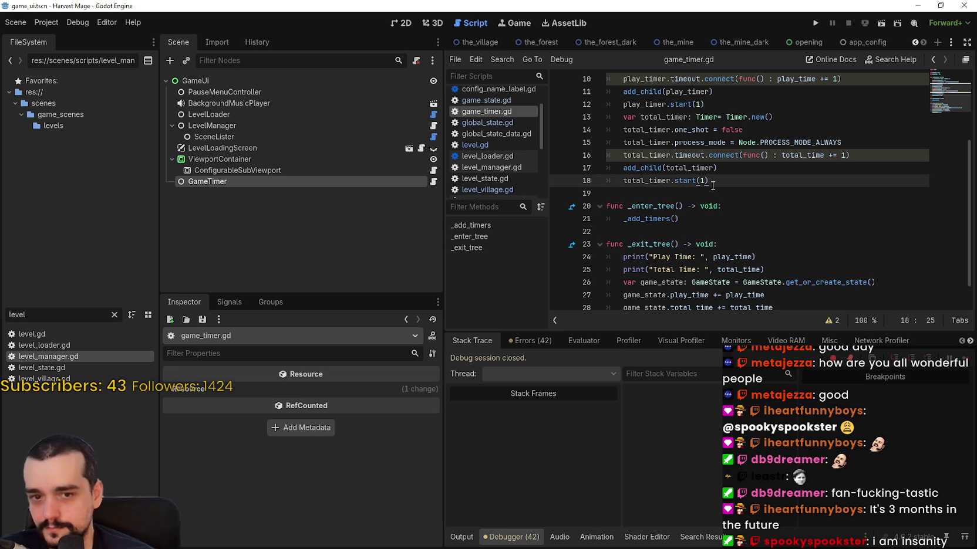
click(706, 202)
click(705, 196)
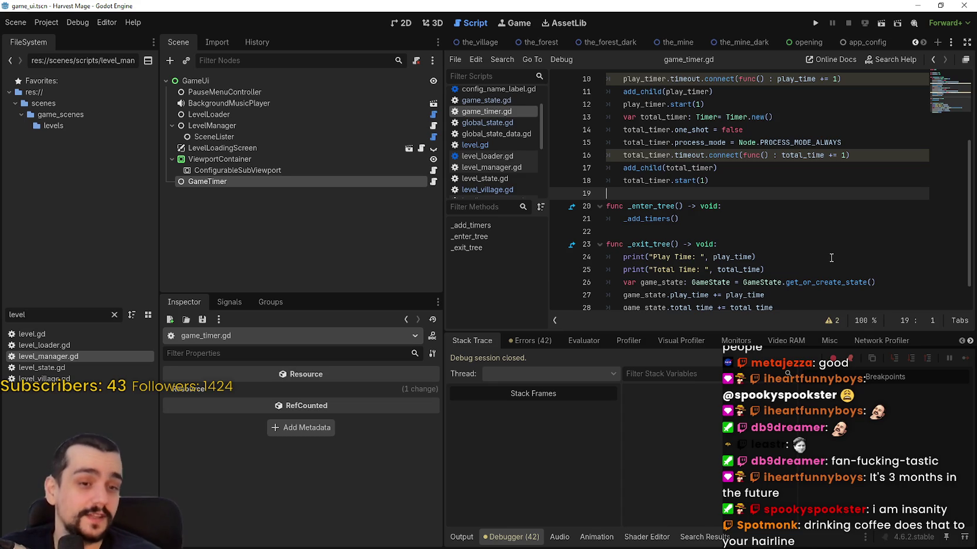
click(752, 181)
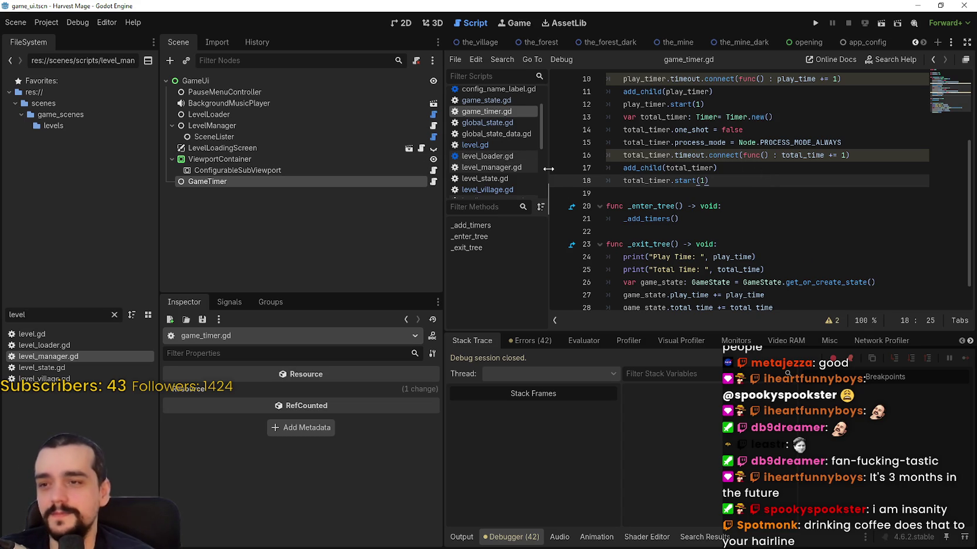
drag(548, 169, 569, 169)
click(370, 183)
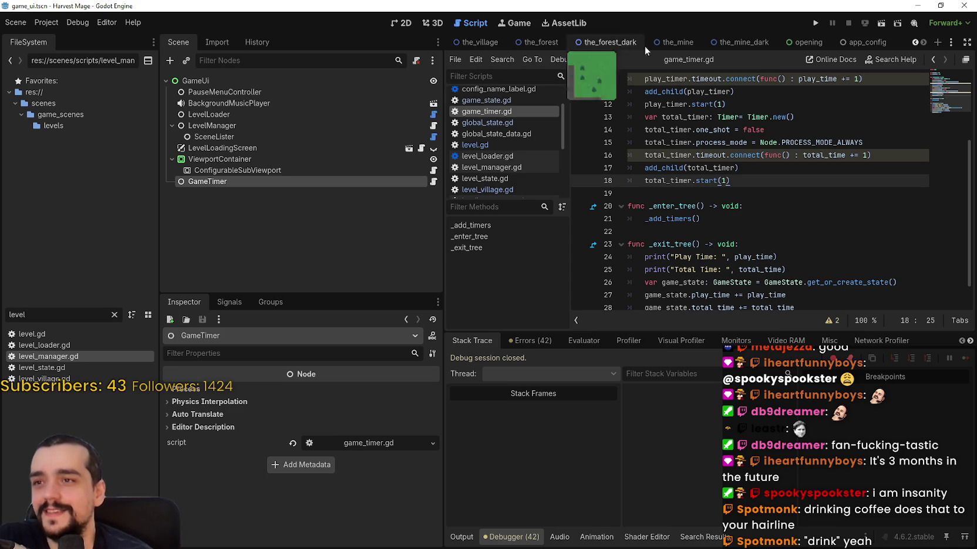
click(915, 43)
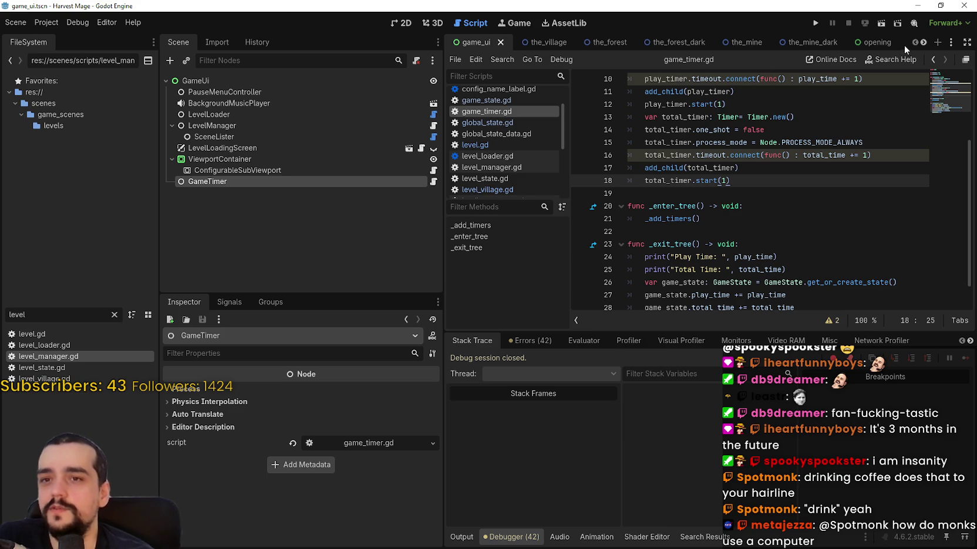
click(923, 43)
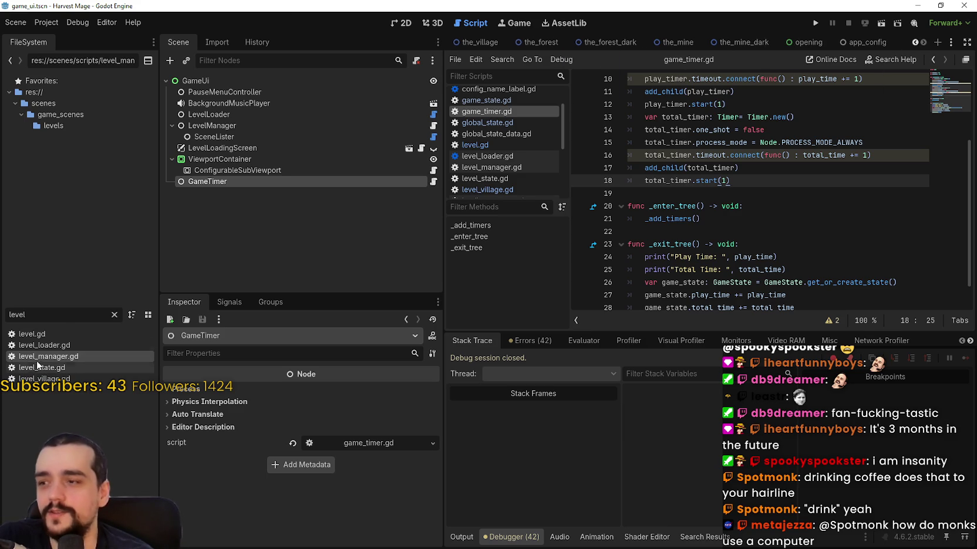
- Filter FileSystem for 'main' and open the main_menu.tscn scene
key(ctrl+a)
text(main)
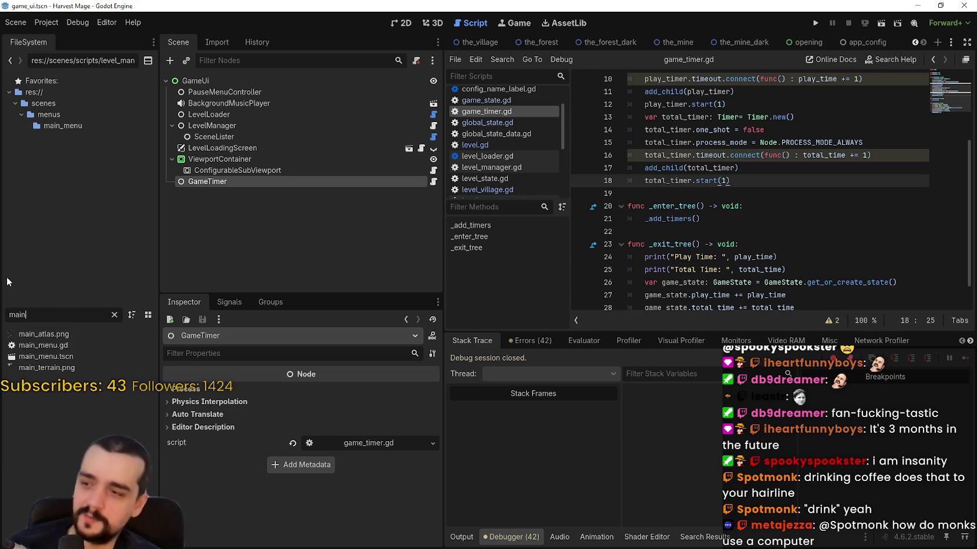
double_click(46, 356)
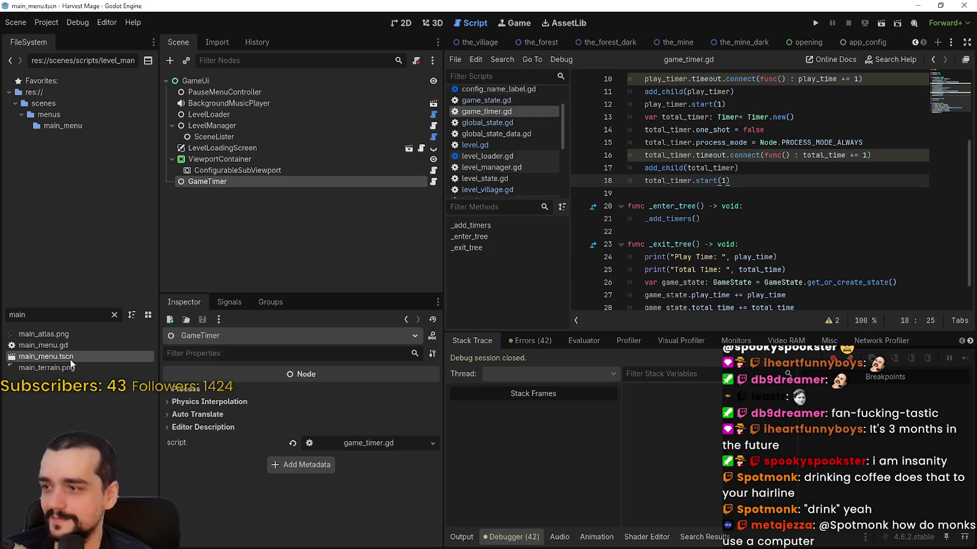
click(756, 129)
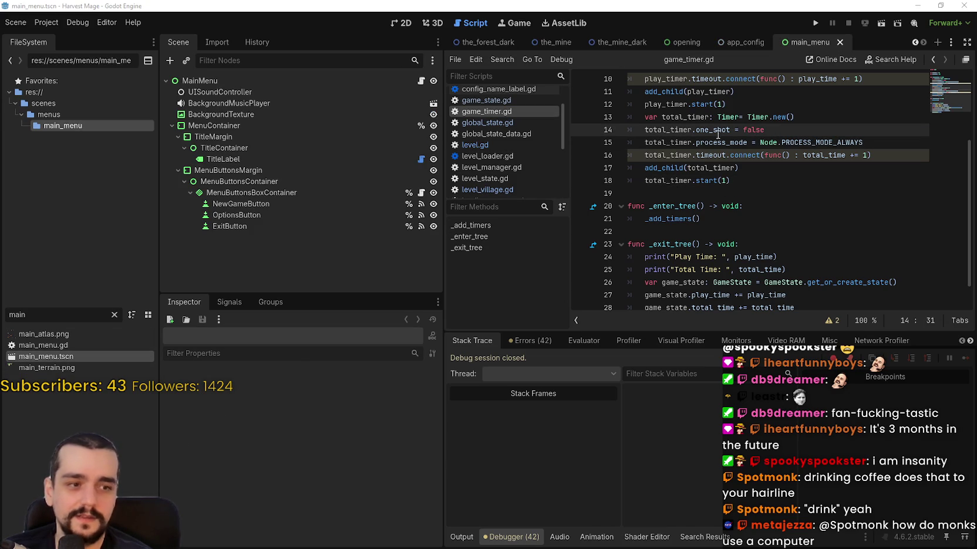
- View the menu in 2D, inspect NewGameButton and Options, and open MenuButtonsBoxContainer's capture_focus.gd script
click(403, 24)
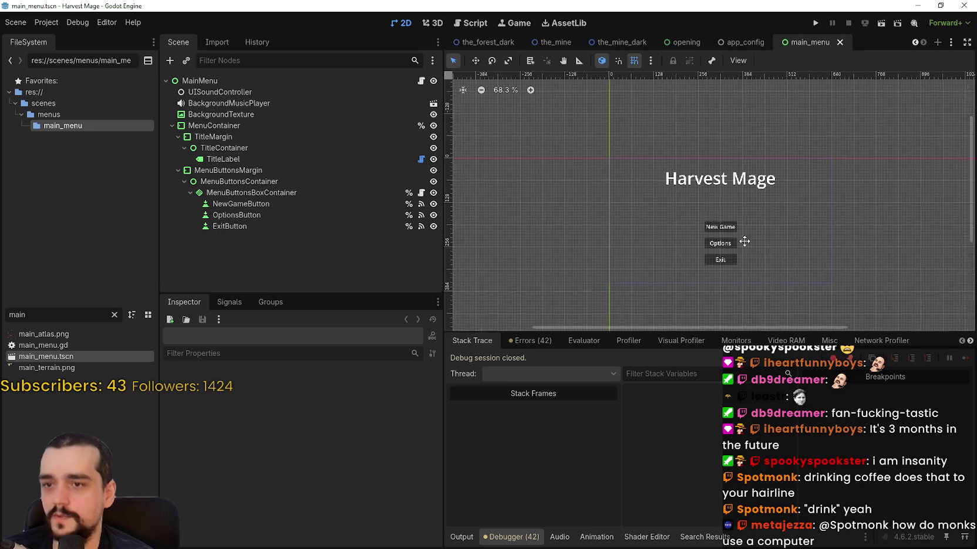
scroll(696, 225, up, 8)
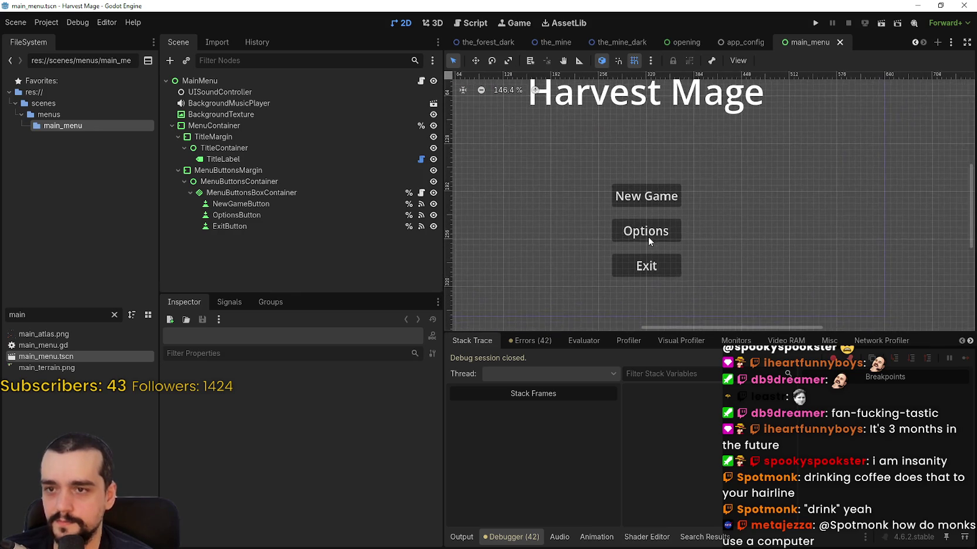
scroll(649, 235, down, 3)
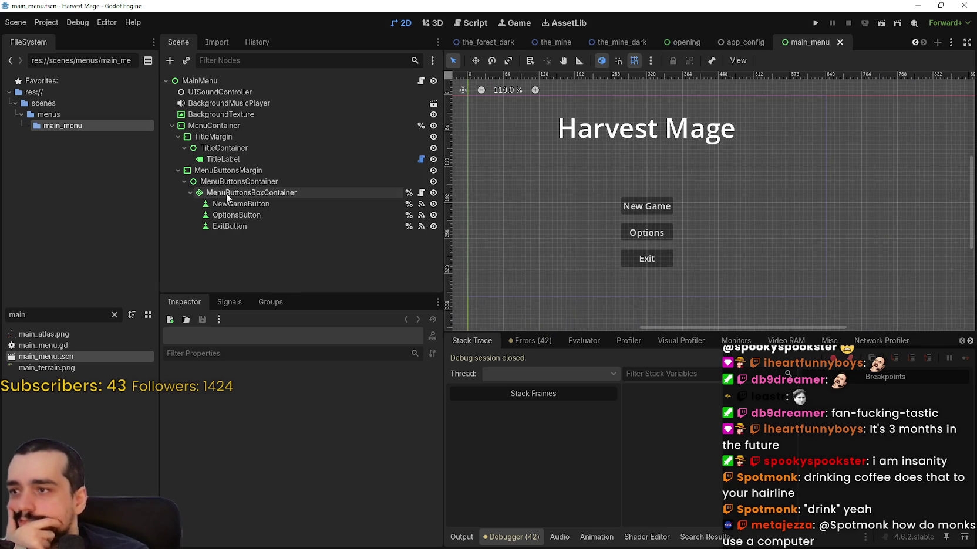
click(248, 204)
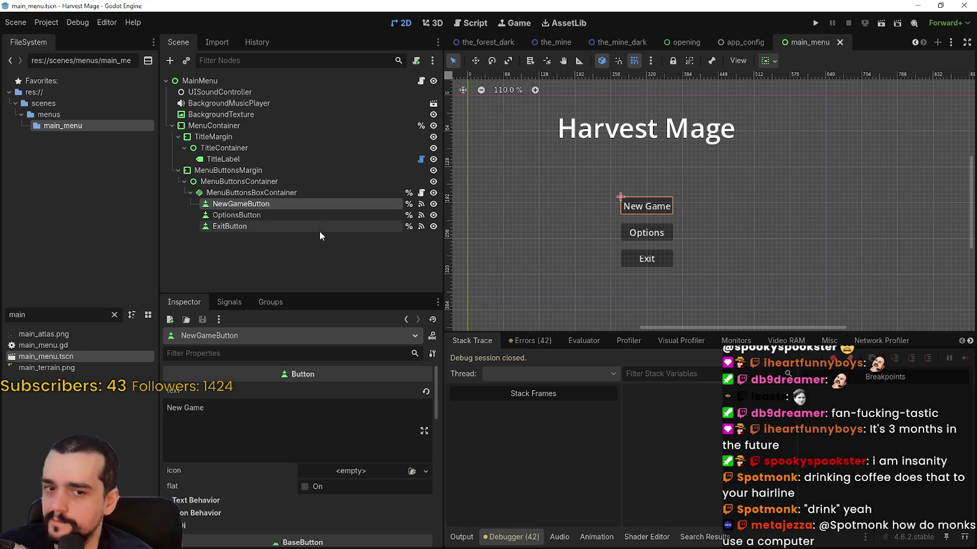
click(288, 214)
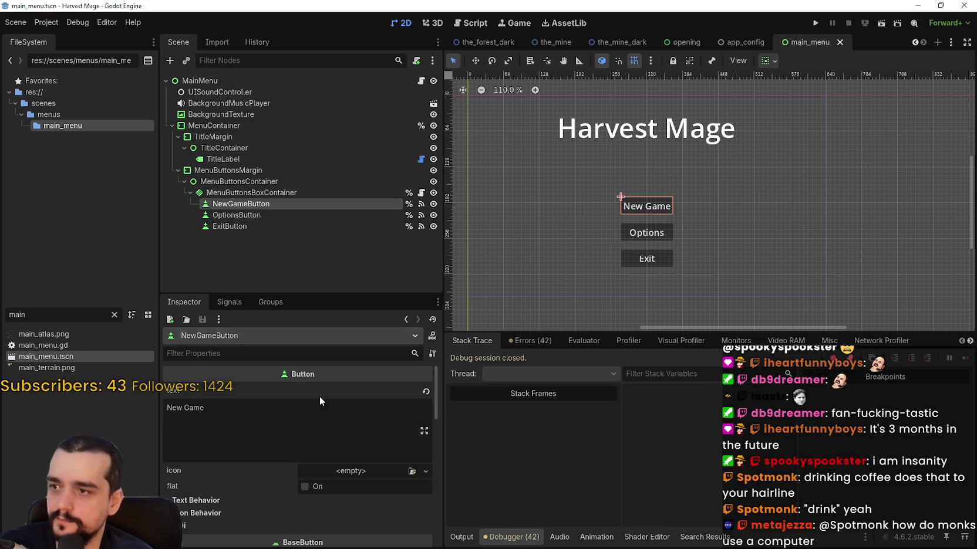
click(421, 192)
scroll(880, 149, down, 4)
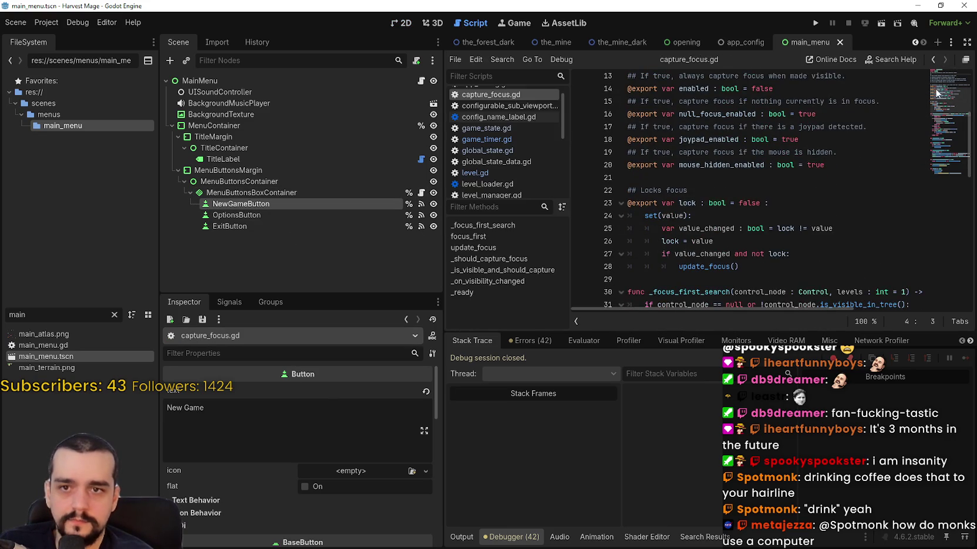
- Inspect MenuButtonsBoxContainer's focus settings and NewGameButton's signal connections
scroll(940, 107, down, 5)
scroll(941, 123, down, 4)
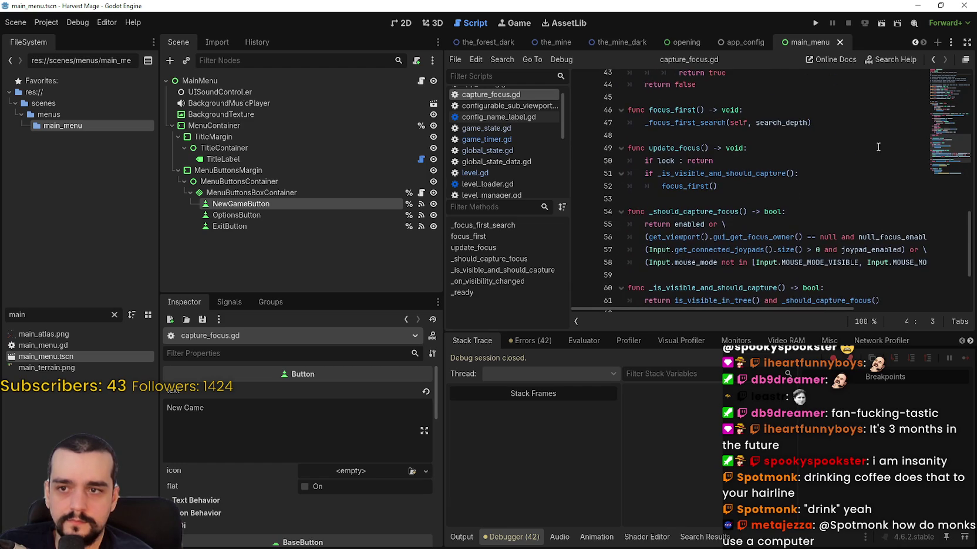
click(317, 194)
click(421, 204)
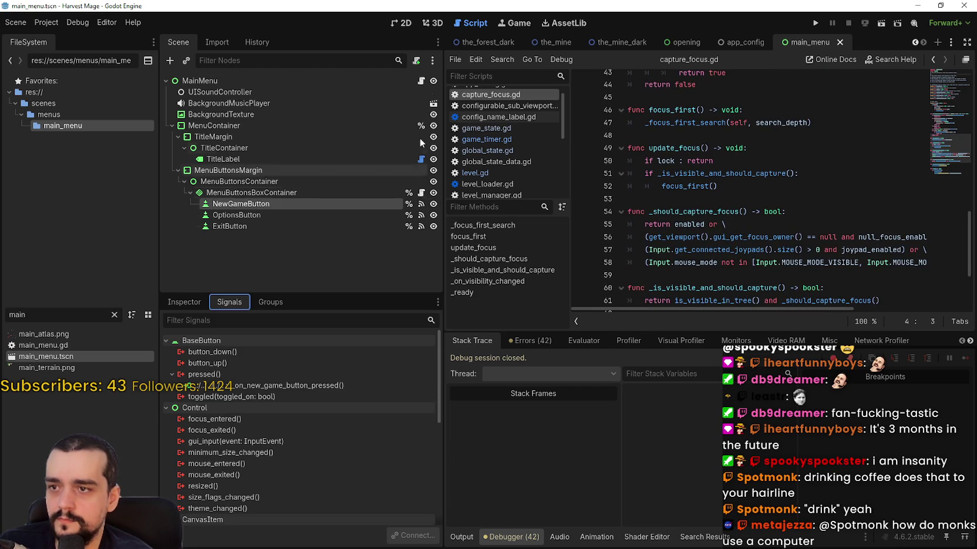
click(421, 81)
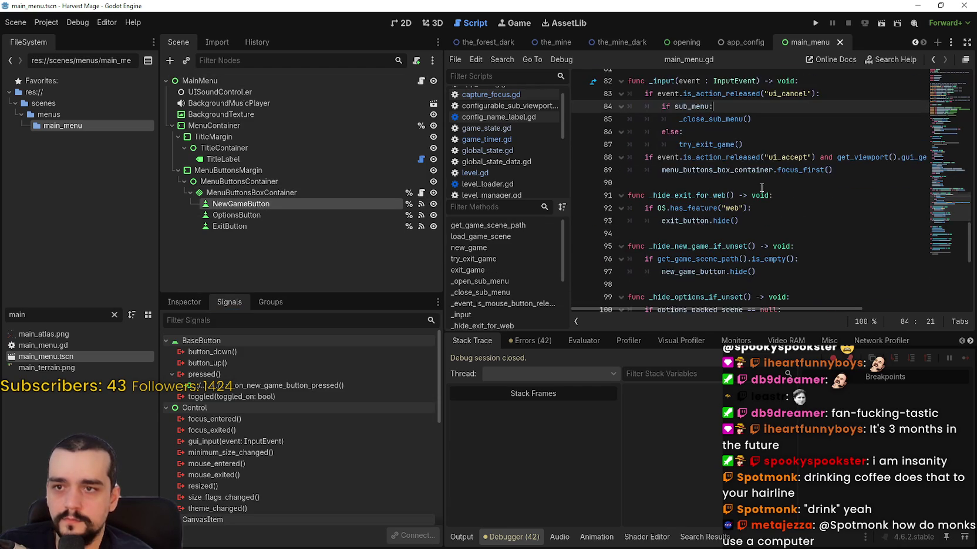
- Read through main_menu.gd down to the commented-out exit_game line and empty line 120
scroll(761, 203, up, 1)
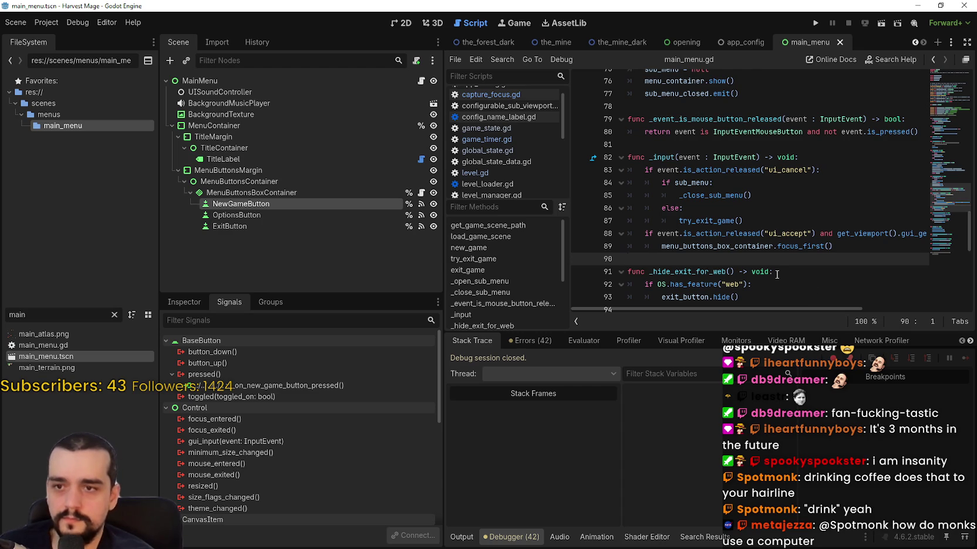
scroll(736, 247, down, 3)
scroll(735, 244, down, 2)
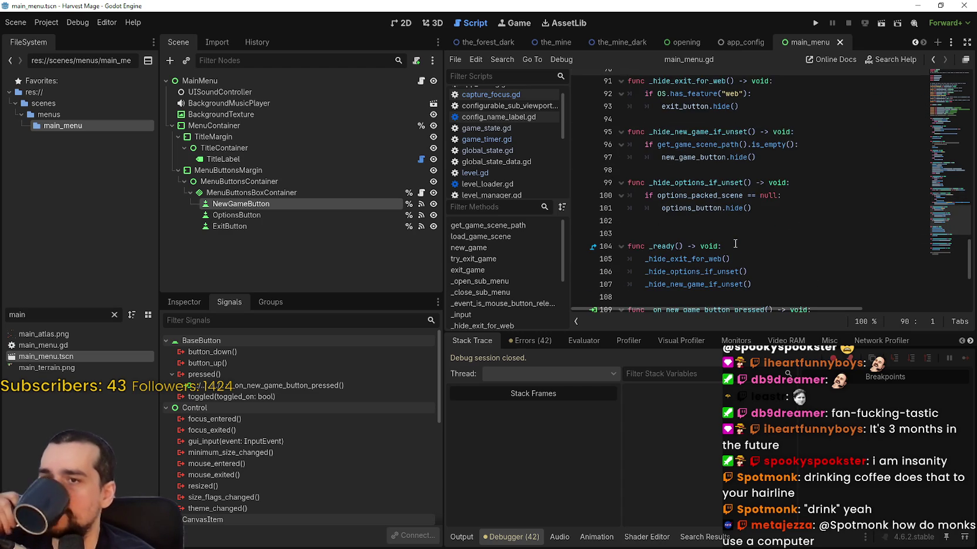
scroll(735, 244, down, 5)
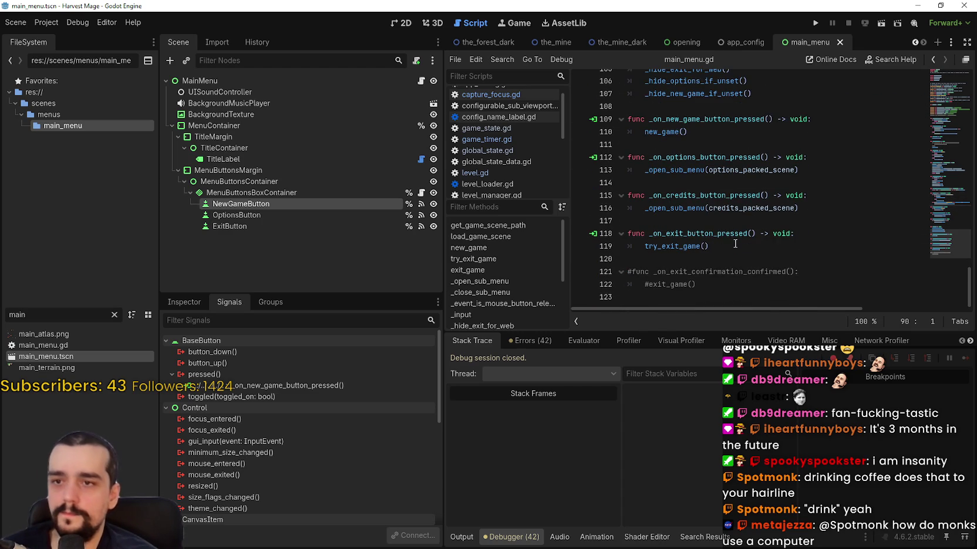
click(721, 288)
click(726, 257)
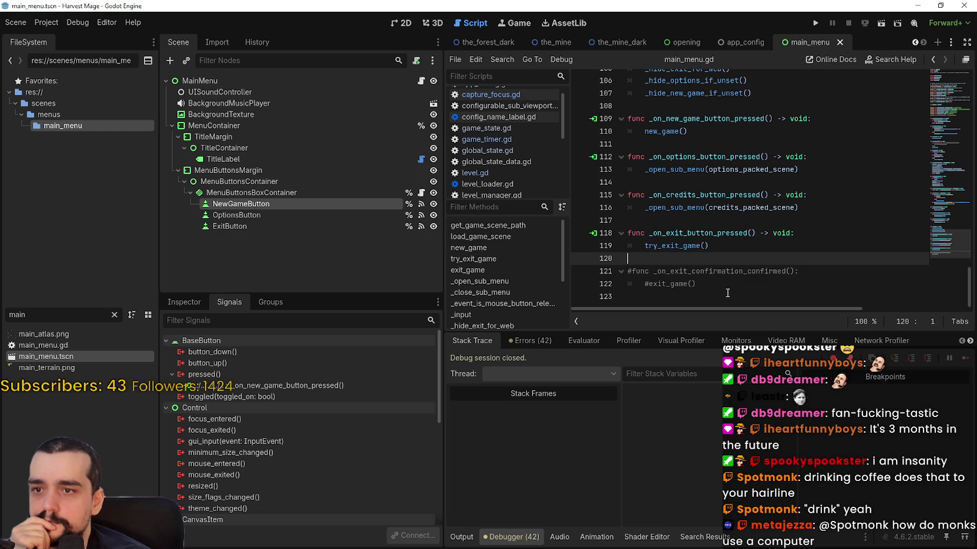
click(726, 290)
click(726, 259)
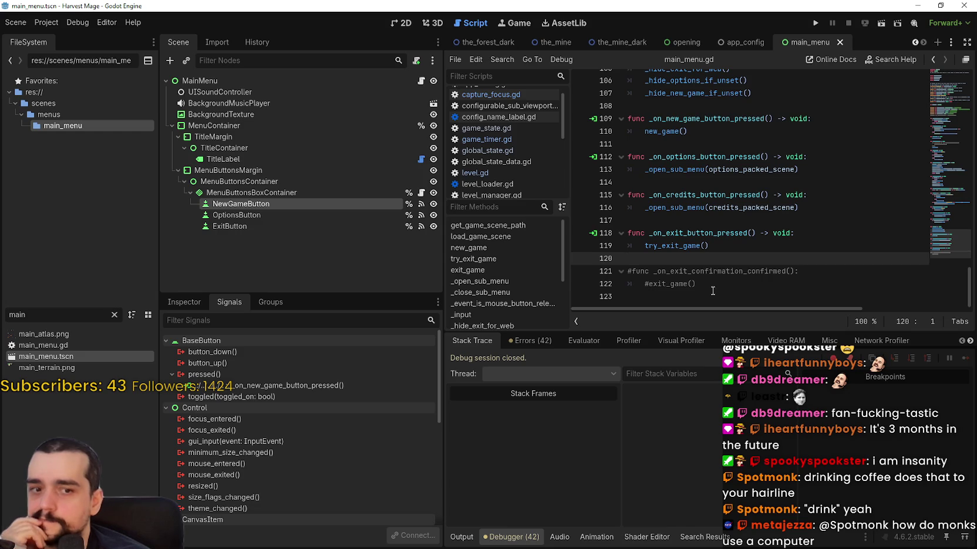
- Scroll back up main_menu.gd, then switch to the Game Template window's level_and_state_manager.gd
scroll(708, 271, up, 6)
scroll(709, 270, up, 12)
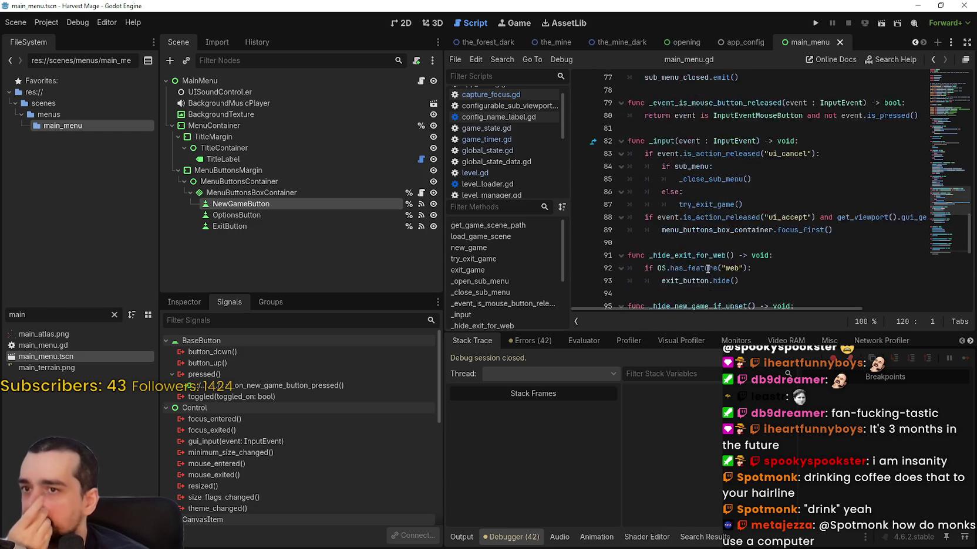
scroll(708, 269, up, 12)
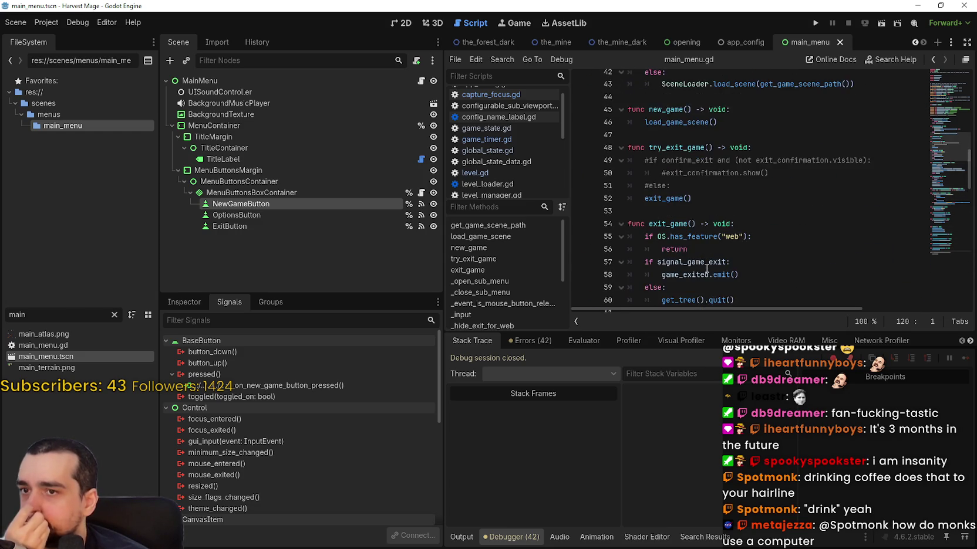
scroll(706, 268, up, 3)
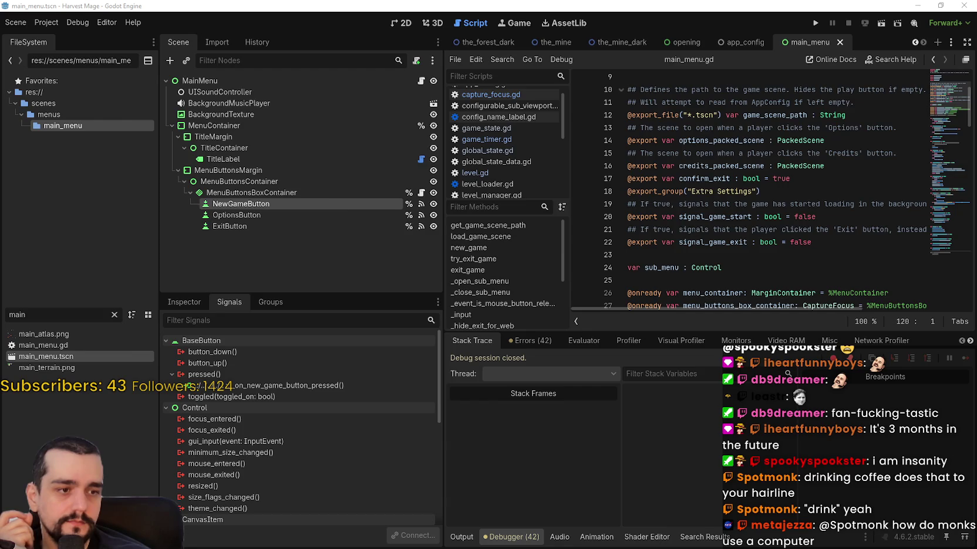
key(alt+Tab)
click(673, 222)
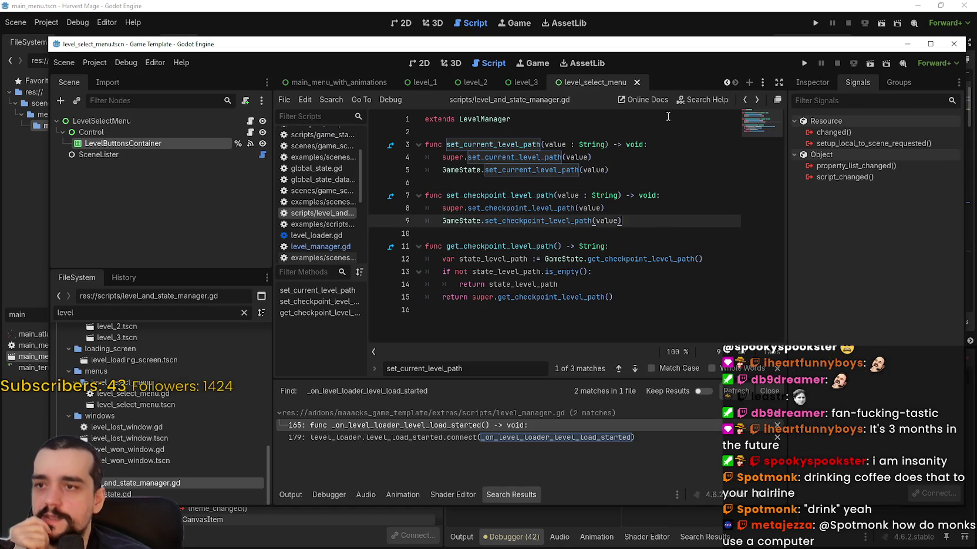
- Run the Game Template, bring up its exit prompt, cancel twice, then confirm exiting the game
click(805, 63)
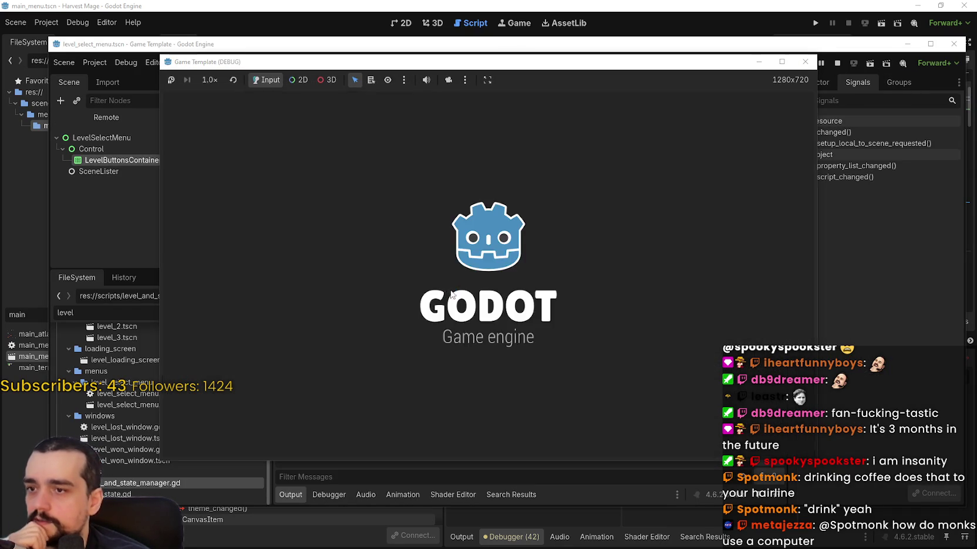
key(Escape)
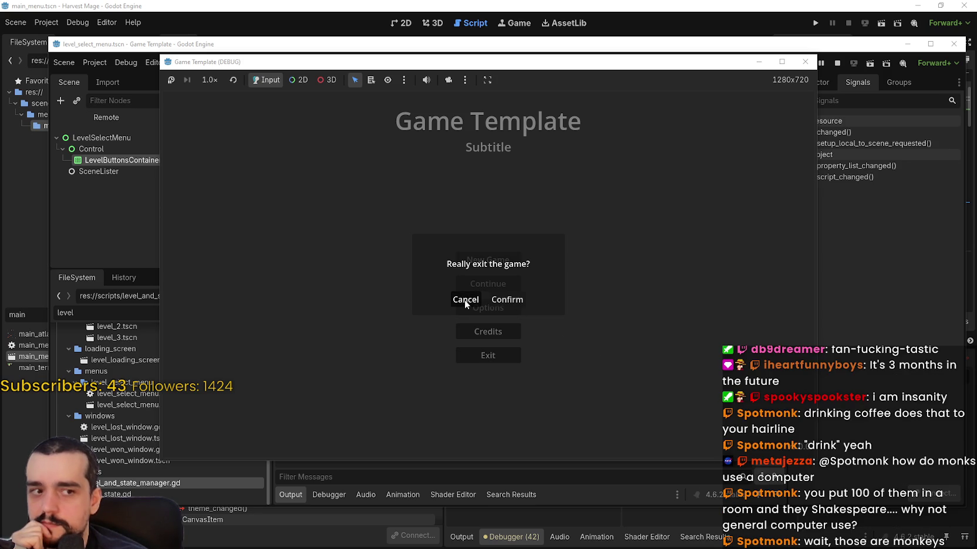
click(465, 301)
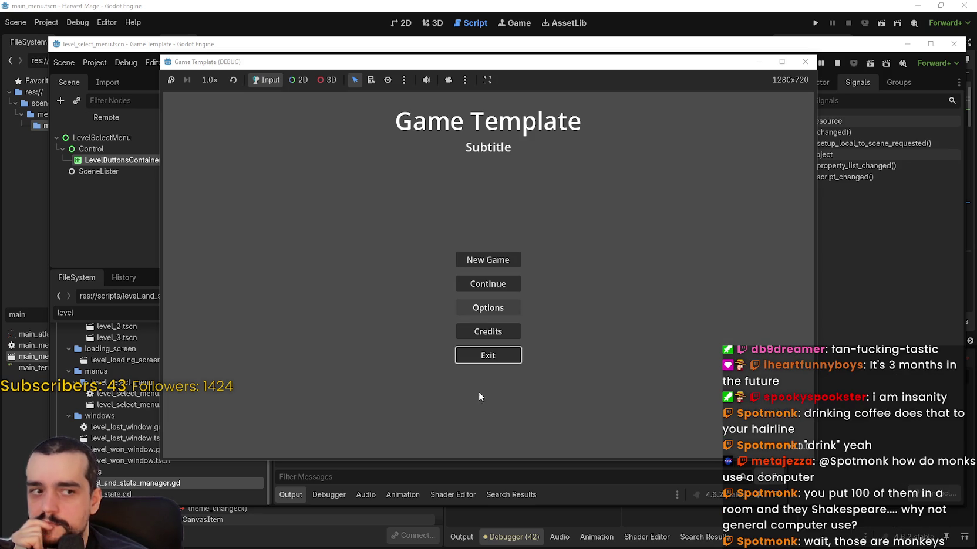
click(483, 354)
click(464, 300)
click(488, 352)
click(507, 300)
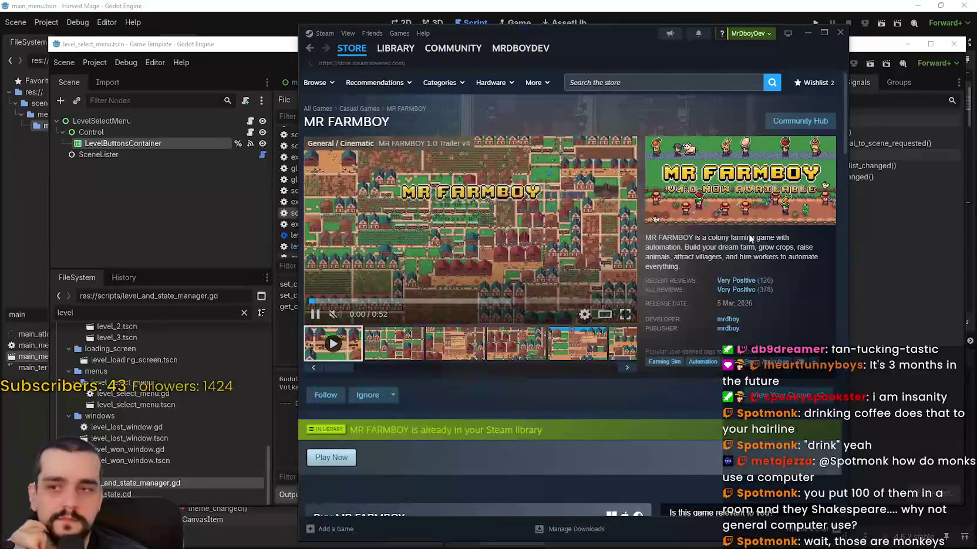
- Open the Steam library on the Shelldiver page, move the window aside, then close it
click(352, 48)
click(392, 49)
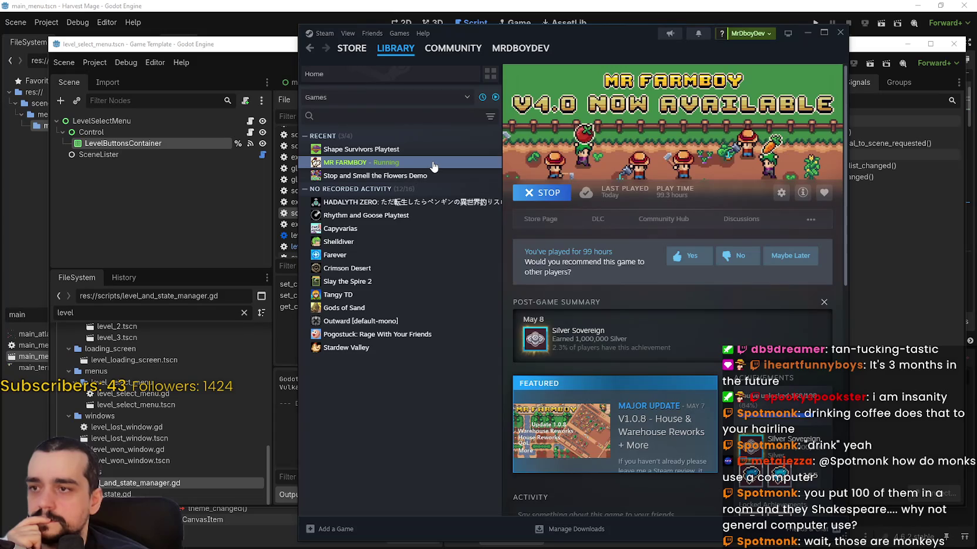
click(404, 245)
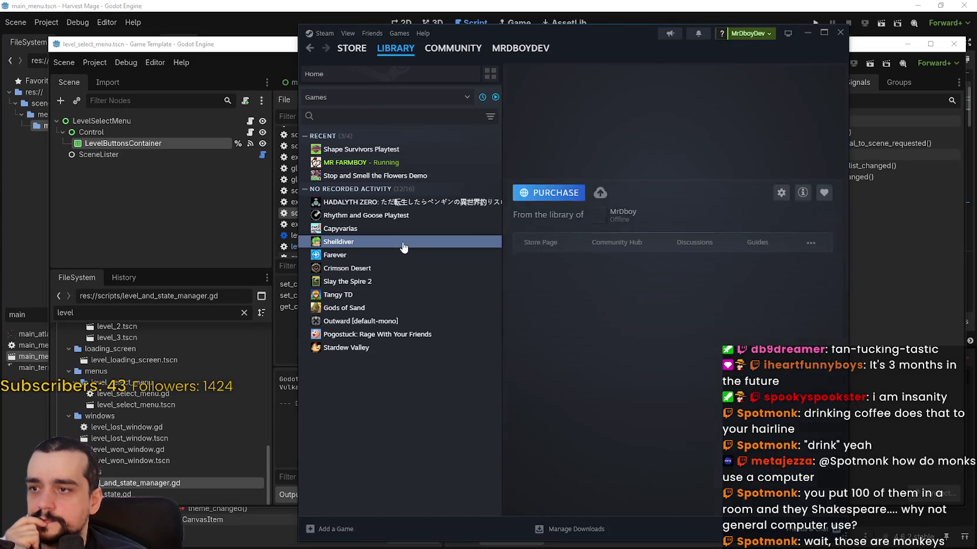
drag(469, 33, 976, 33)
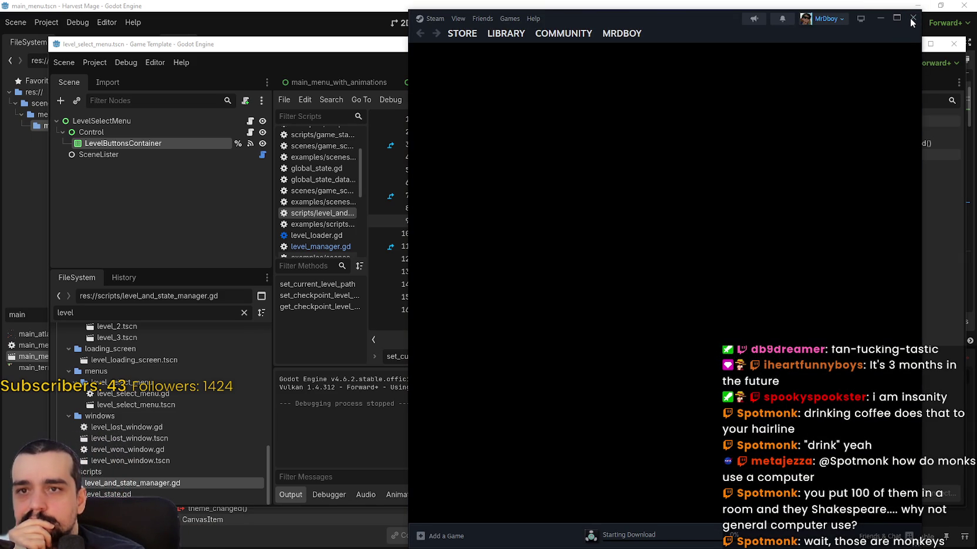
click(912, 20)
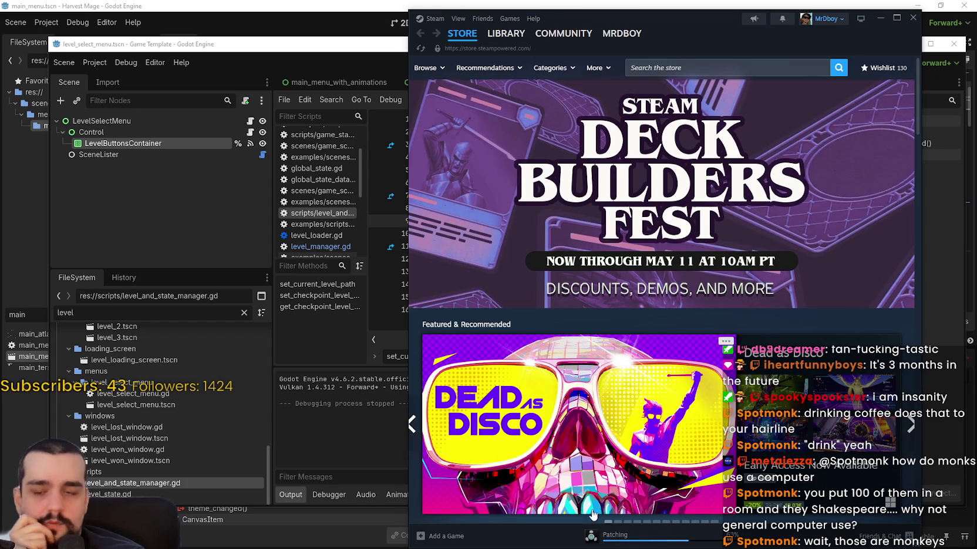
- Check download progress, then read HADALYTH ZERO's Fishing Detection Rework patch notes
click(653, 535)
click(505, 34)
drag(698, 32, 598, 23)
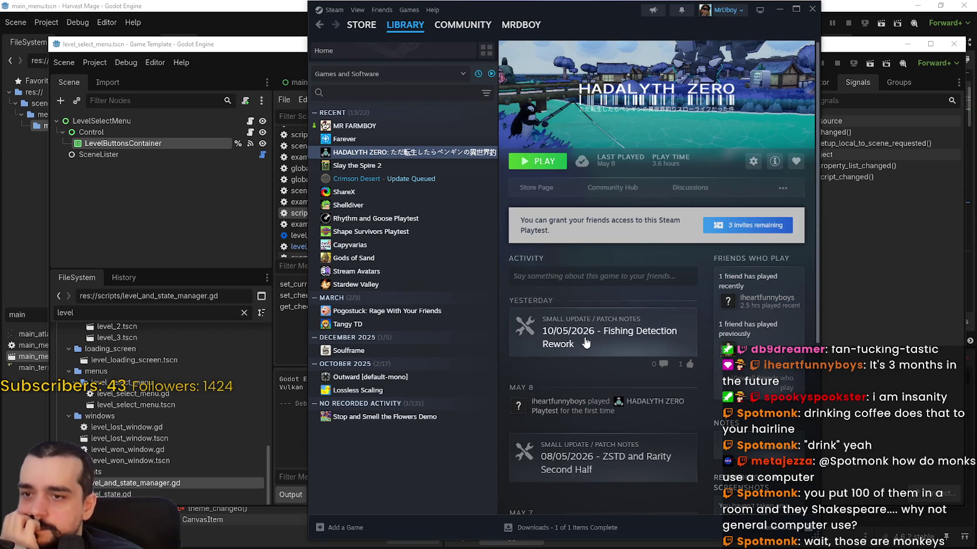
click(578, 344)
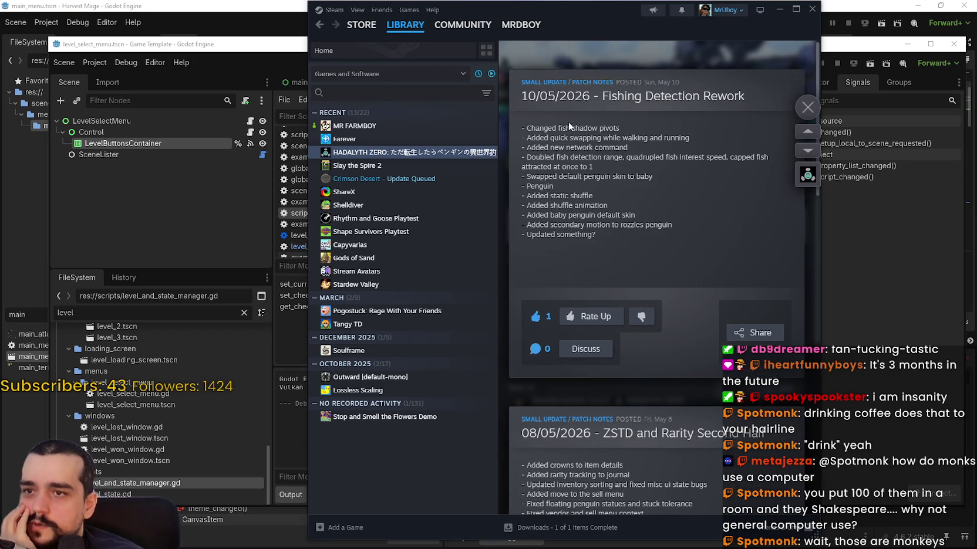
mouse_move(534, 128)
mouse_down()
mouse_move(627, 125)
mouse_move(675, 167)
mouse_move(685, 232)
mouse_up()
click(809, 111)
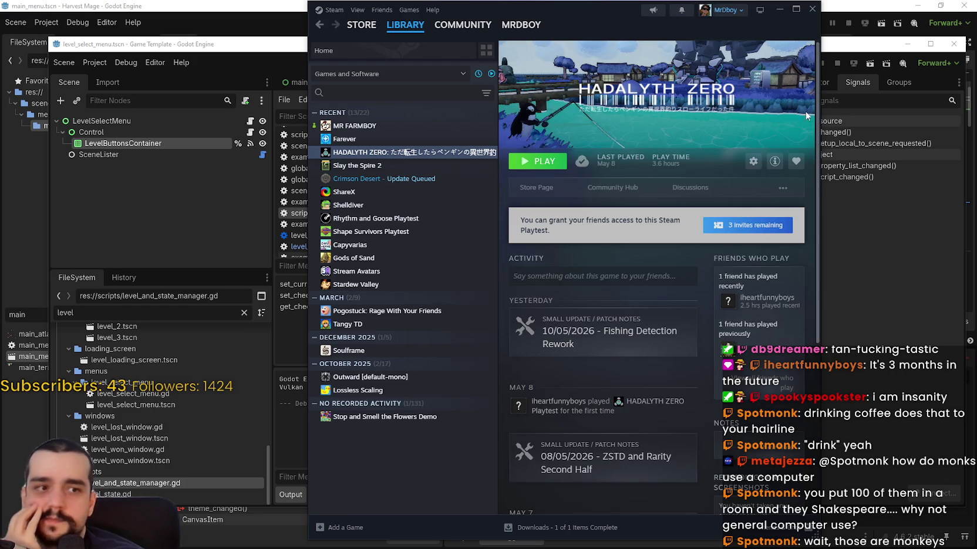
- Launch MR FARMBOY, then open the Slay the Spire 2 library page
click(414, 126)
click(549, 163)
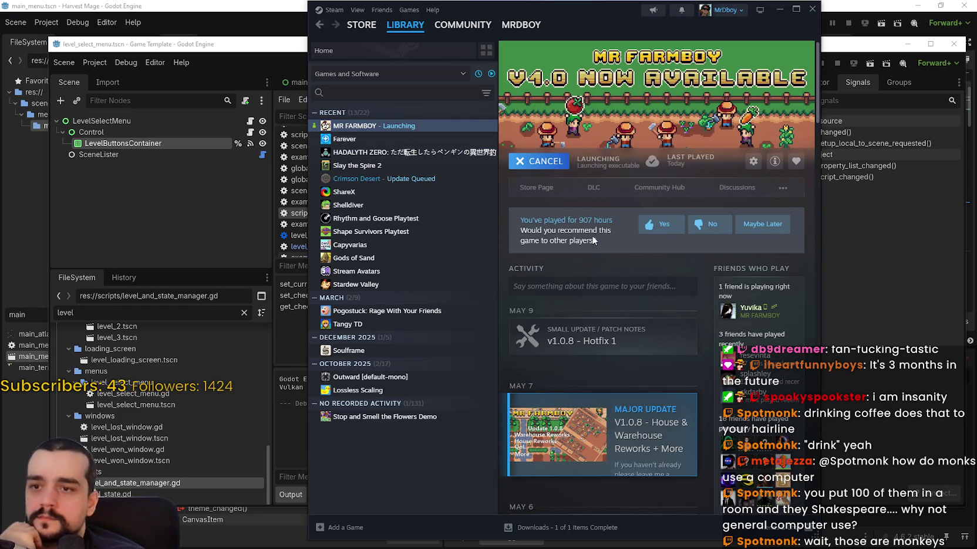
scroll(584, 431, down, 4)
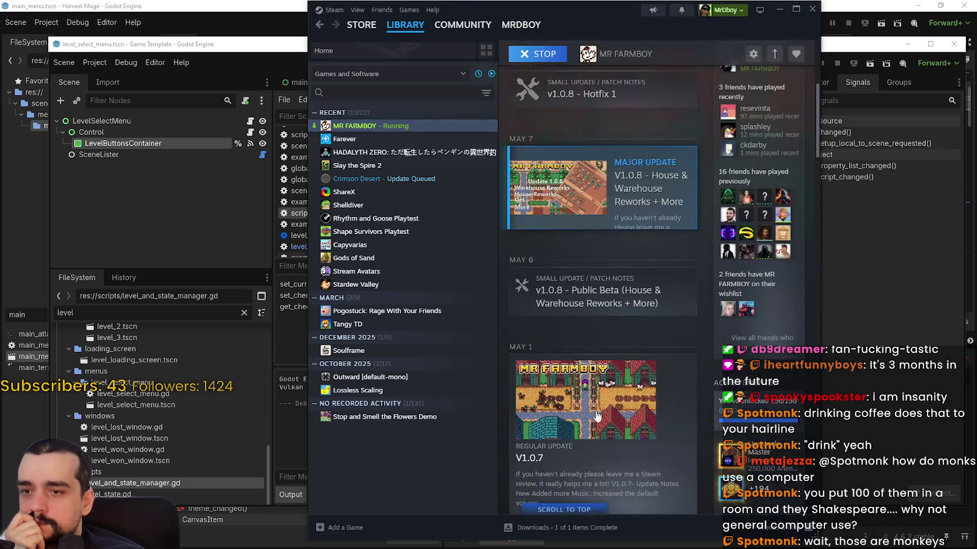
scroll(593, 415, up, 4)
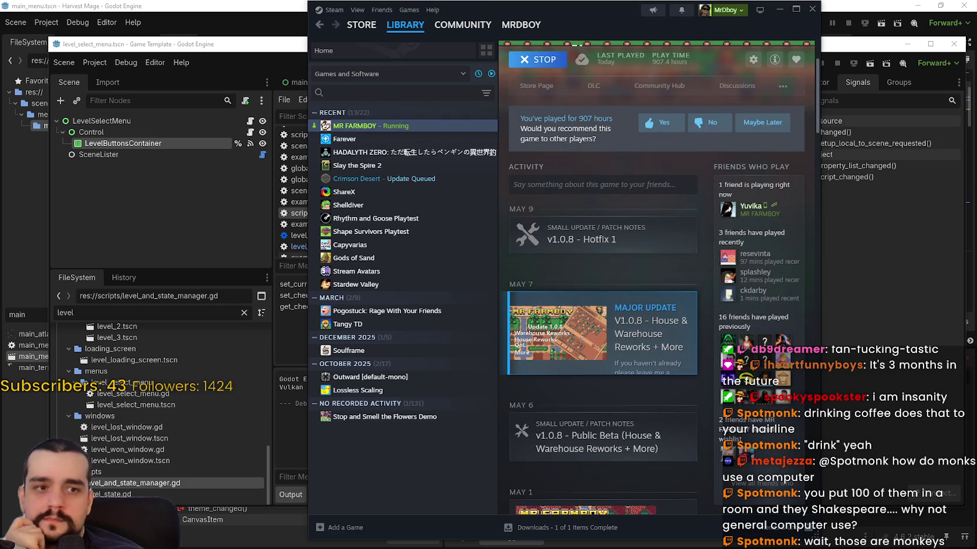
click(411, 165)
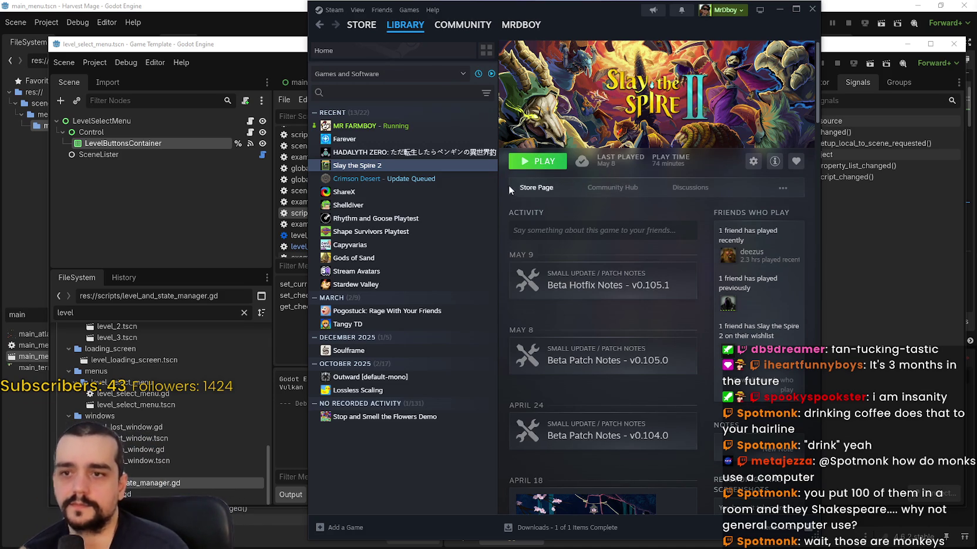
- Launch Slay the Spire 2 and change its Lingua setting from Italiano to English
click(558, 162)
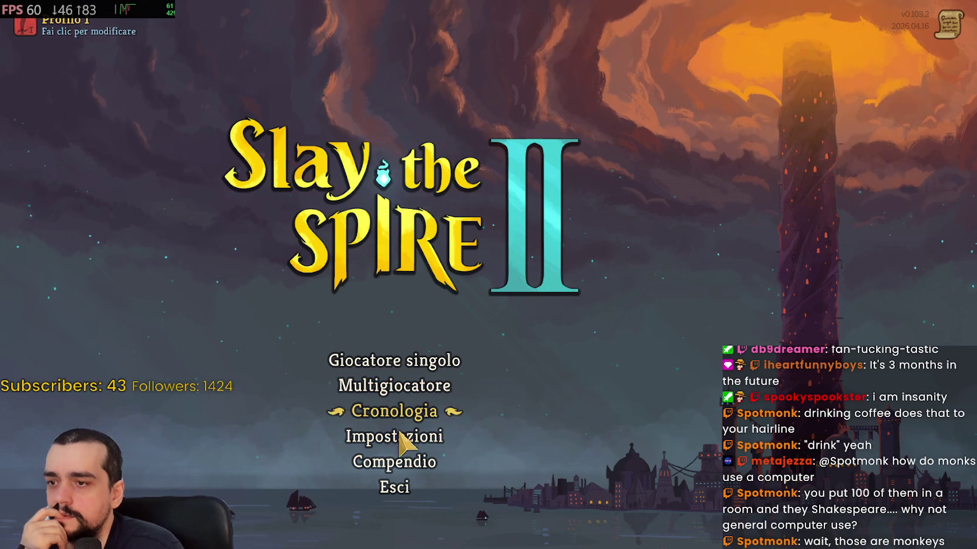
click(393, 459)
click(64, 402)
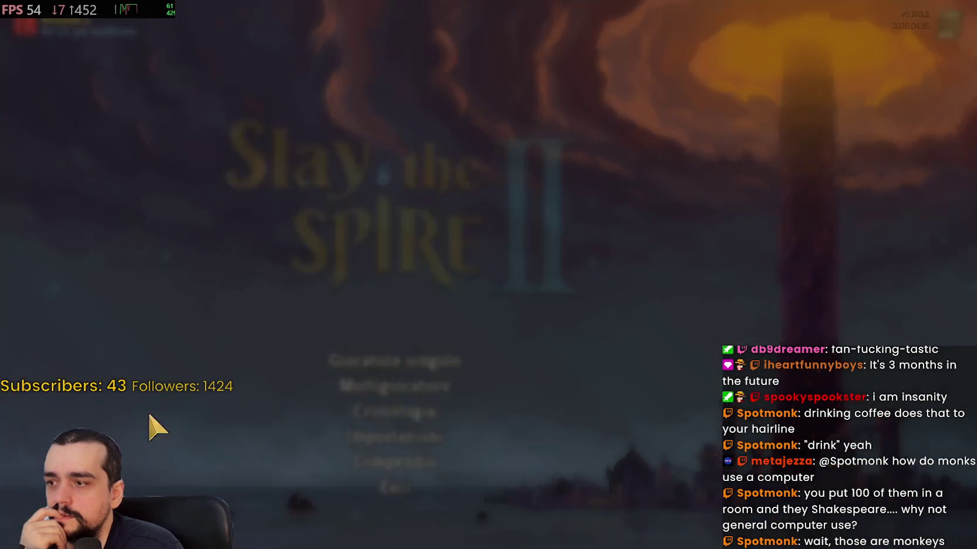
click(399, 434)
click(713, 126)
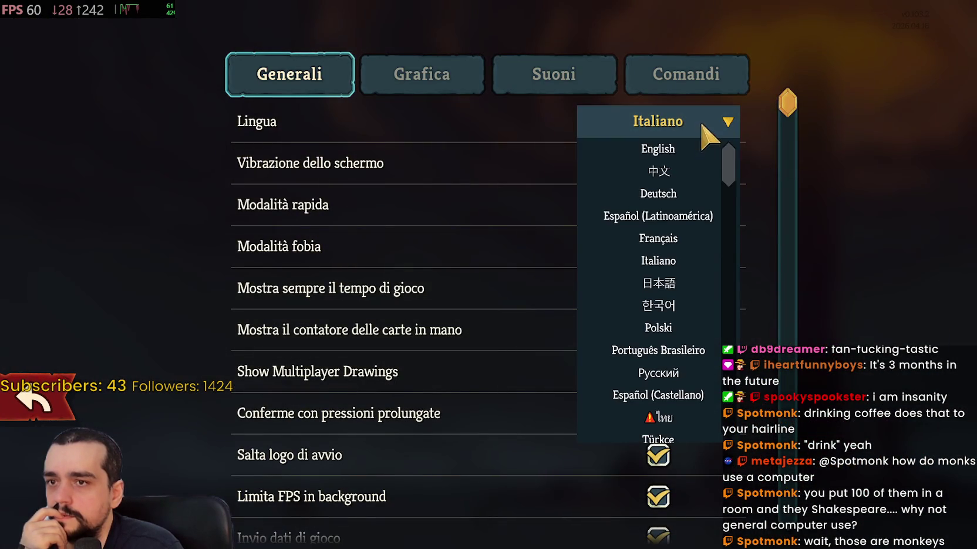
click(692, 150)
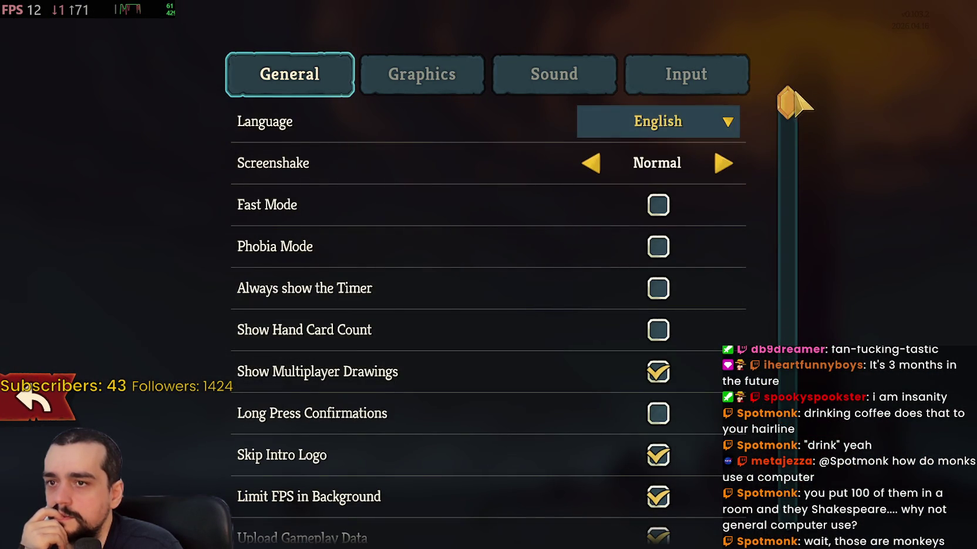
key(Escape)
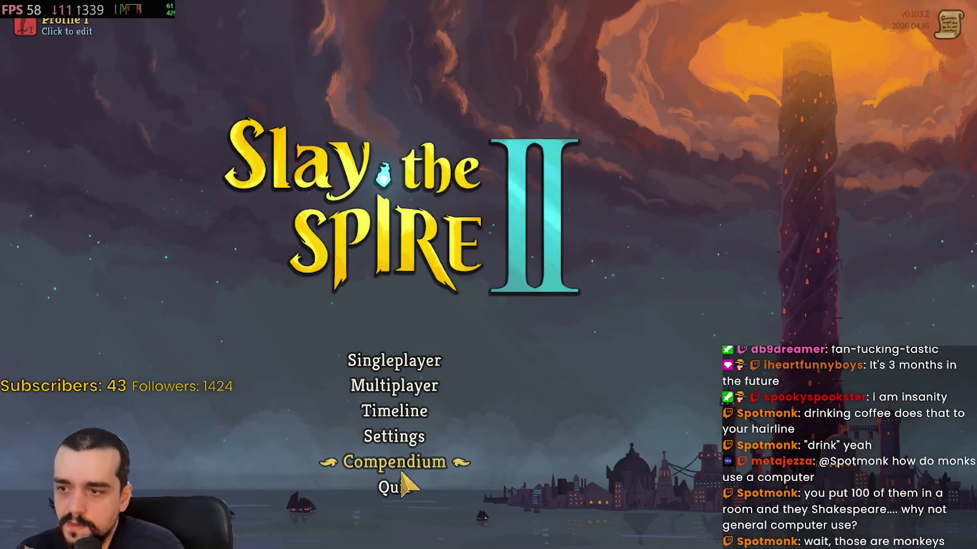
click(398, 488)
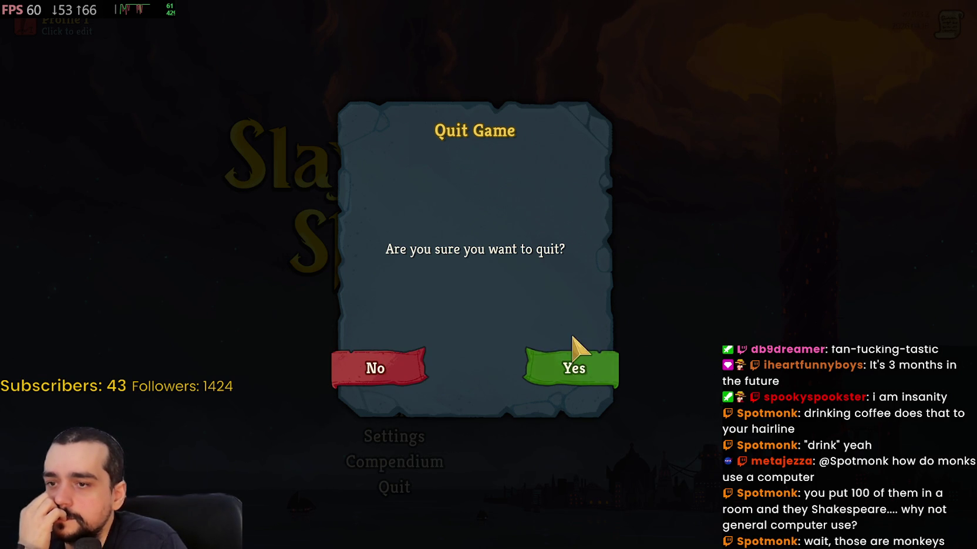
click(385, 375)
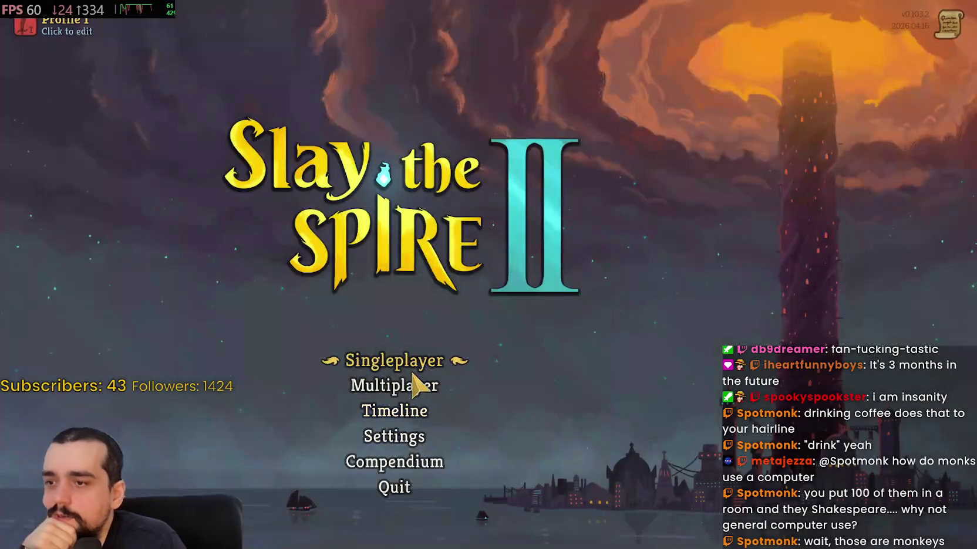
click(410, 448)
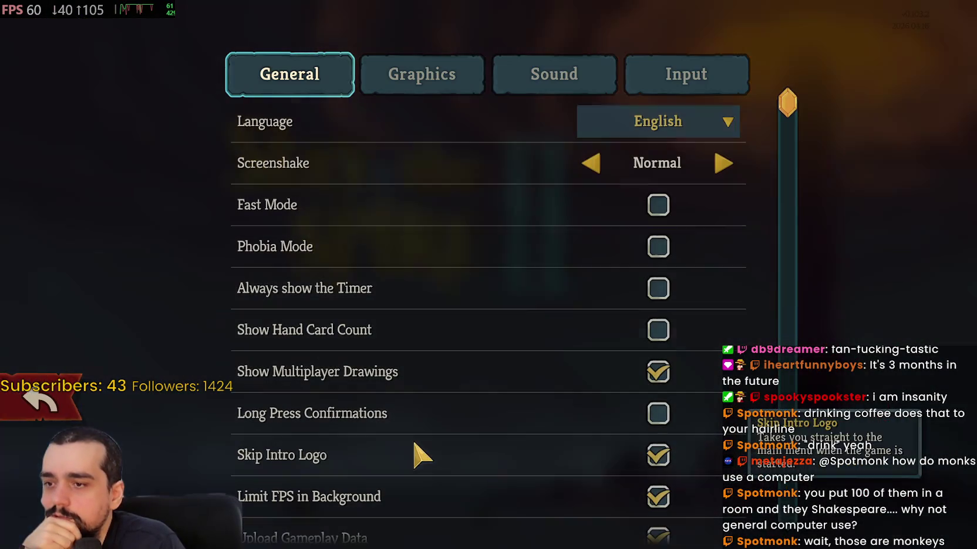
click(48, 412)
click(399, 437)
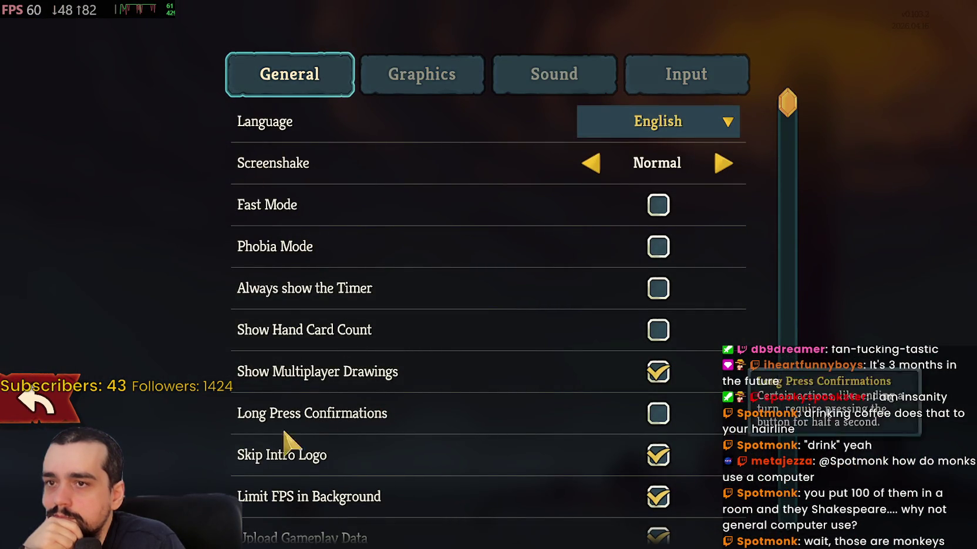
click(52, 419)
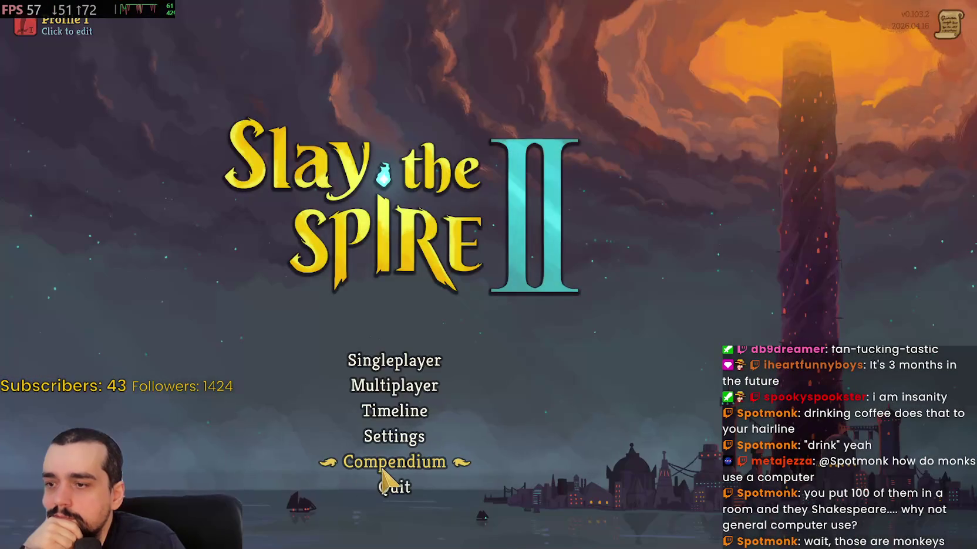
click(392, 486)
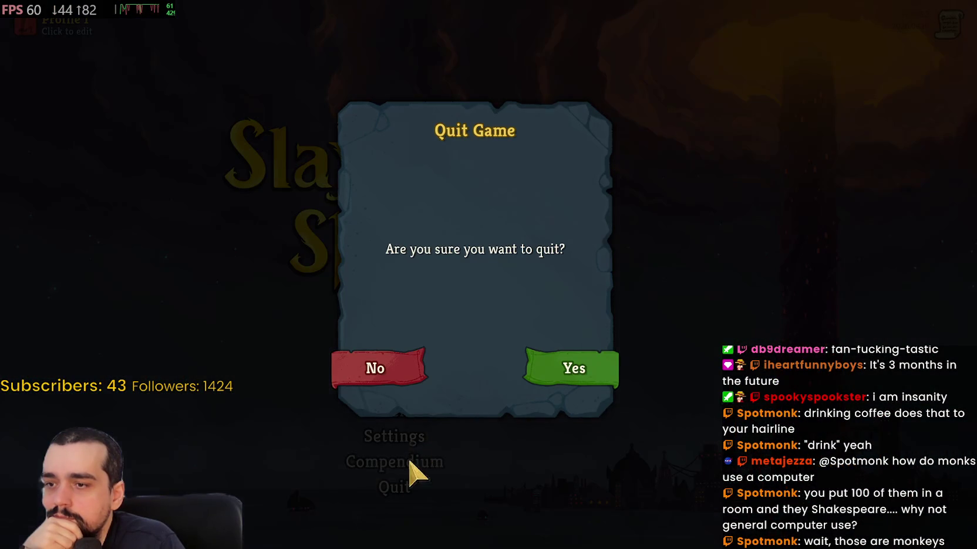
click(377, 381)
click(396, 363)
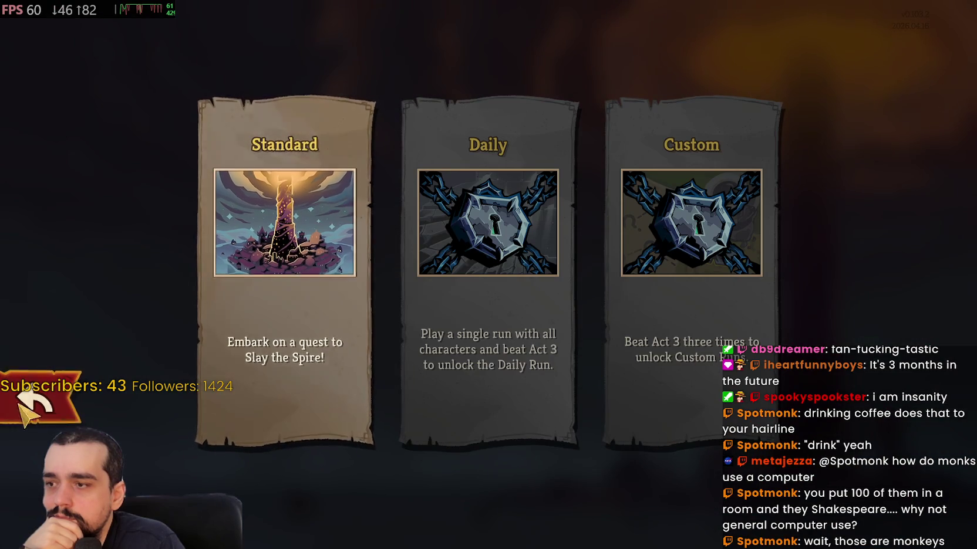
click(35, 399)
click(418, 487)
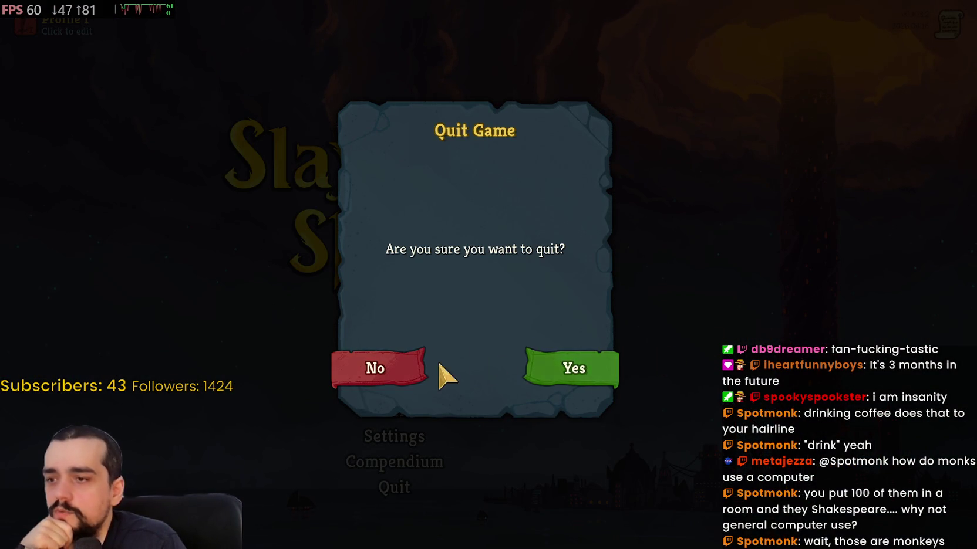
click(406, 365)
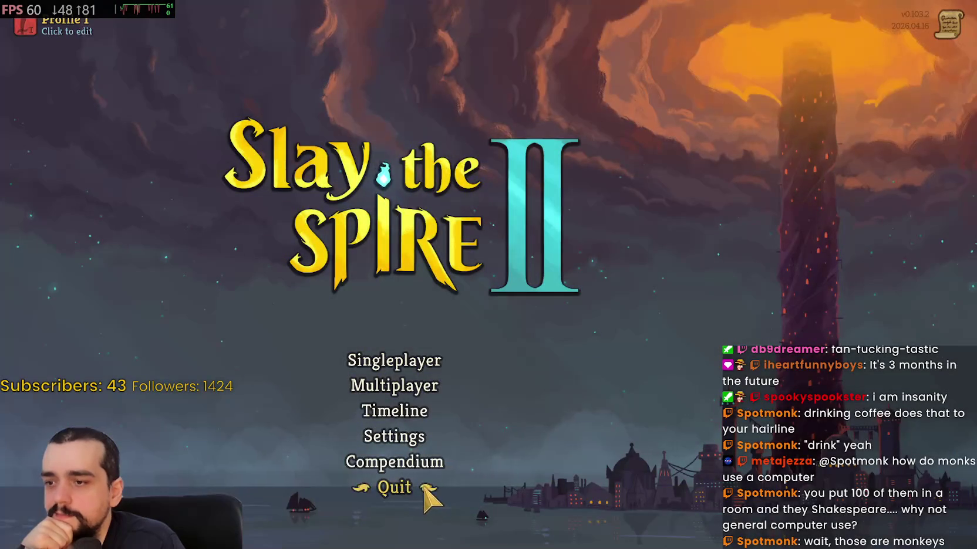
click(395, 488)
click(599, 393)
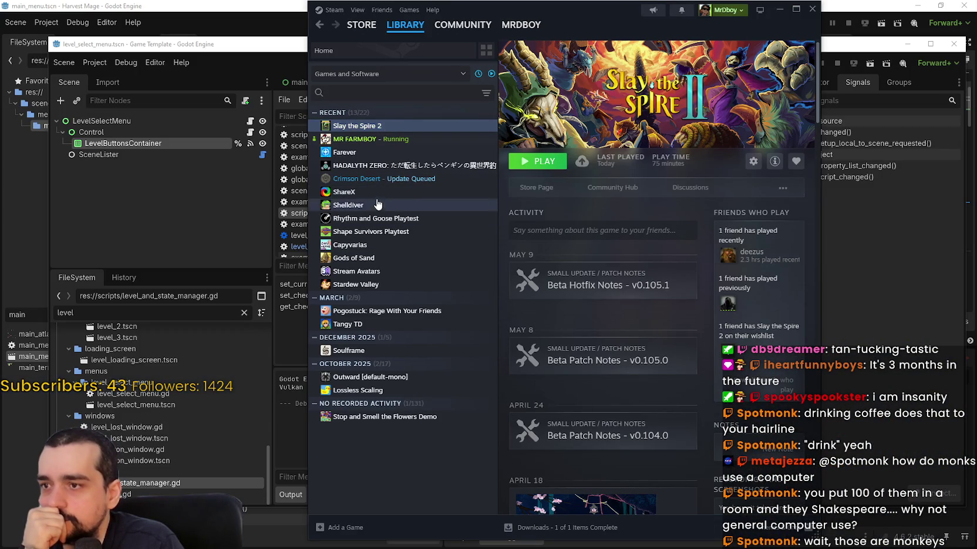
- Search the Steam library for 'level', then clear the search text
click(383, 92)
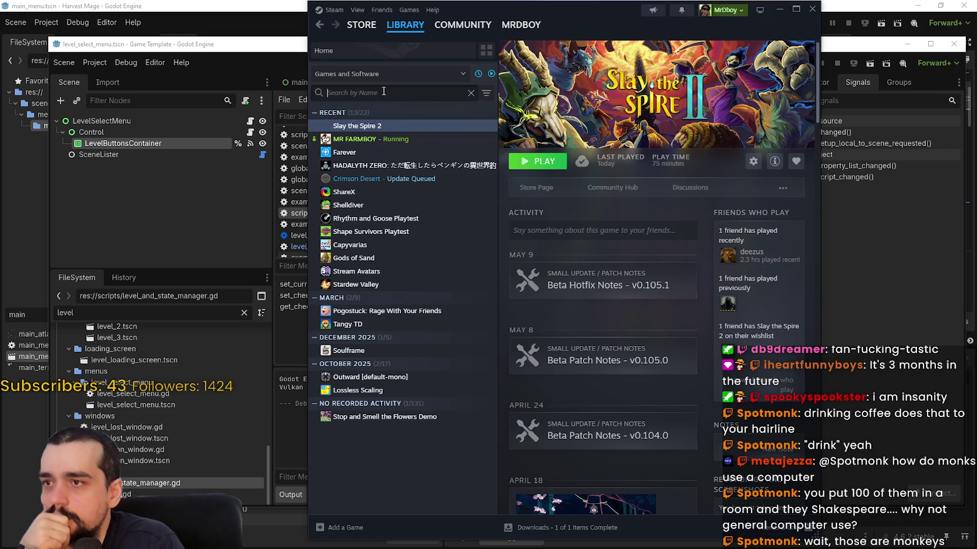
text(level)
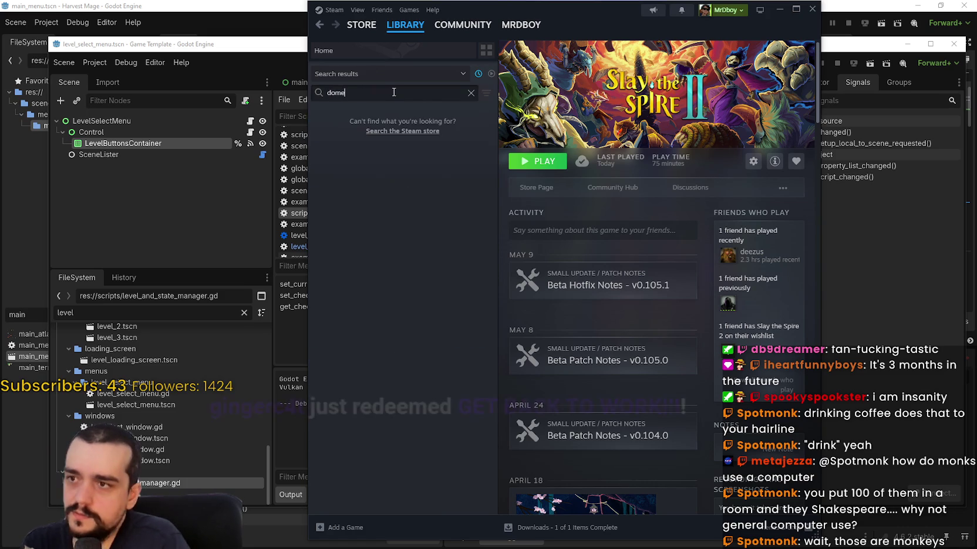
key(BackSpace)
key(BackSpace)
key(BackSpace)
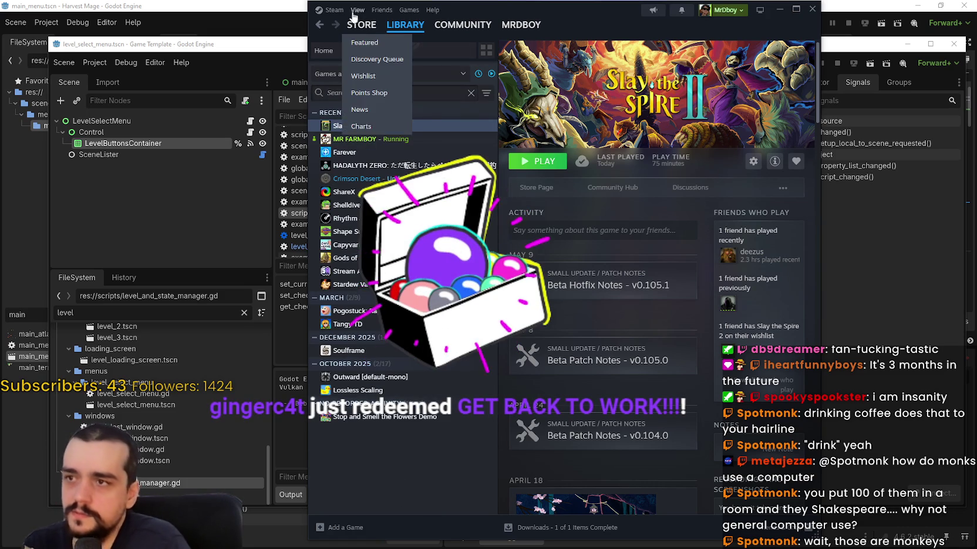
- Find Dome Keeper in the store by searching 'dome' and download and install its demo
click(361, 24)
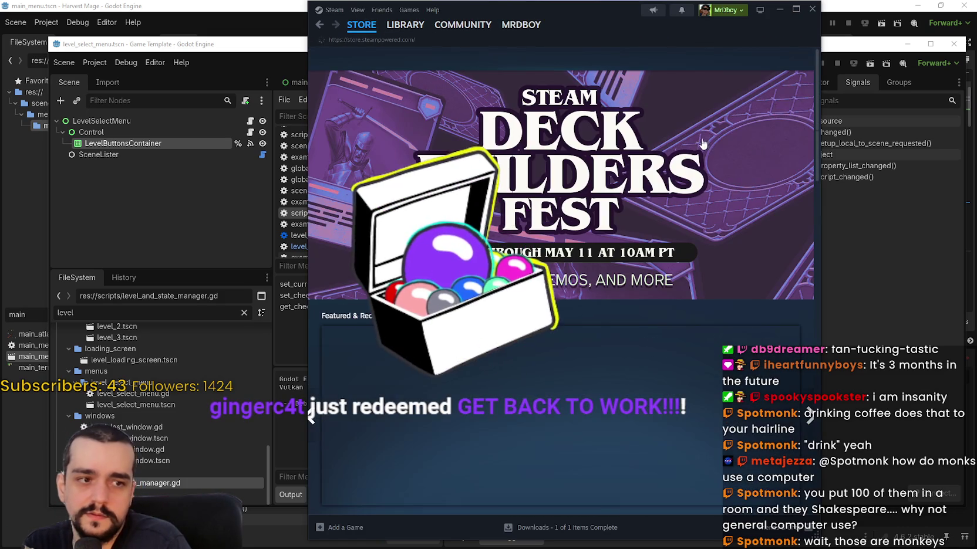
click(653, 56)
text(dome)
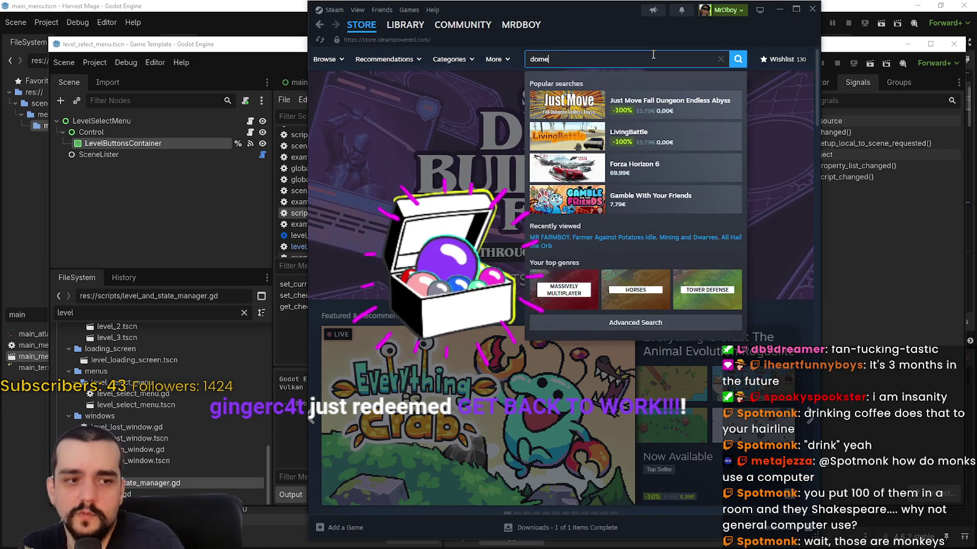
click(645, 118)
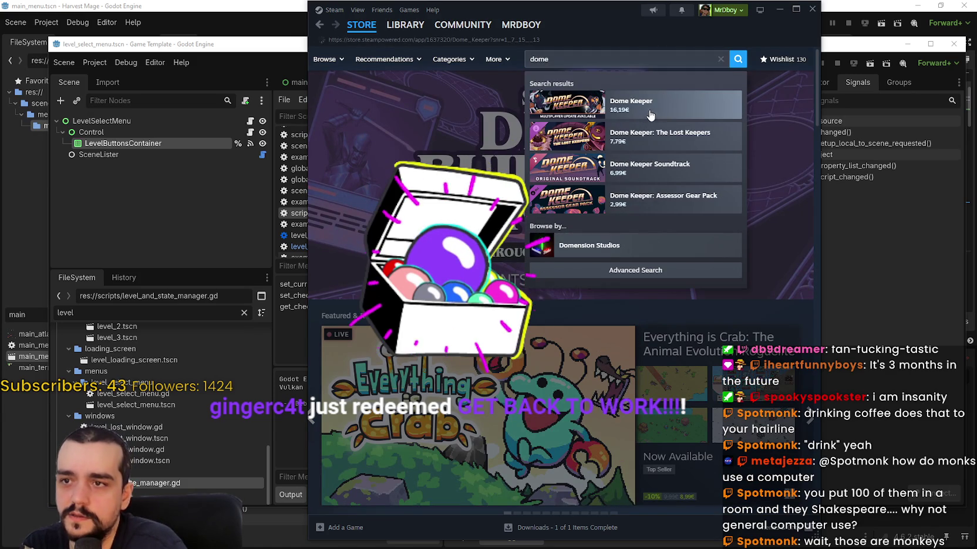
scroll(533, 383, down, 5)
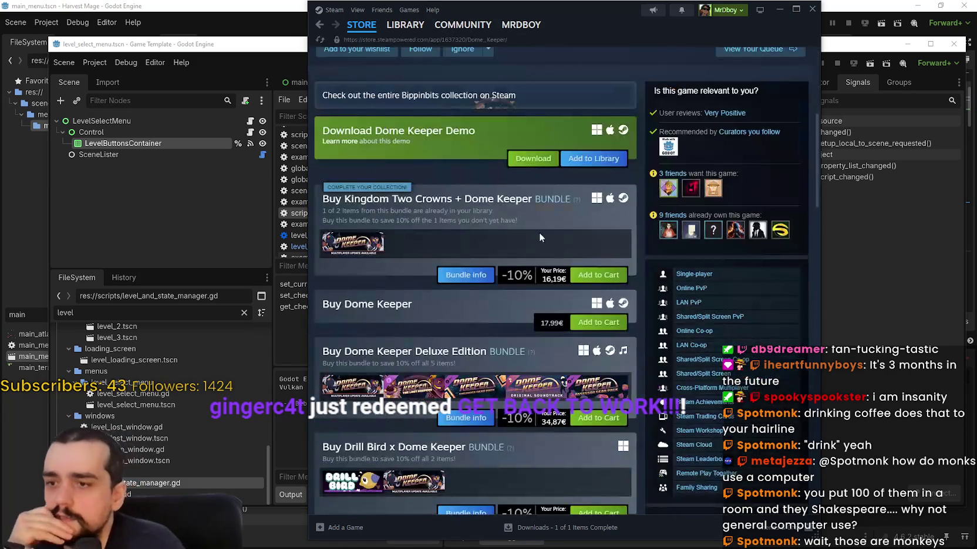
click(534, 159)
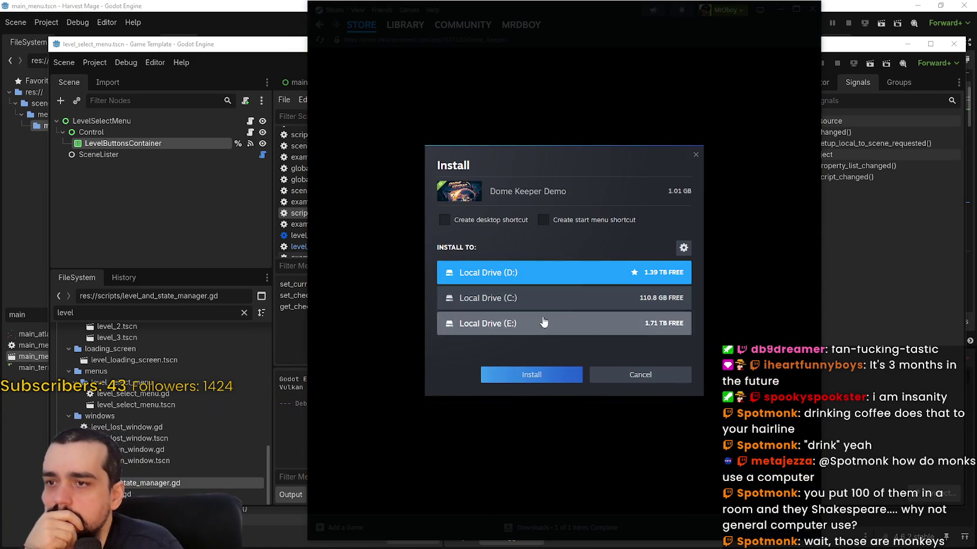
click(550, 379)
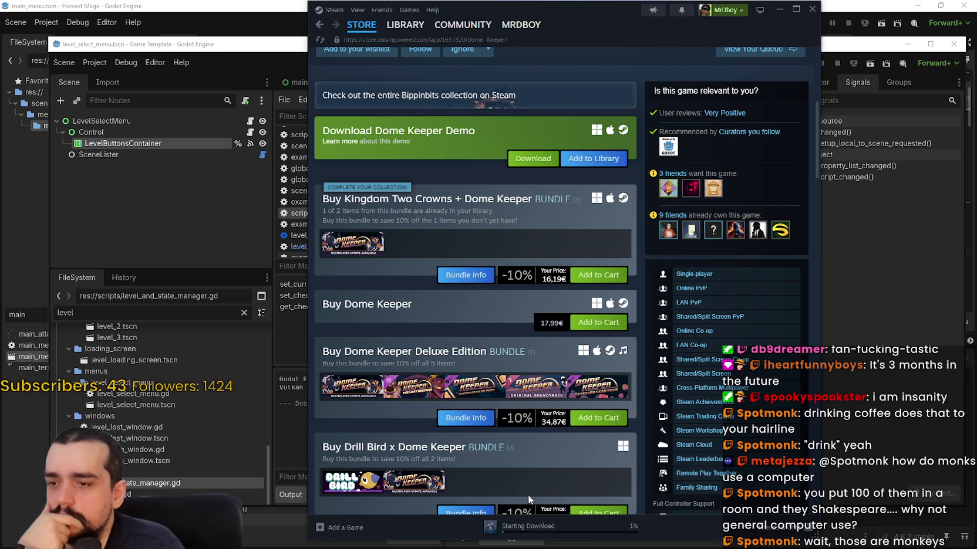
click(361, 25)
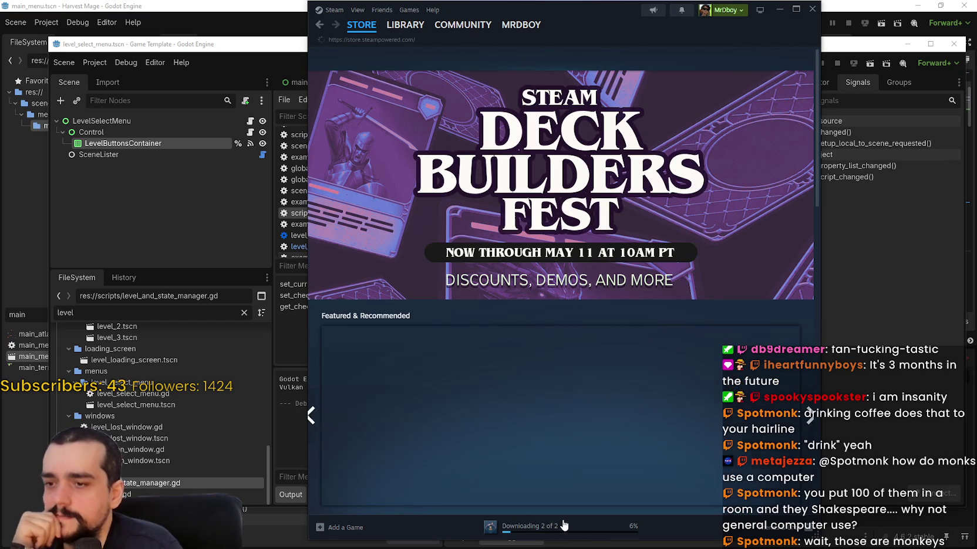
click(547, 523)
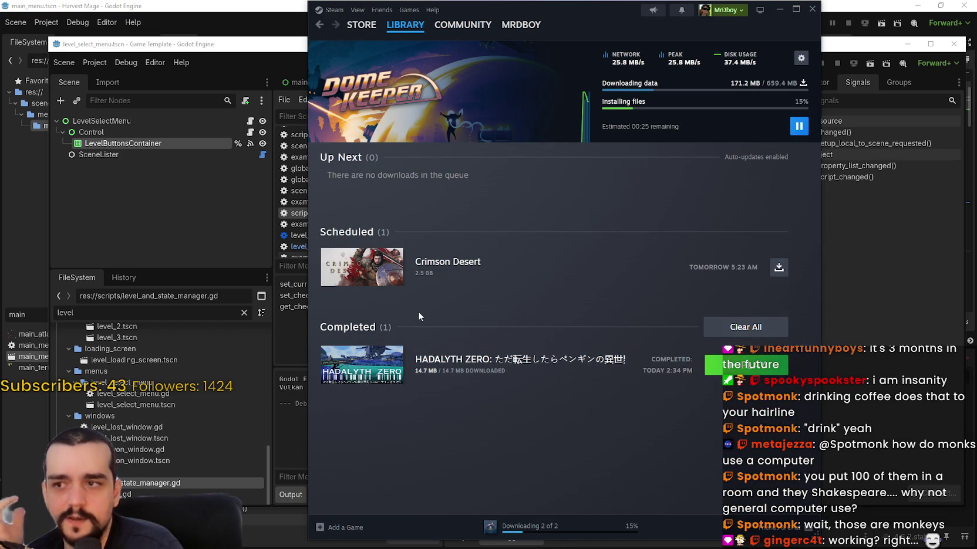
- Clear completed downloads, unschedule Crimson Desert, and launch the Dome Keeper Demo from its library page
click(764, 327)
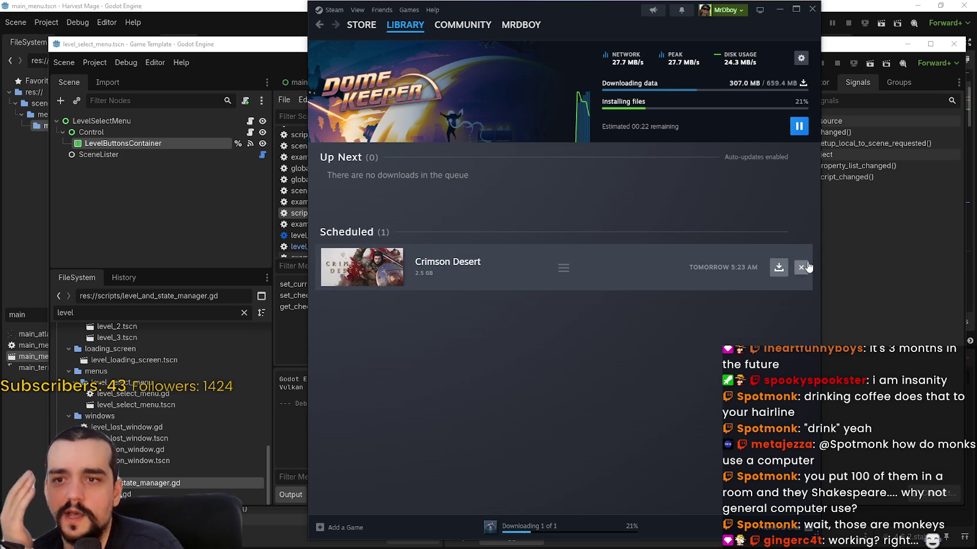
click(801, 269)
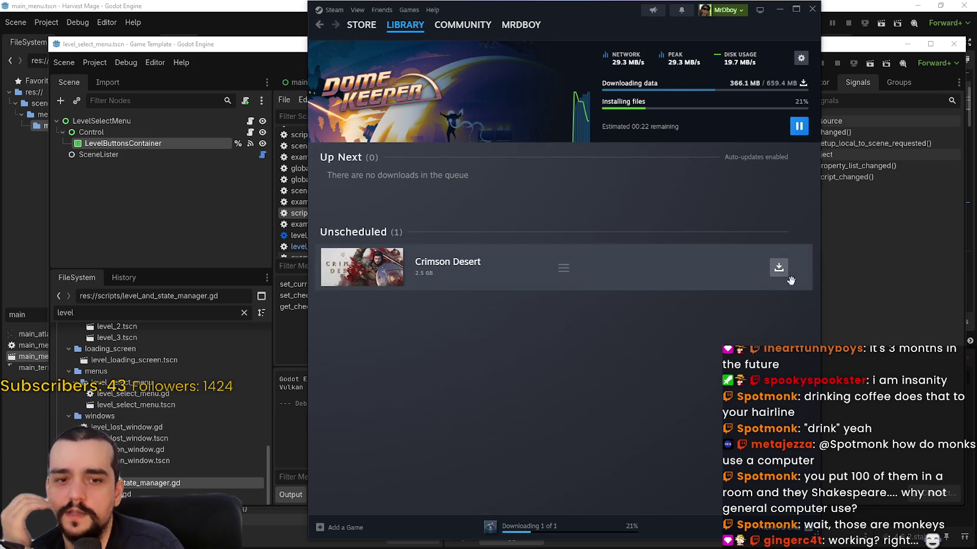
key(alt+Left)
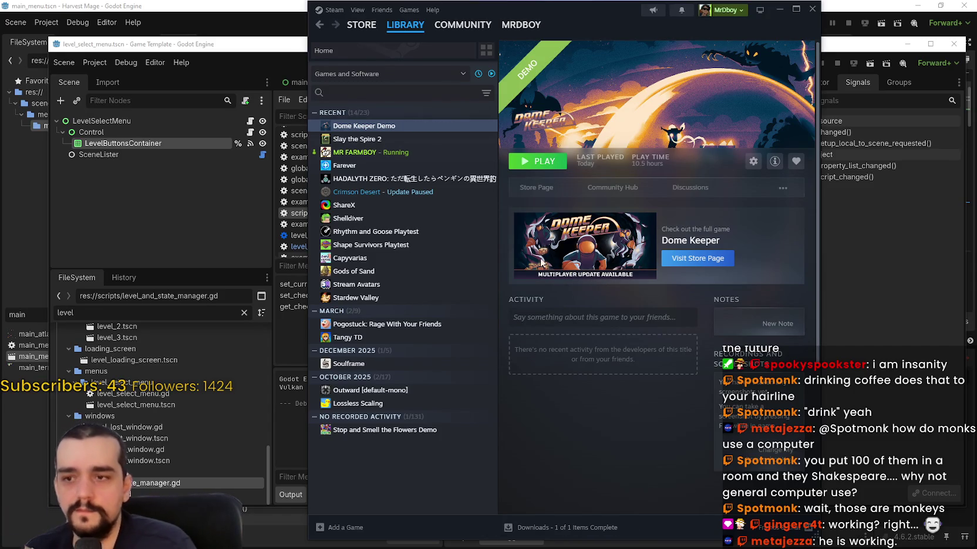
click(528, 165)
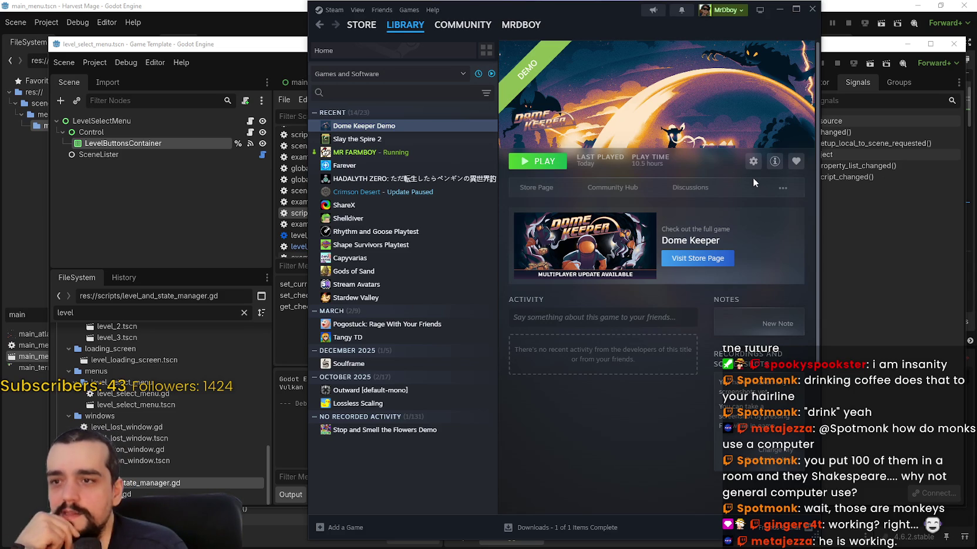
click(396, 140)
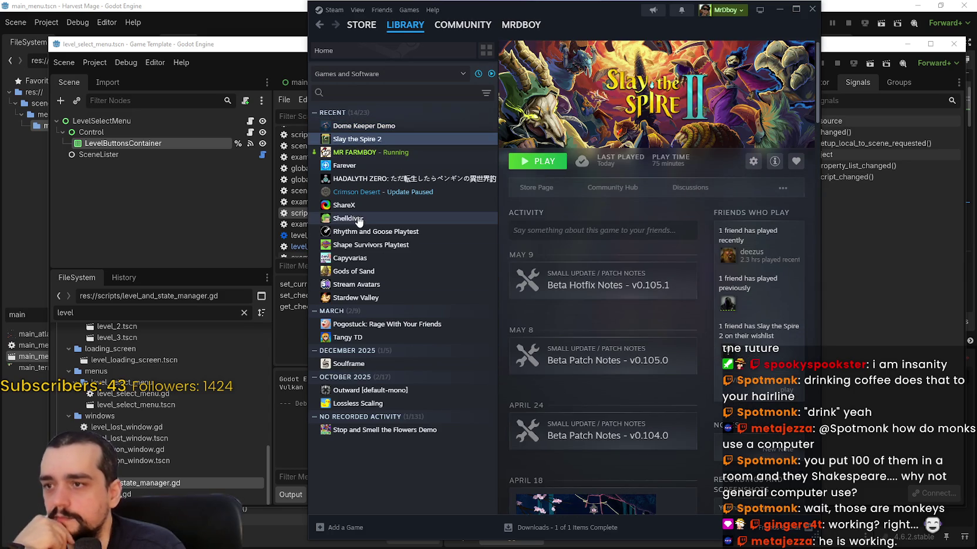
- Launch Shelldiver from the Steam library and get past its title screen
click(355, 218)
click(537, 160)
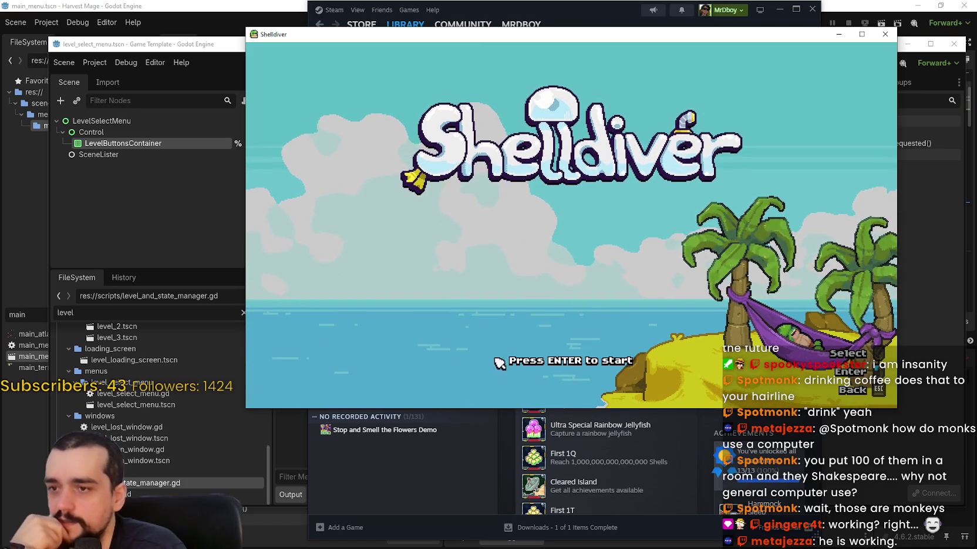
key(Return)
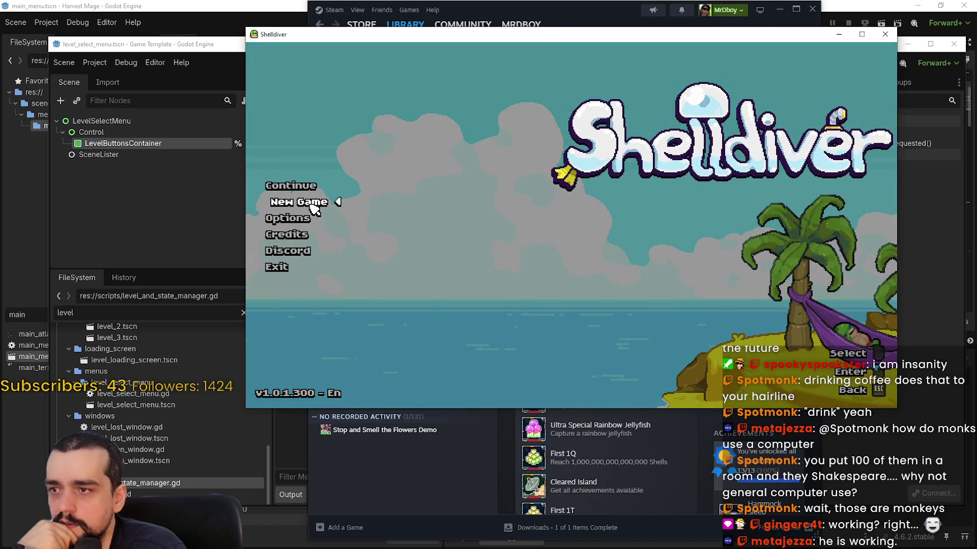
- Try Shelldiver's New Game and Options, then choose Exit and confirm quitting
click(299, 203)
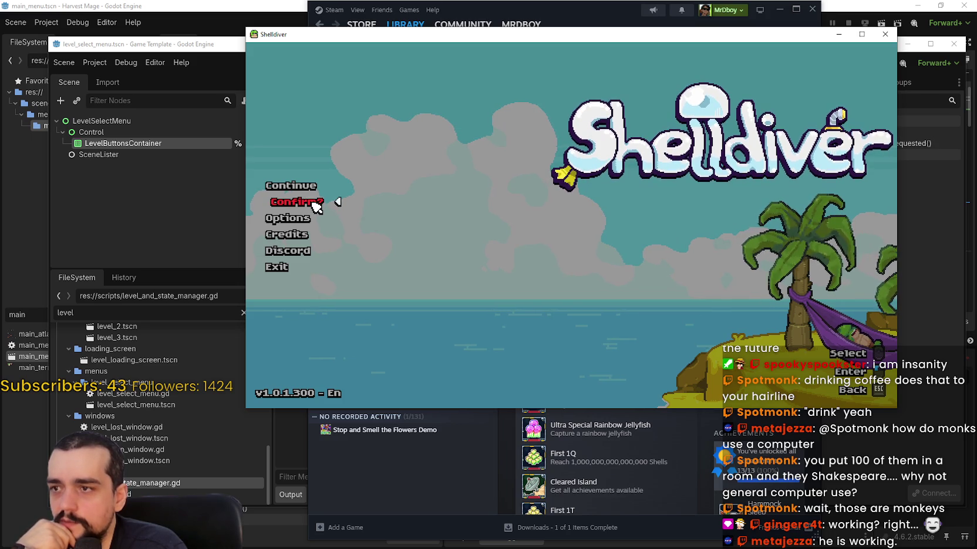
click(302, 218)
click(285, 269)
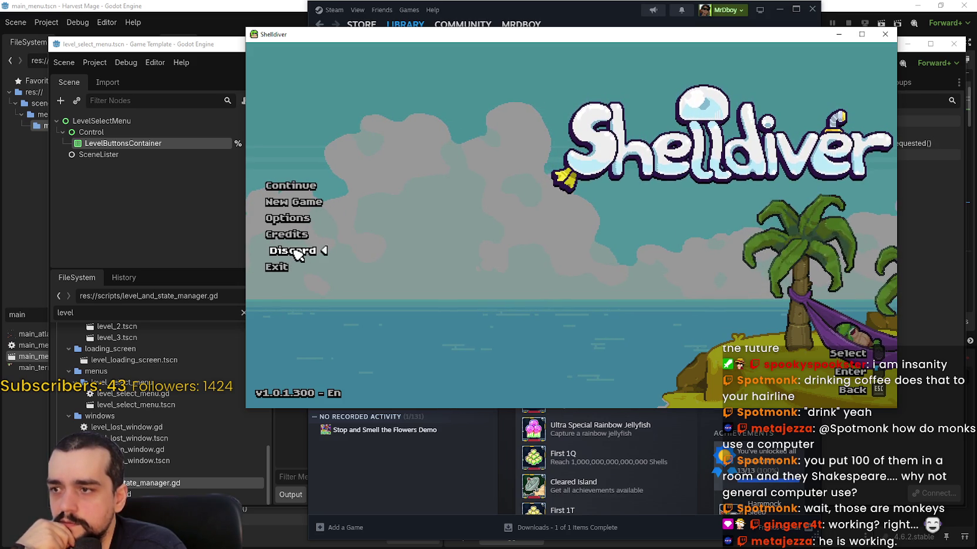
click(289, 270)
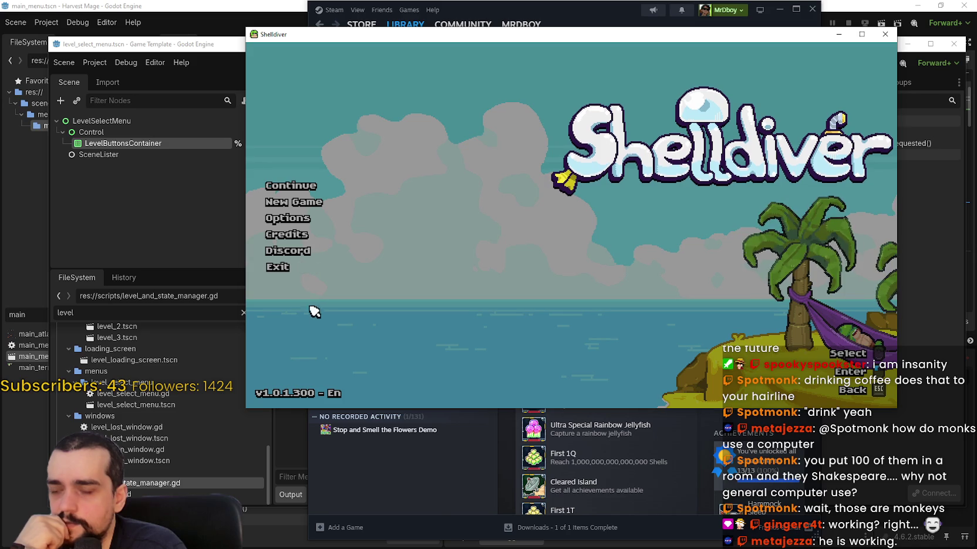
click(287, 269)
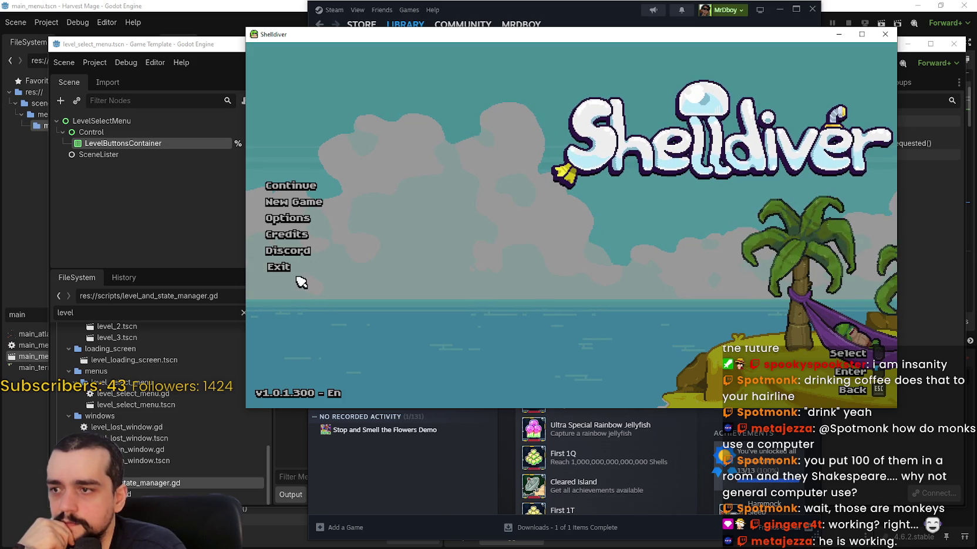
click(289, 270)
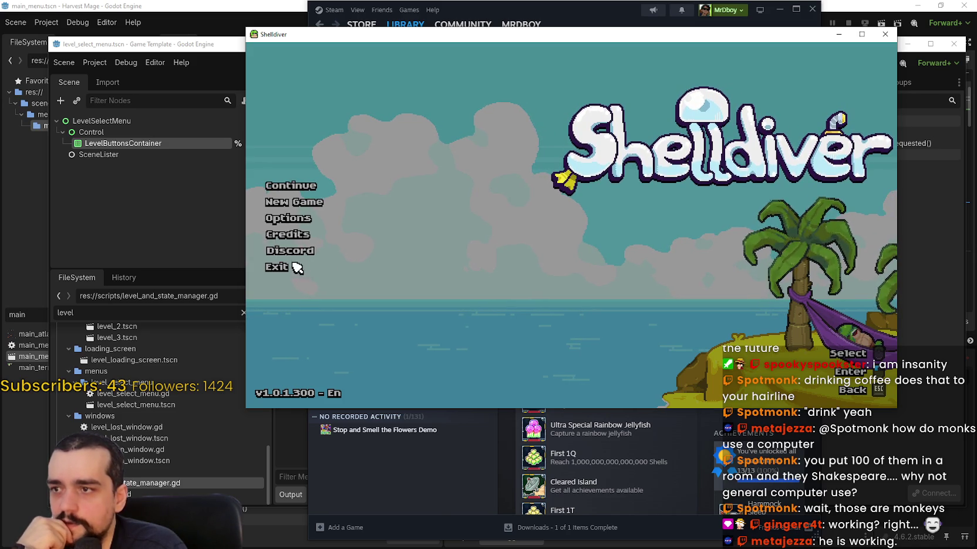
click(286, 270)
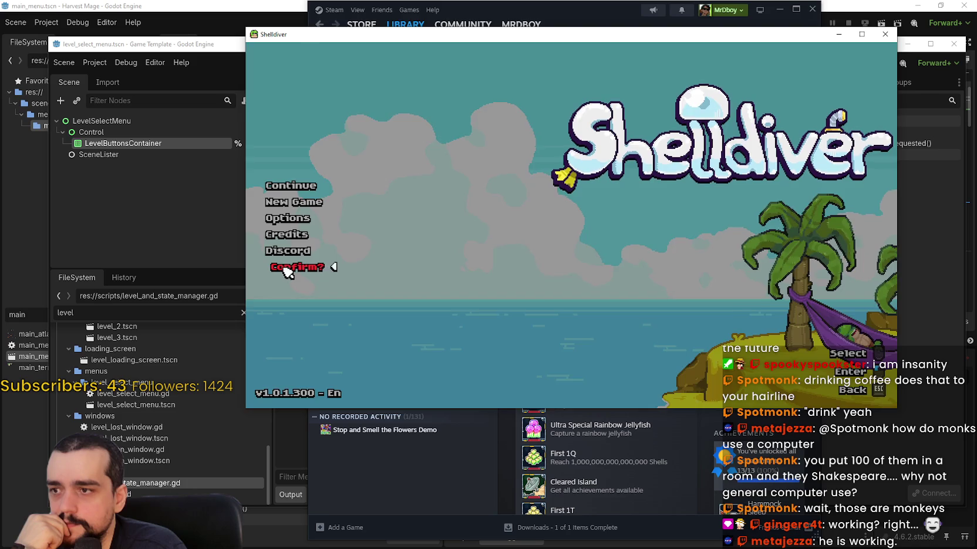
click(286, 270)
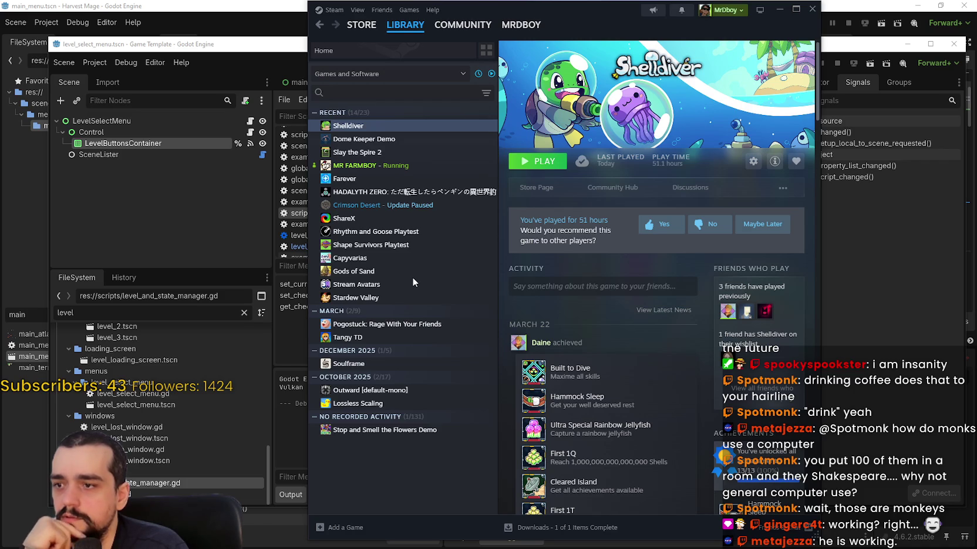
- Launch Tangy TD from its library page, then switch from its title screen back to Steam
click(398, 339)
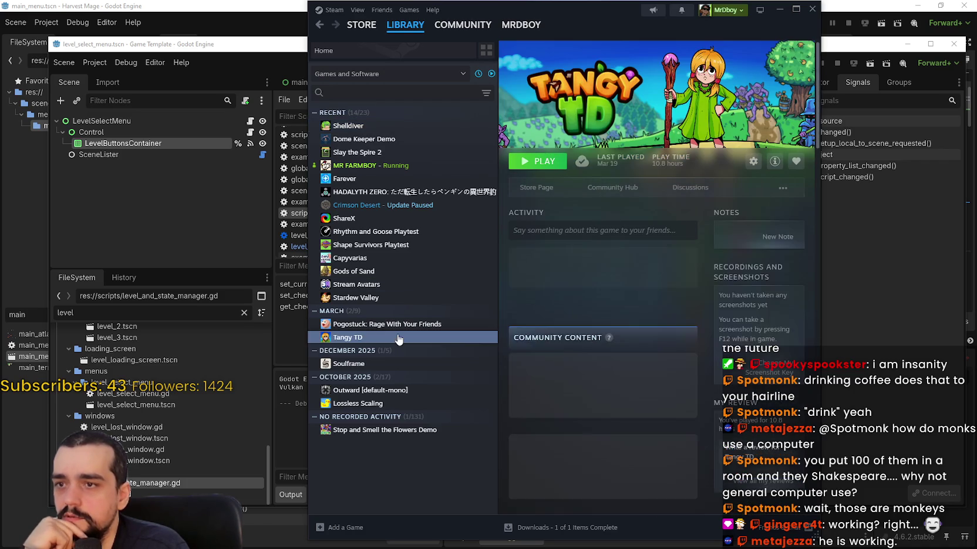
click(546, 161)
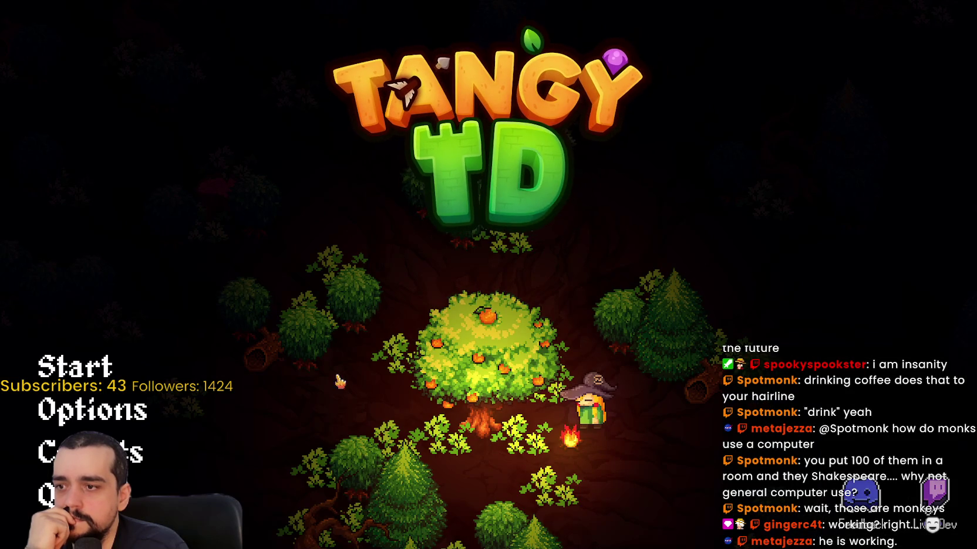
key(alt+Tab)
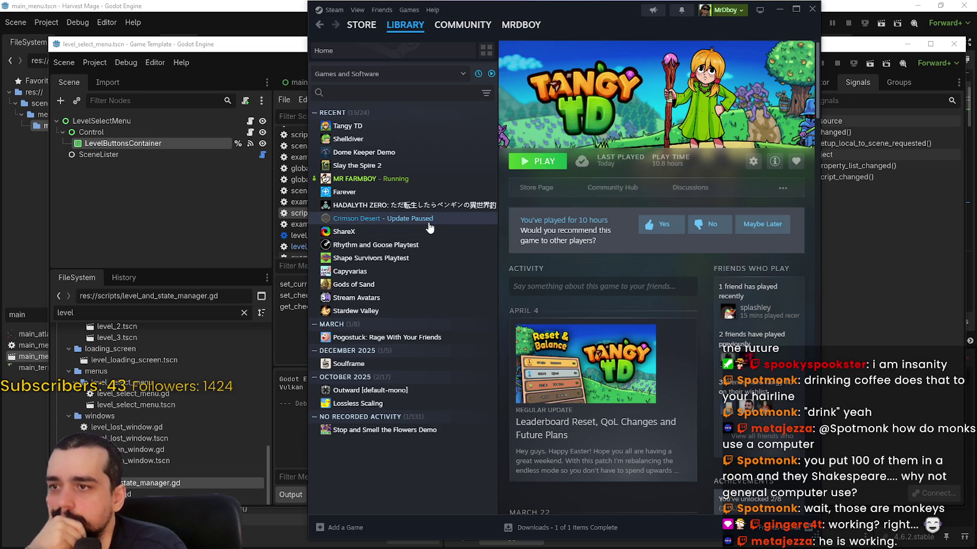
click(401, 165)
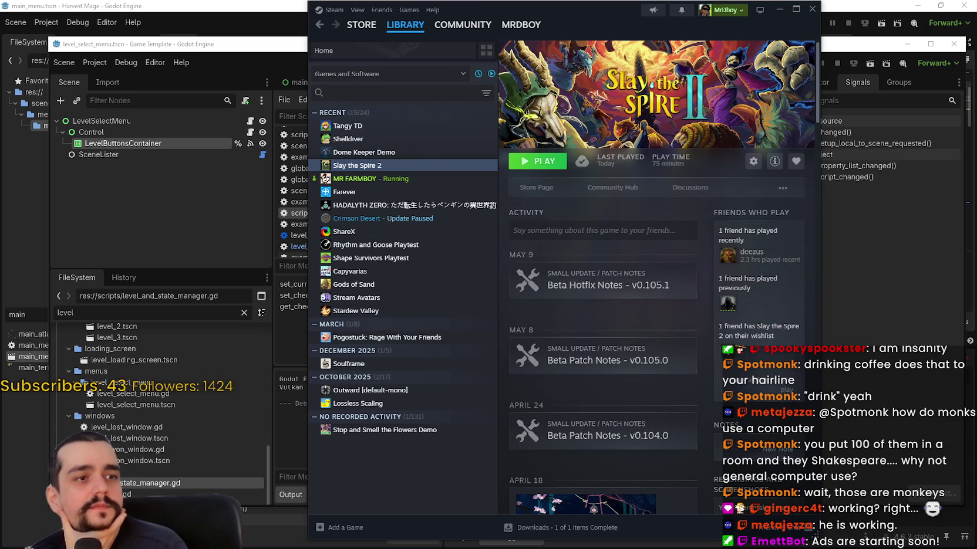
click(427, 178)
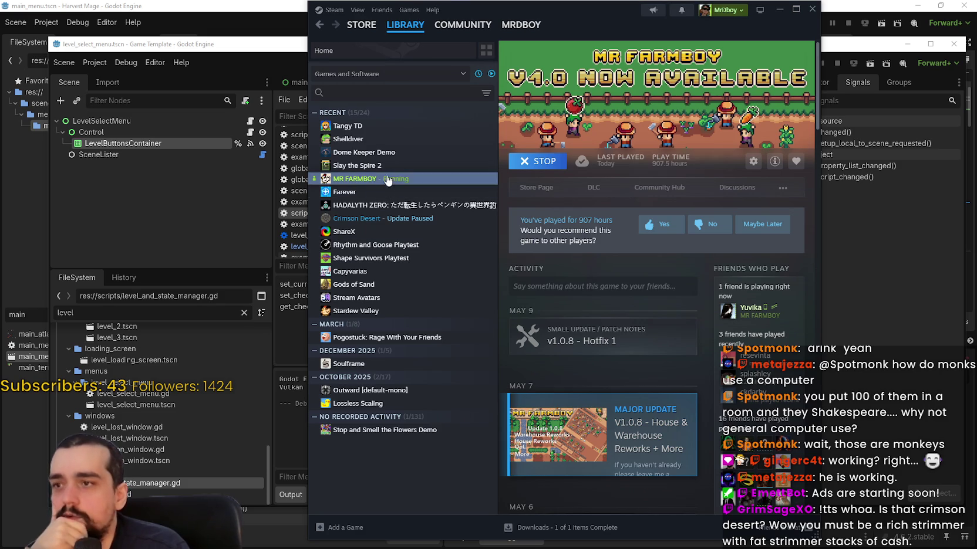
click(381, 218)
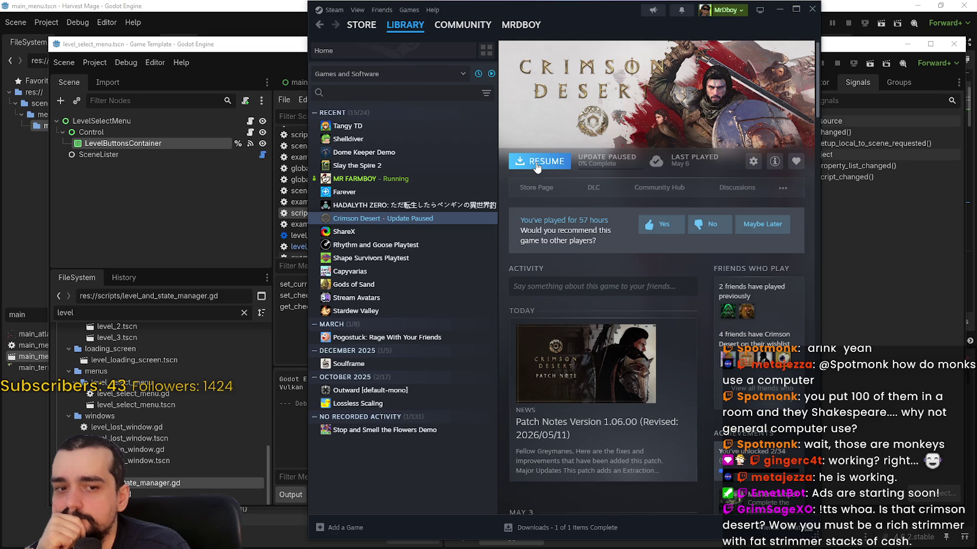
click(537, 165)
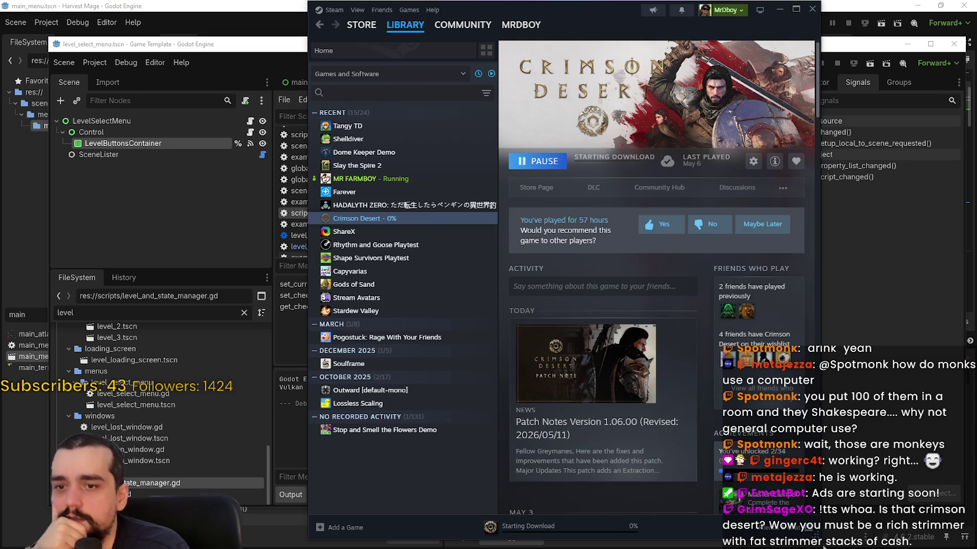
drag(820, 264, 912, 259)
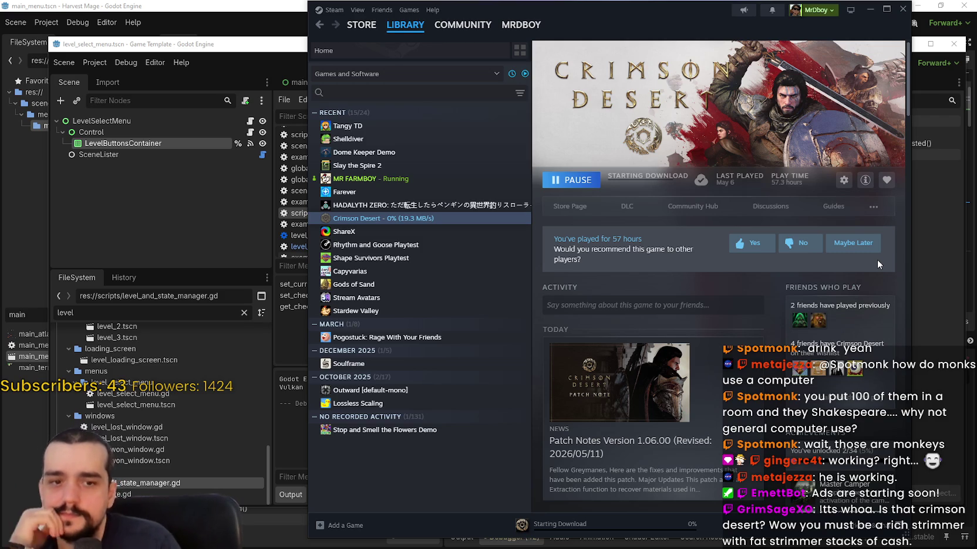
mouse_move(629, 10)
mouse_down()
mouse_move(606, 21)
mouse_move(639, 30)
mouse_up()
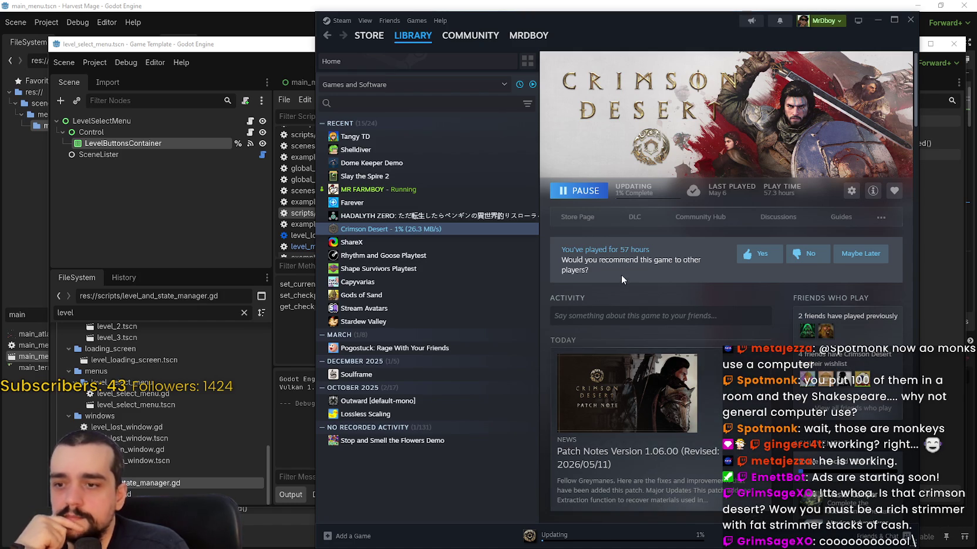
- Open the Crimson Desert store page and browse its screenshots
click(589, 217)
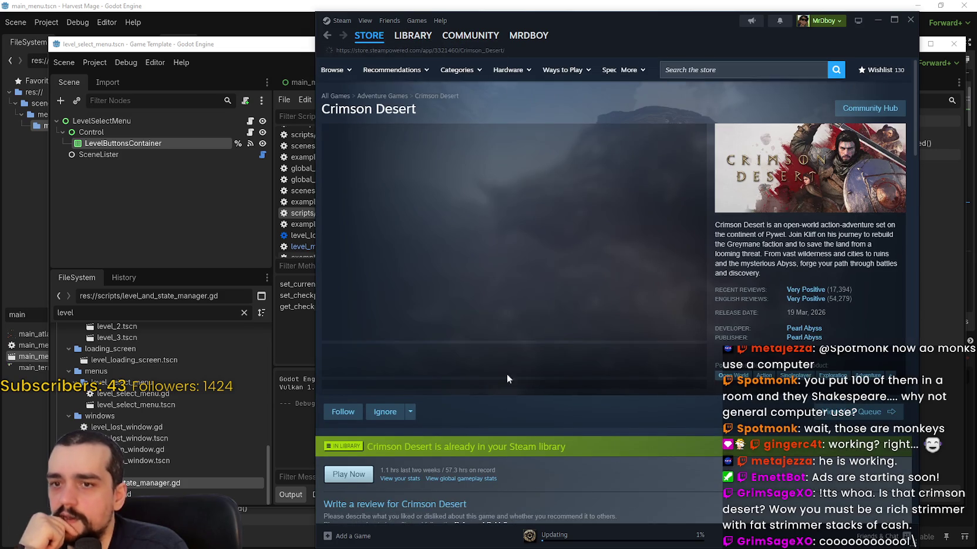
scroll(505, 397, down, 2)
mouse_move(473, 368)
mouse_down()
mouse_move(380, 369)
mouse_move(440, 369)
mouse_up()
click(485, 261)
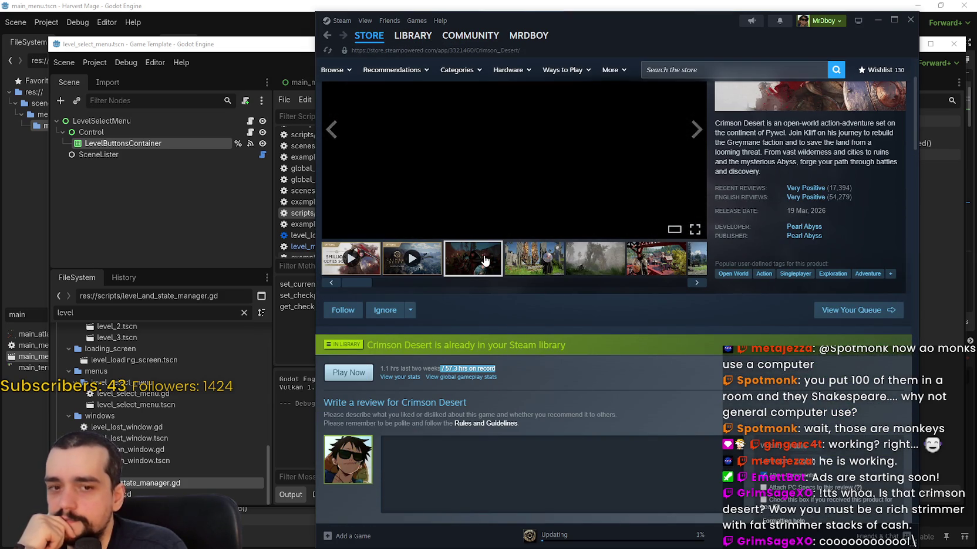
scroll(522, 274, down, 2)
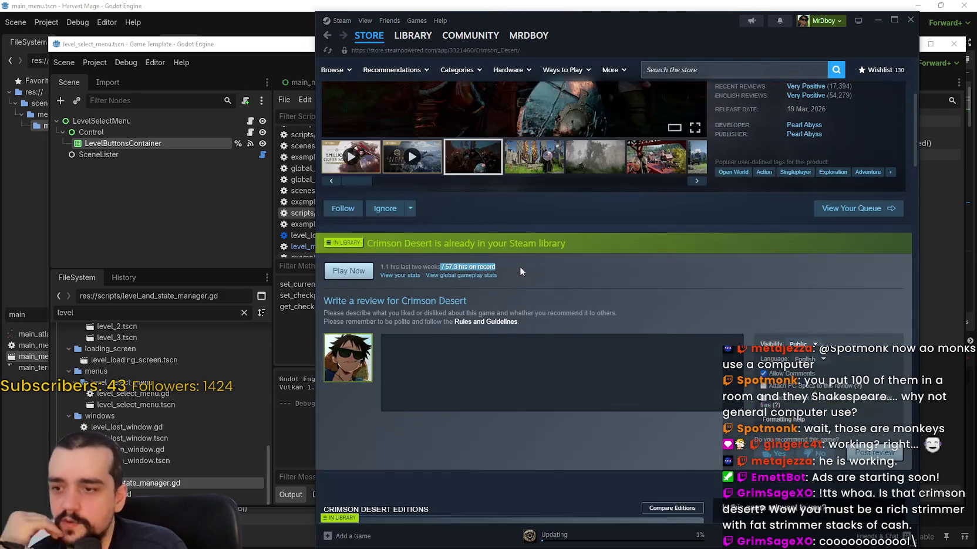
scroll(643, 313, up, 3)
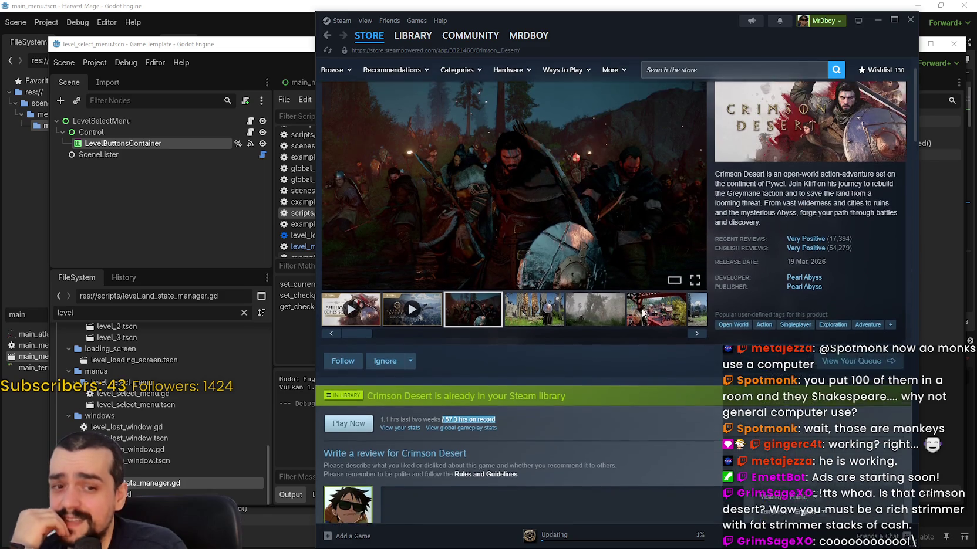
scroll(642, 312, up, 1)
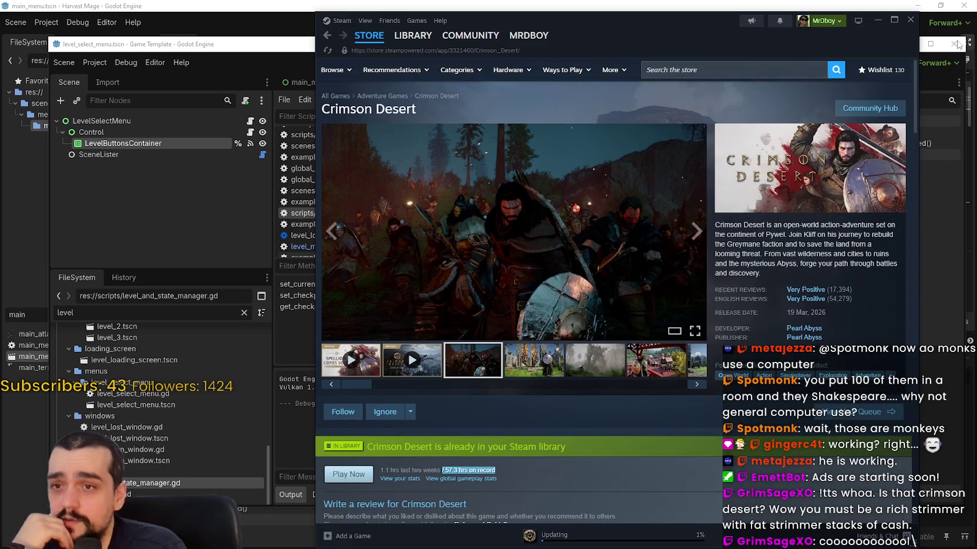
- Check the Crimson Desert download progress (984 MB of 2.5 GB) and close Steam
click(378, 40)
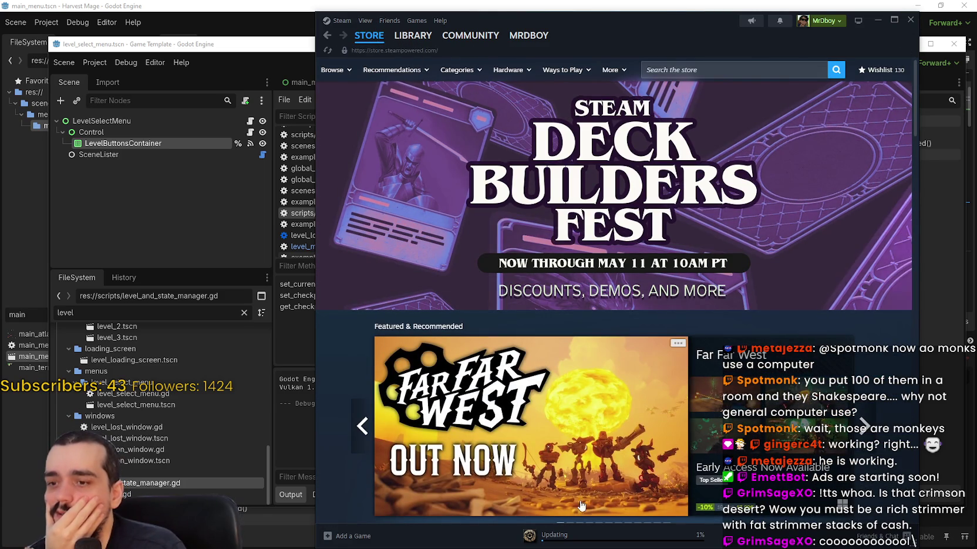
click(558, 536)
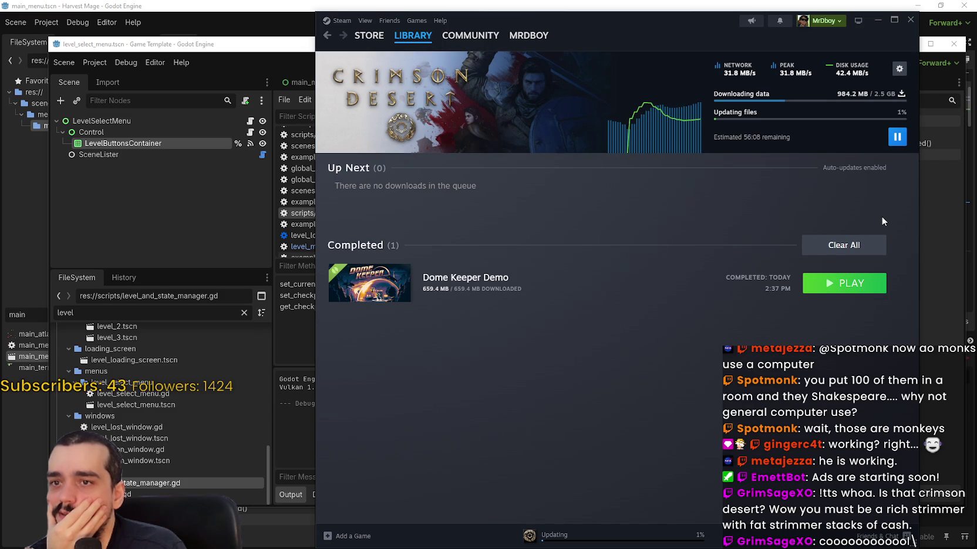
click(910, 21)
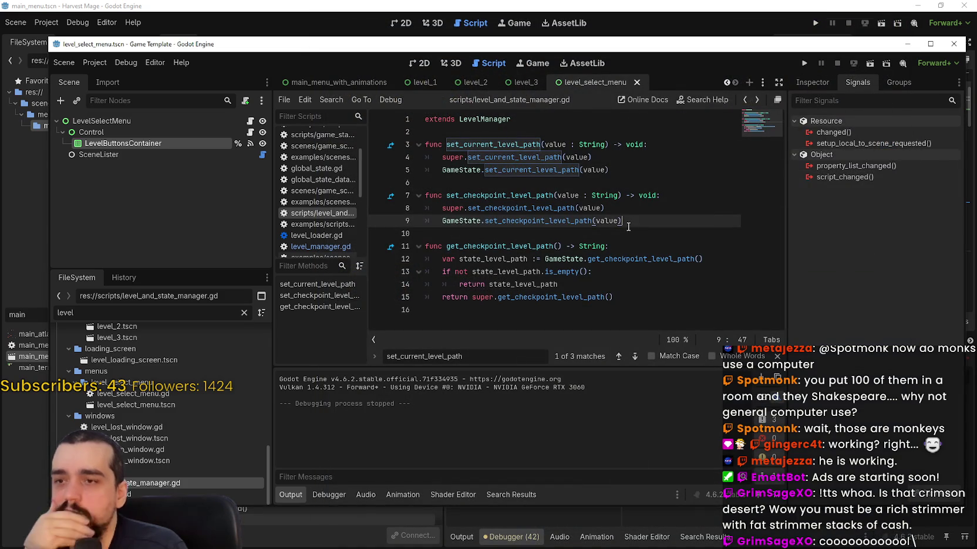
- In the main_menu_with_animations scene, select the ContinueGameButton node
mouse_move(605, 246)
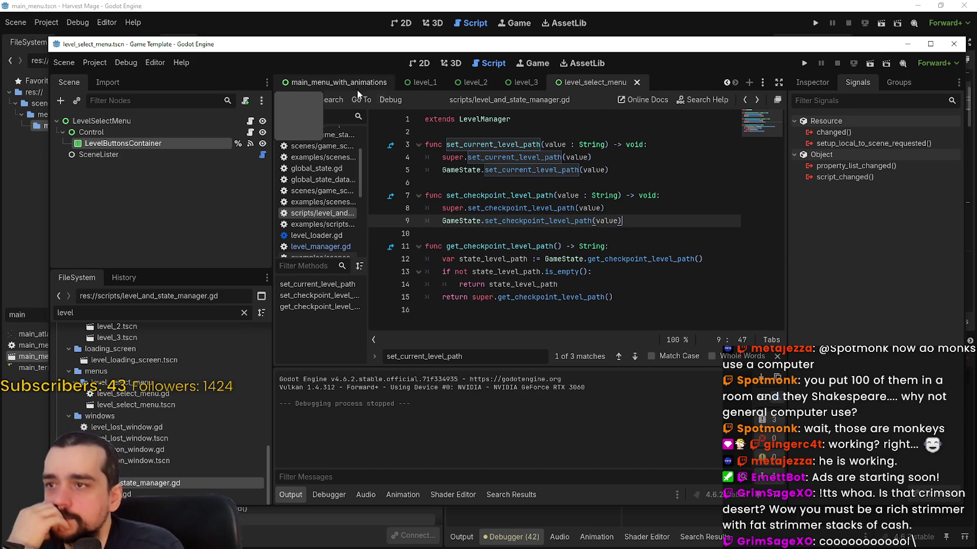
click(331, 82)
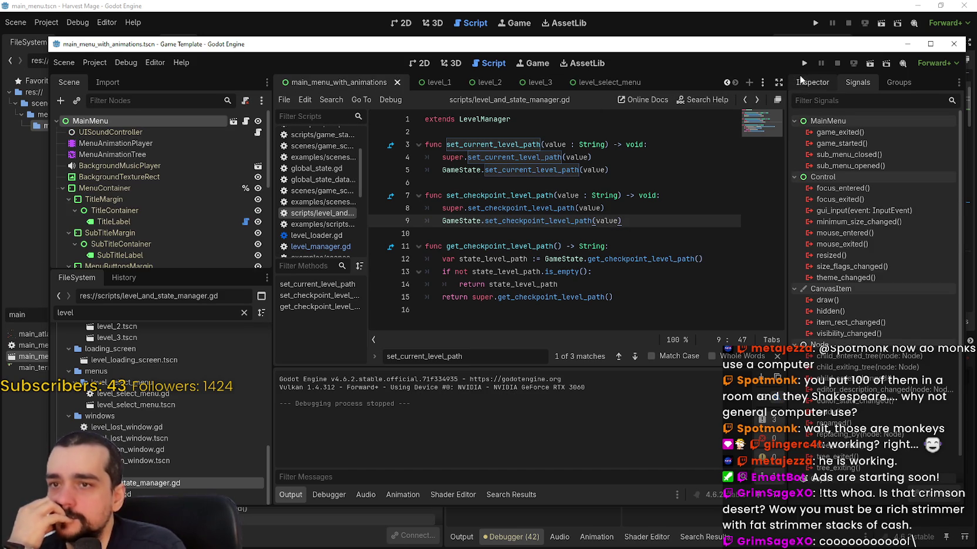
click(724, 84)
click(725, 83)
click(725, 84)
click(725, 84)
click(725, 83)
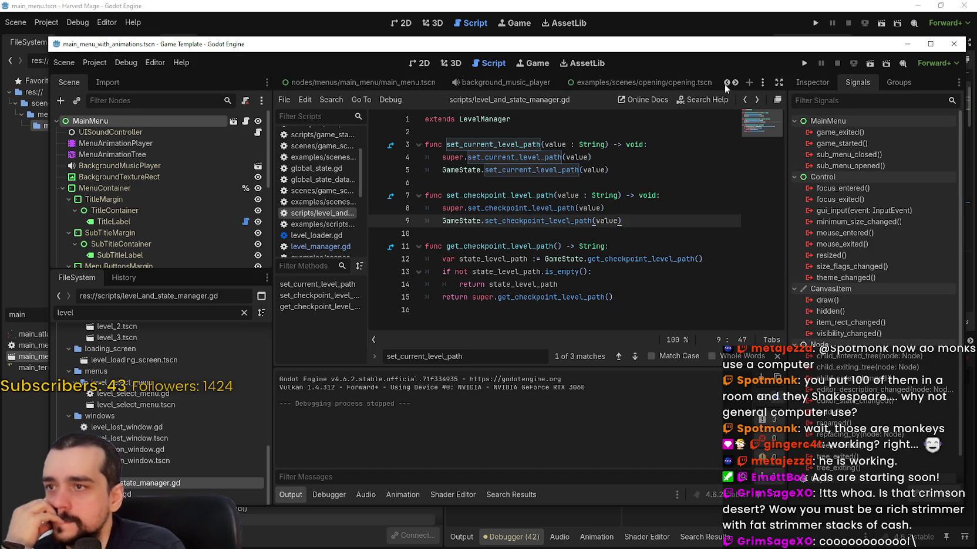
click(724, 83)
scroll(198, 211, down, 3)
drag(186, 271, 182, 364)
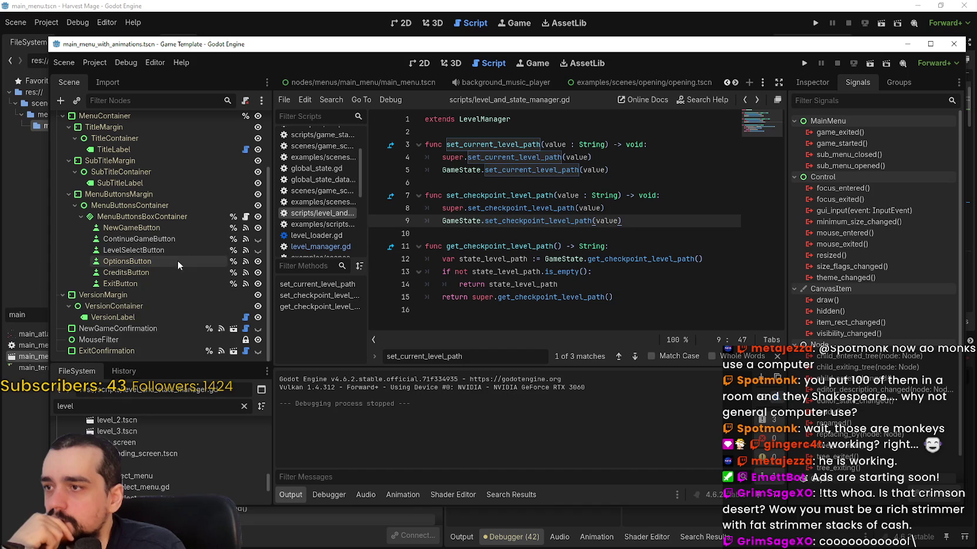
click(185, 240)
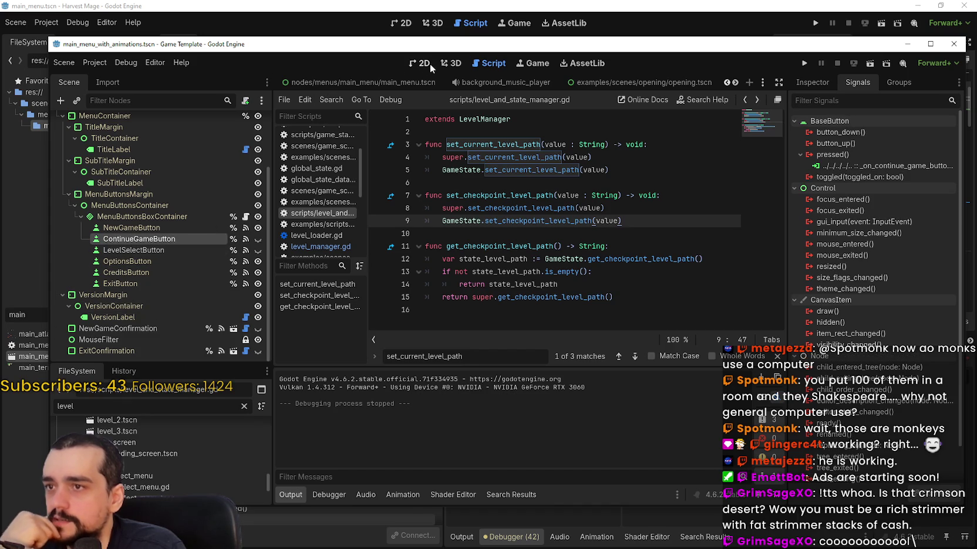
- Open main_menu_with_animations.gd at the continue button's pressed handler
scroll(251, 191, up, 2)
scroll(251, 191, up, 3)
click(246, 121)
scroll(614, 247, down, 4)
scroll(615, 247, down, 10)
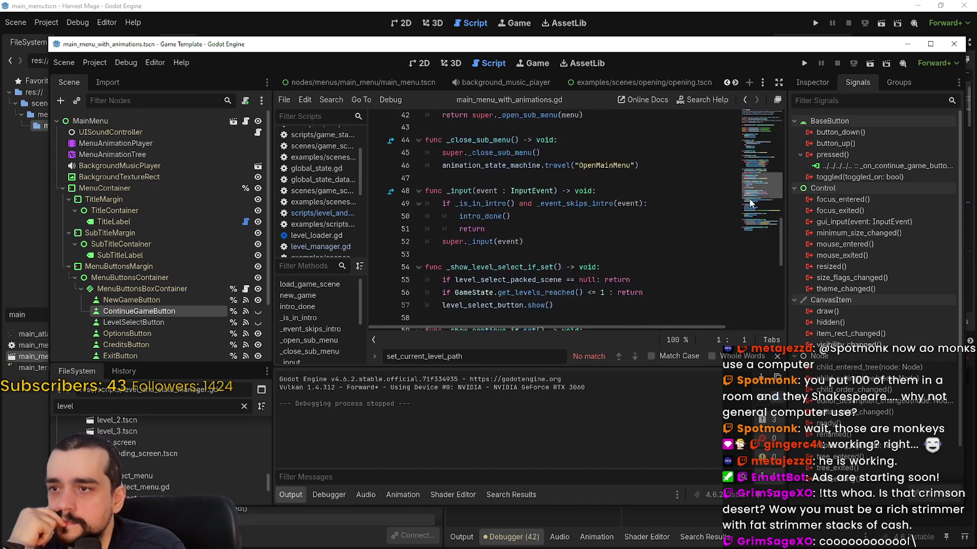
scroll(747, 226, down, 2)
scroll(176, 329, down, 3)
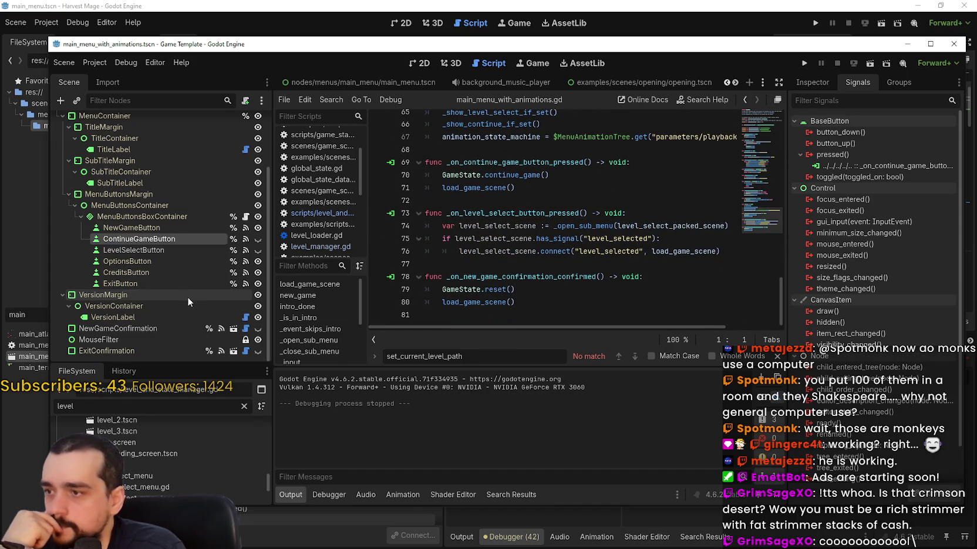
double_click(855, 166)
click(533, 189)
drag(534, 189, 587, 151)
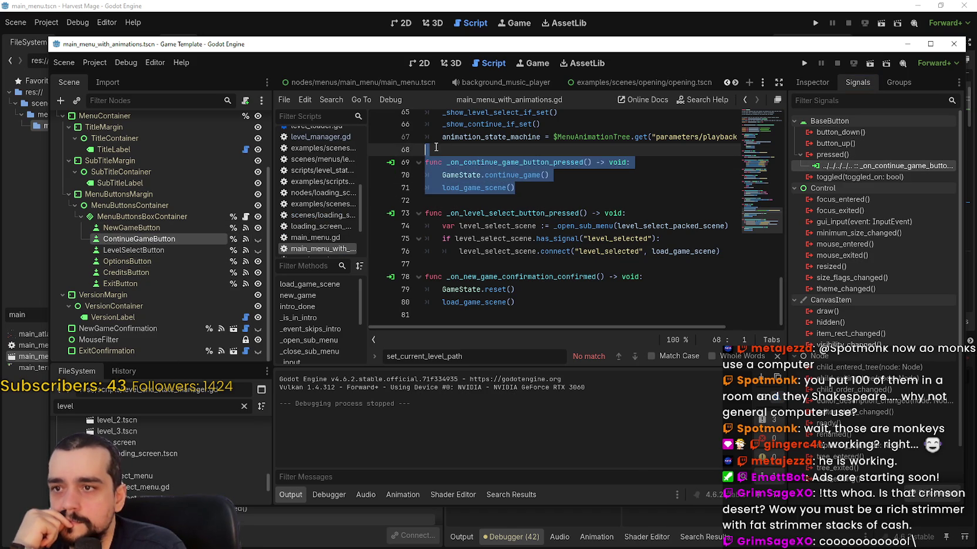
- Select the name _on_continue_game_button_pressed and start a search in Harvest Mage's main_menu.gd
scroll(637, 201, up, 4)
mouse_move(760, 188)
mouse_down()
mouse_move(767, 98)
mouse_move(755, 195)
mouse_up()
click(754, 195)
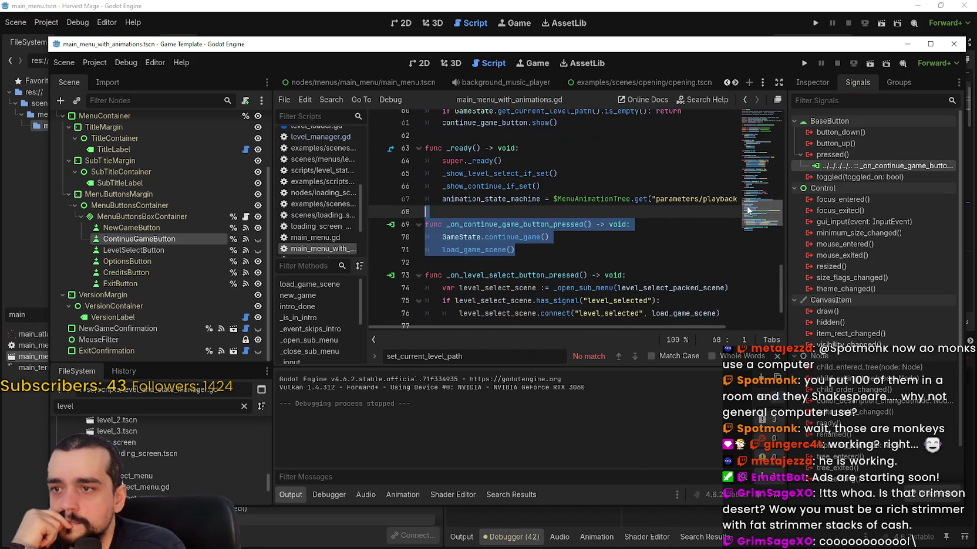
double_click(497, 224)
key(ctrl+c)
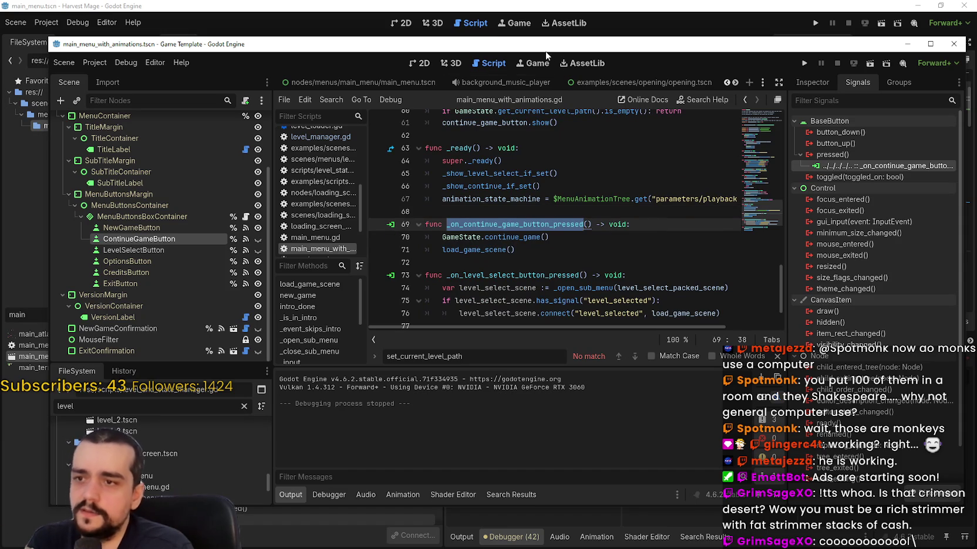
click(576, 5)
key(ctrl+f)
- Search Harvest Mage's project files for _on_continue_game_button_pressed
key(ctrl+v)
click(756, 263)
key(ctrl+shift+f)
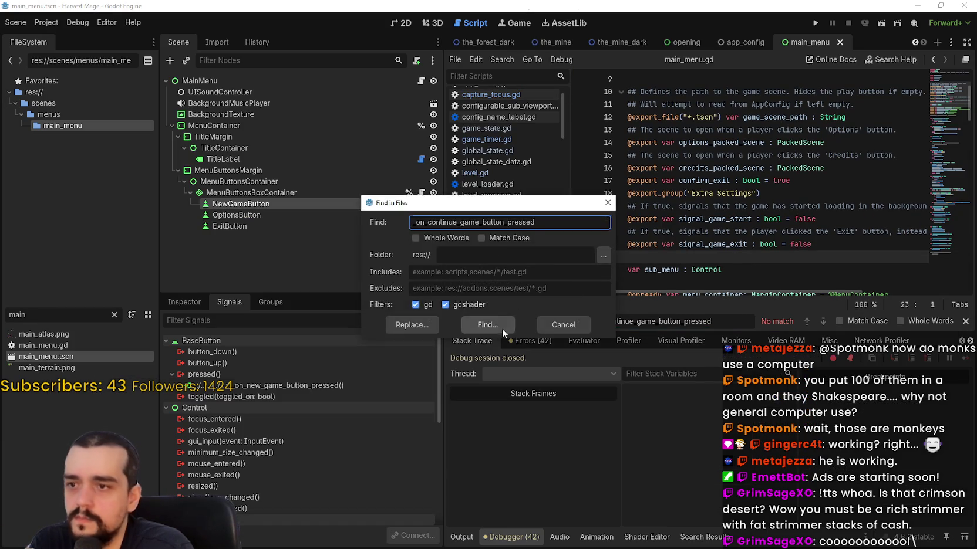
click(500, 329)
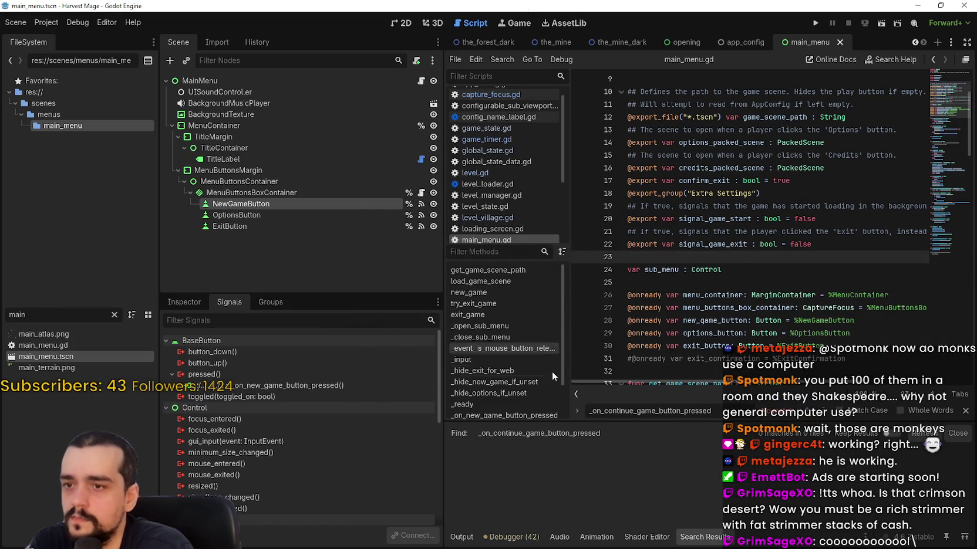
click(964, 411)
scroll(739, 116, up, 3)
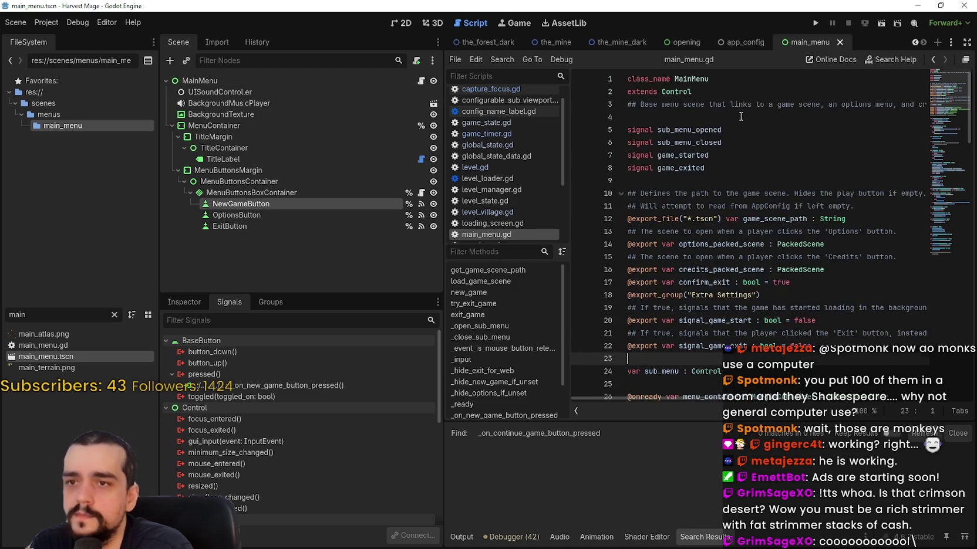
drag(939, 103, 940, 198)
- In the Game Template script, select the new game confirmation handler, lines 77–80
key(alt+Tab)
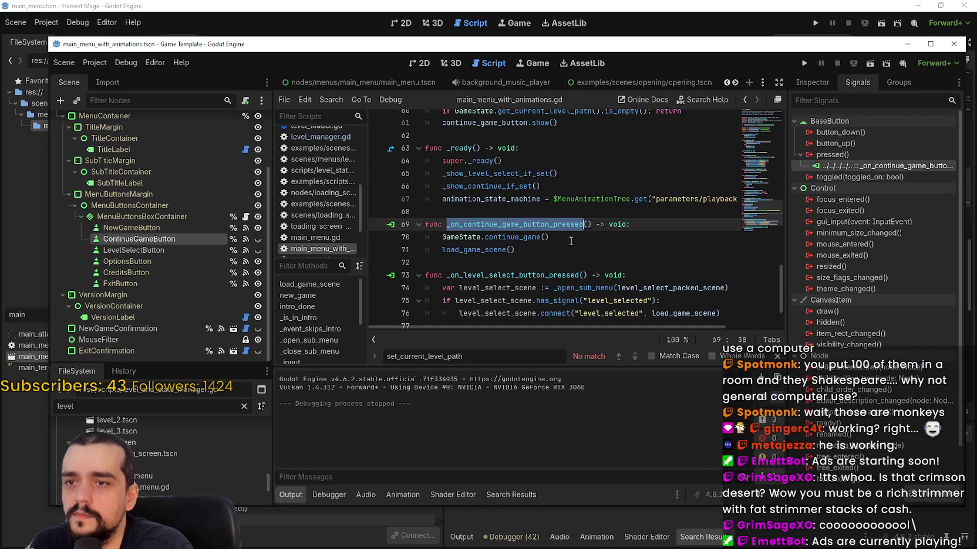
click(501, 264)
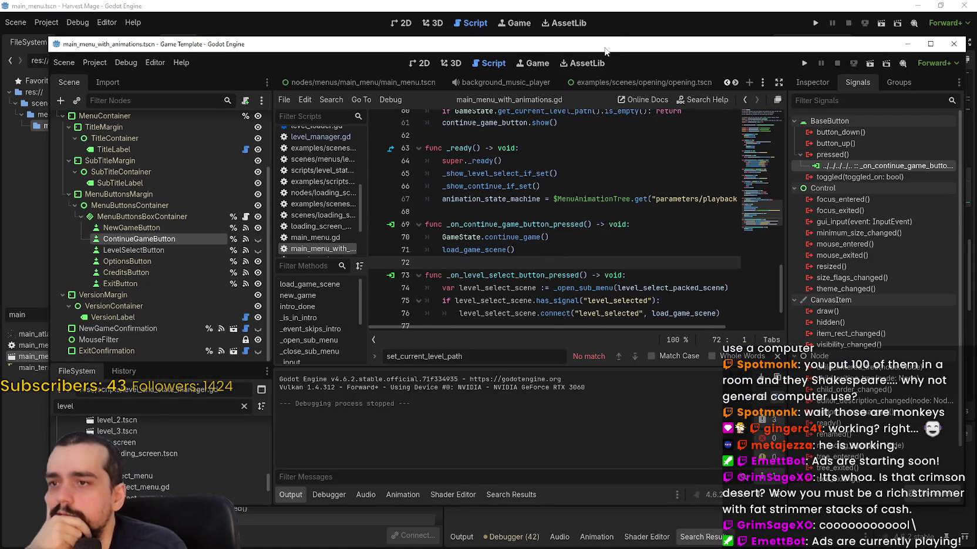
drag(606, 46, 594, 65)
mouse_move(540, 213)
mouse_down()
mouse_move(722, 214)
mouse_move(752, 223)
mouse_up()
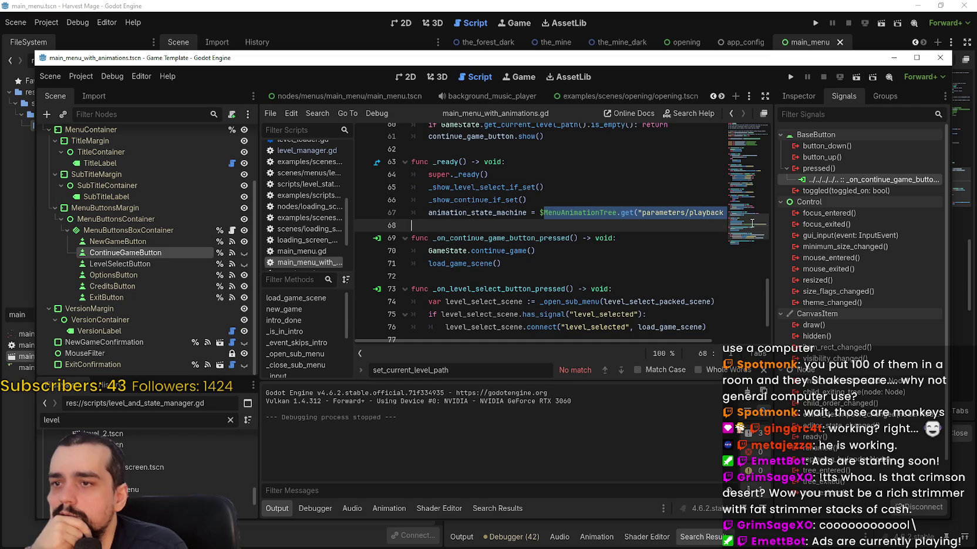
click(483, 232)
scroll(501, 255, down, 2)
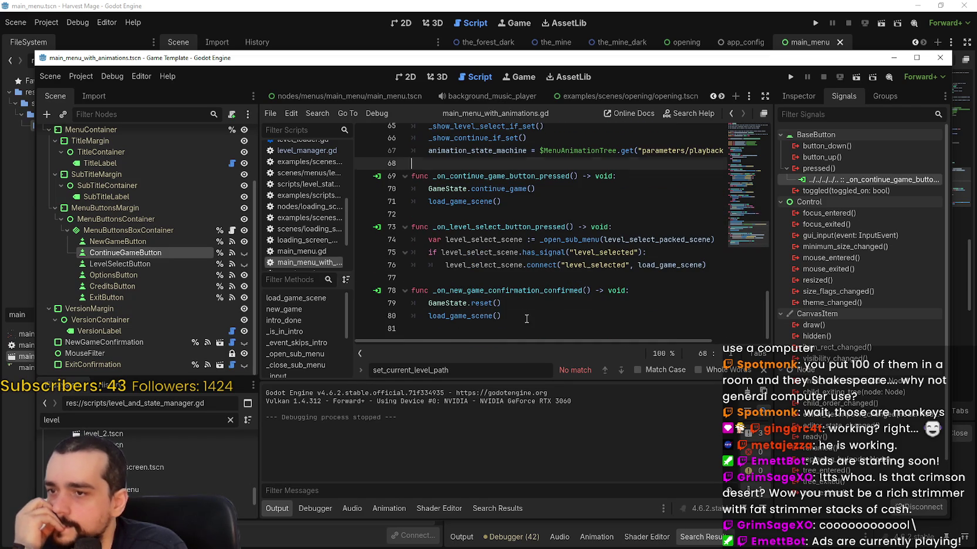
drag(526, 319, 419, 278)
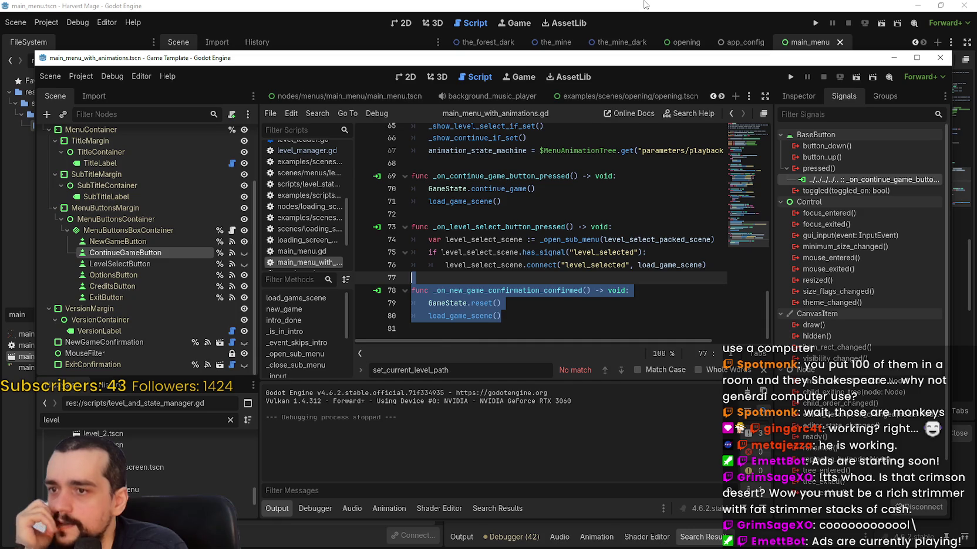
- Place the caret at the new_game() call on line 110 of Harvest Mage's main_menu.gd
click(644, 5)
scroll(730, 281, down, 2)
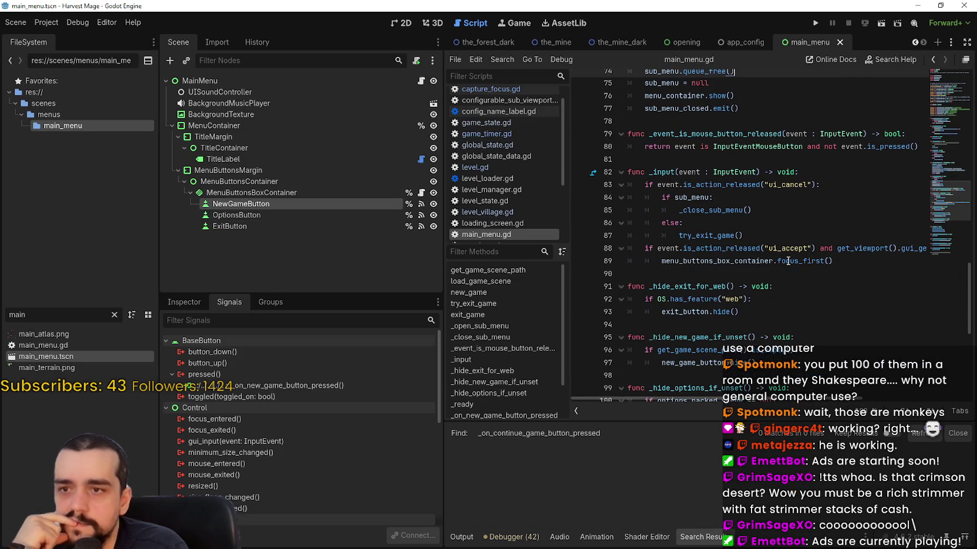
scroll(708, 143, down, 3)
scroll(754, 296, down, 5)
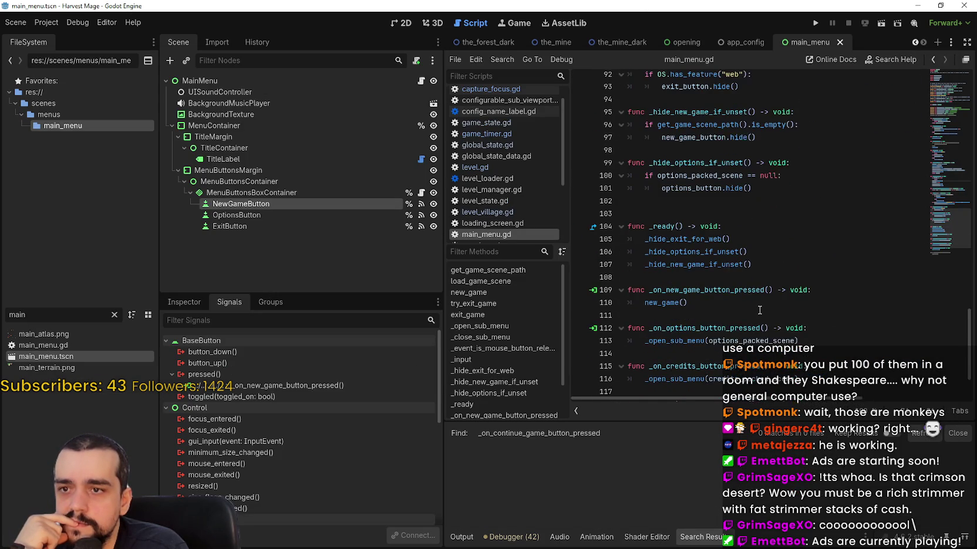
click(742, 224)
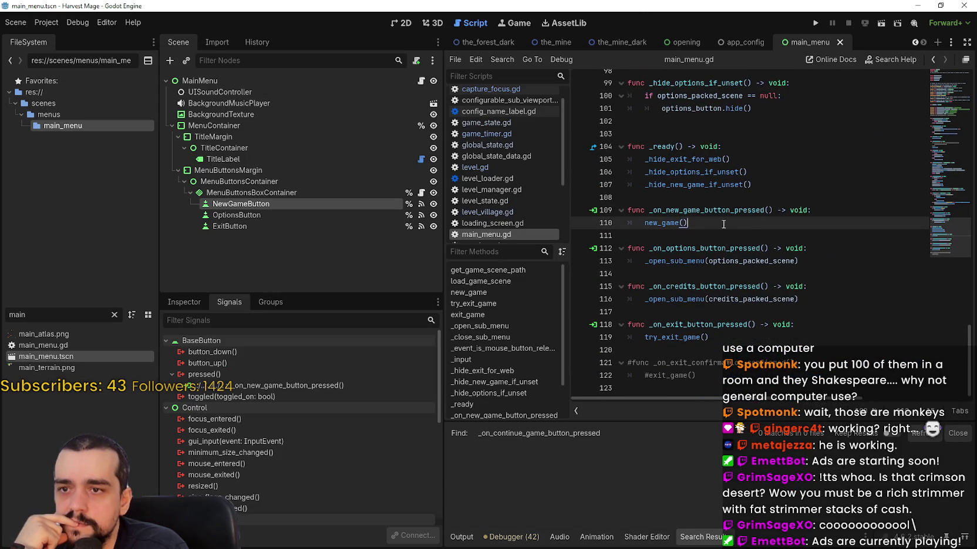
mouse_move(667, 220)
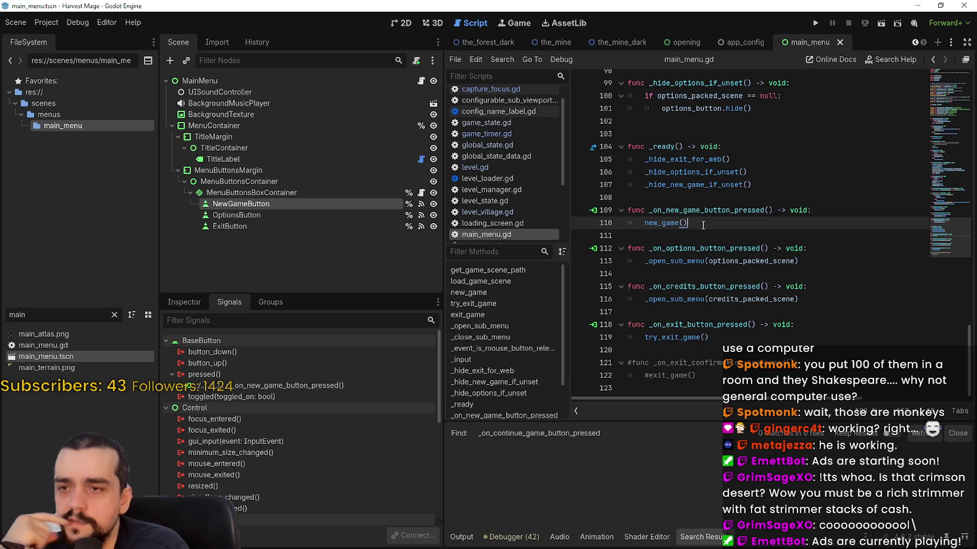
key(alt+Tab)
click(599, 228)
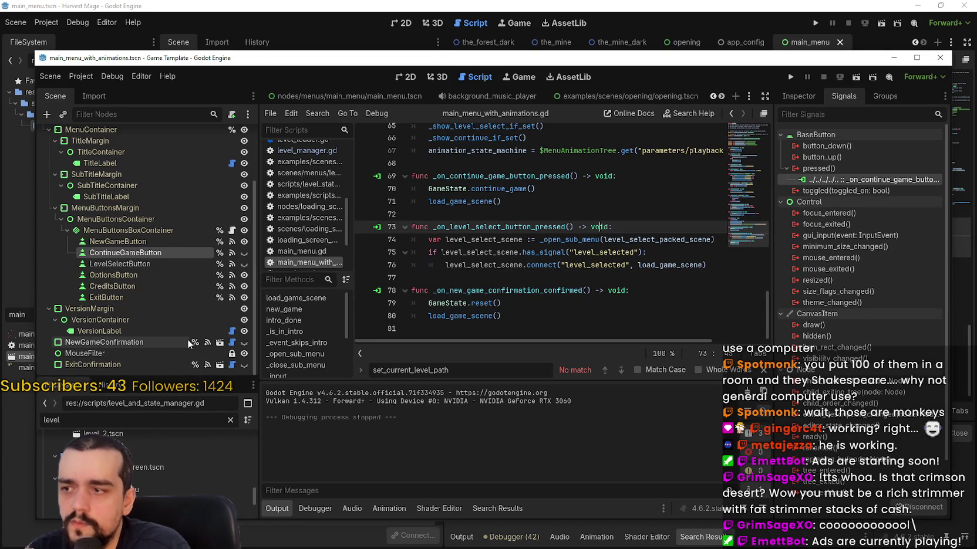
scroll(225, 147, up, 3)
click(616, 316)
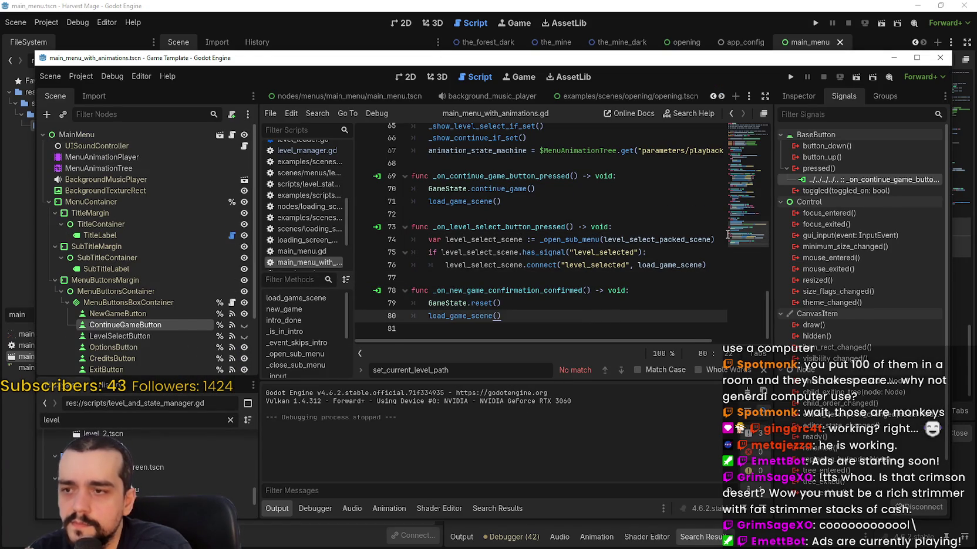
scroll(741, 230, up, 2)
drag(741, 230, 736, 132)
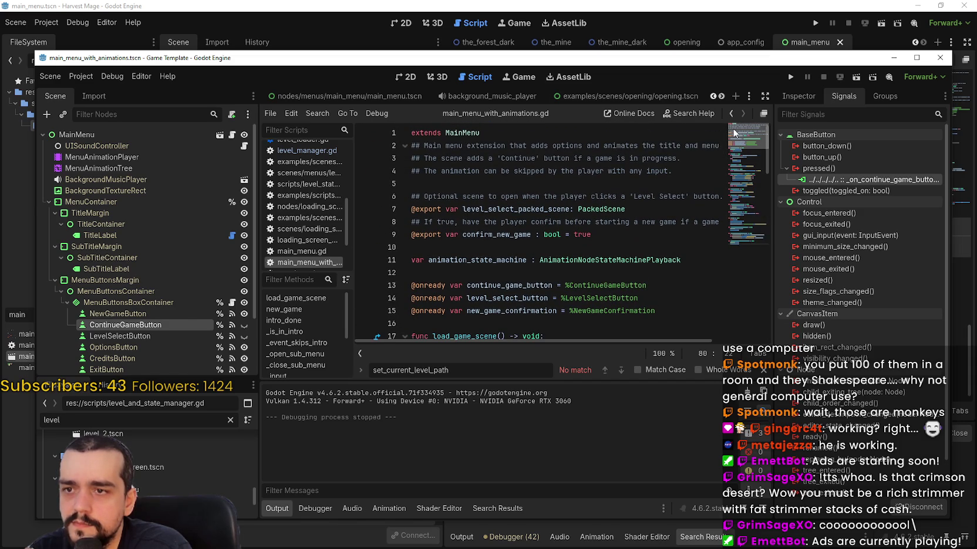
click(485, 209)
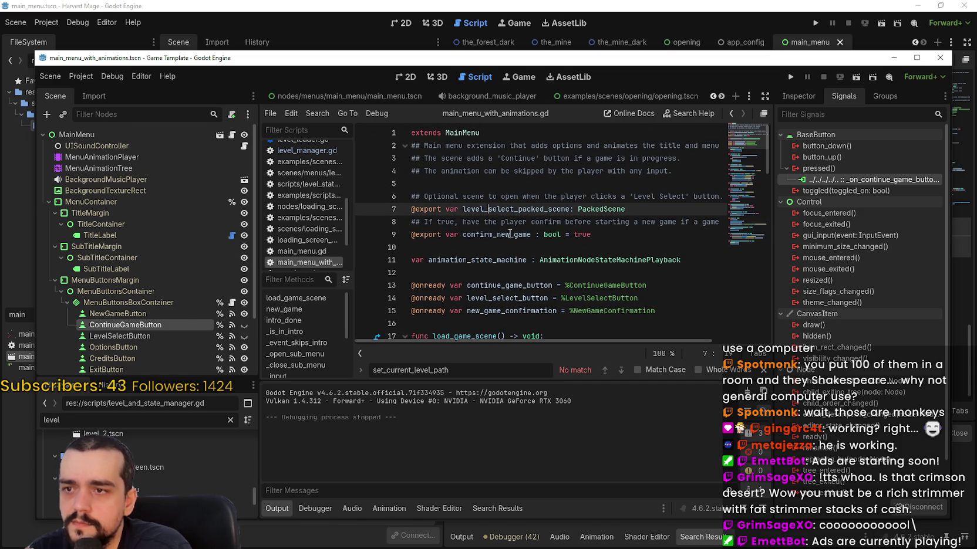
double_click(497, 235)
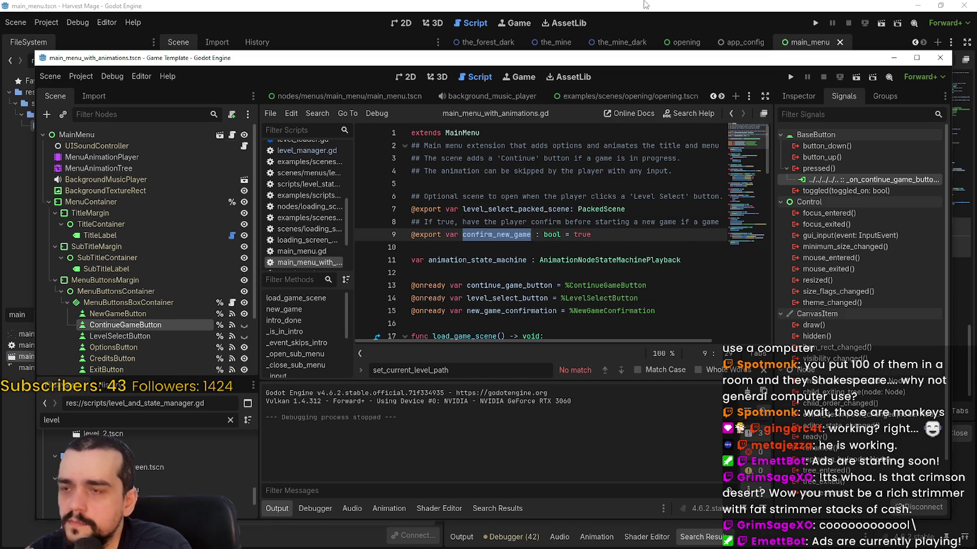
click(644, 5)
click(948, 78)
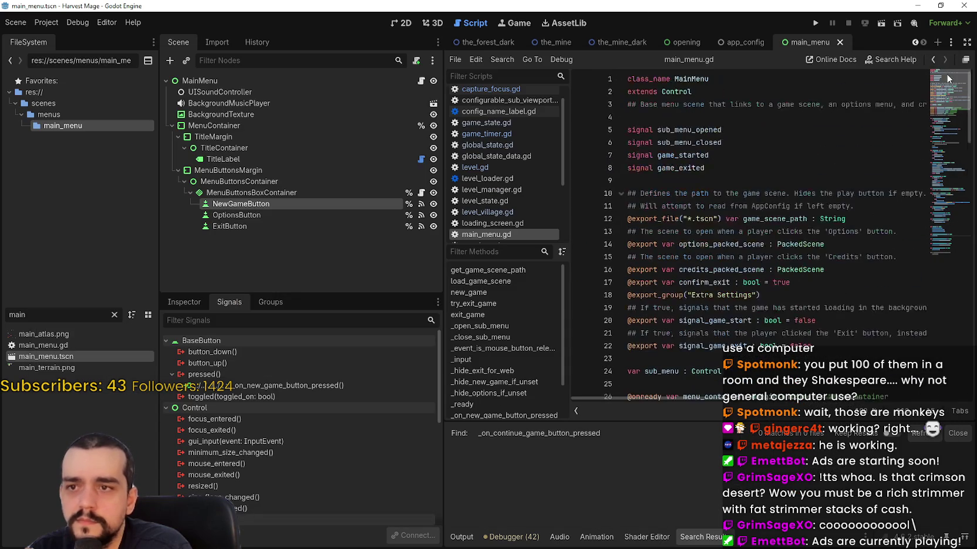
- Widen the script editor and review the options and credits packed scene exports
scroll(937, 81, down, 1)
scroll(937, 81, up, 1)
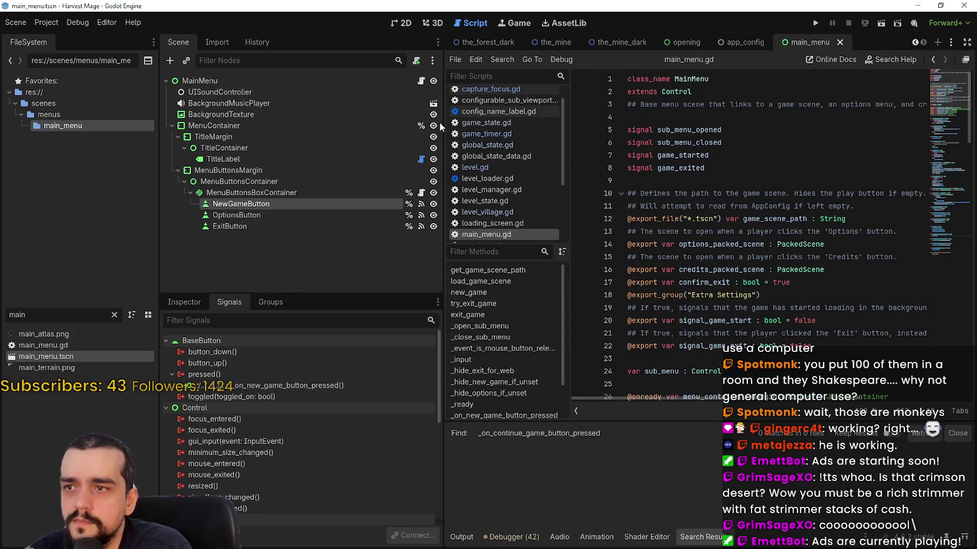
drag(445, 125, 323, 125)
click(620, 175)
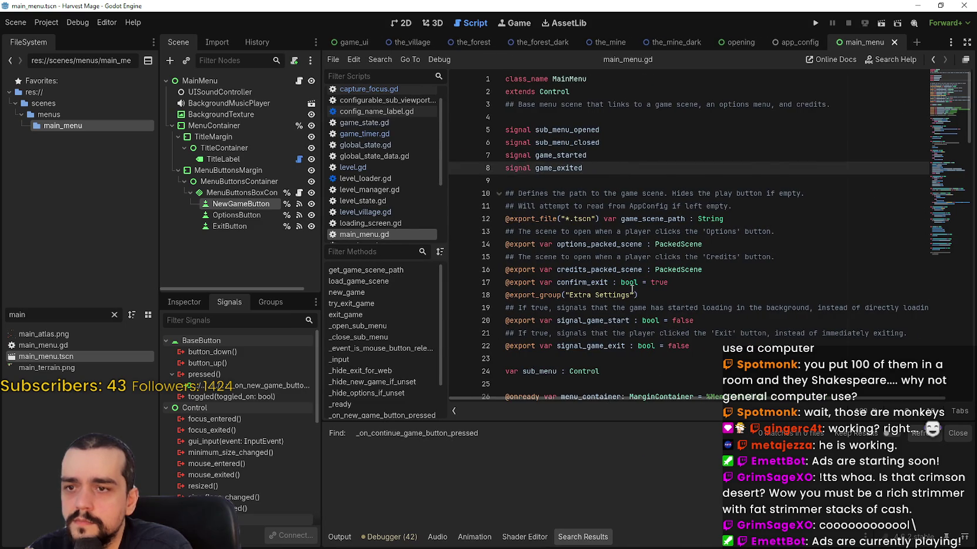
scroll(631, 289, down, 1)
double_click(598, 207)
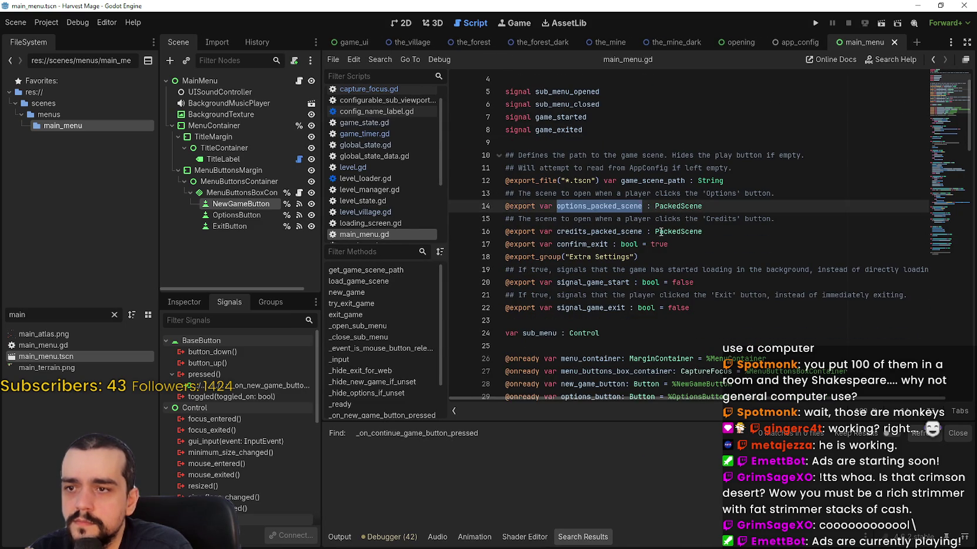
double_click(622, 231)
click(730, 230)
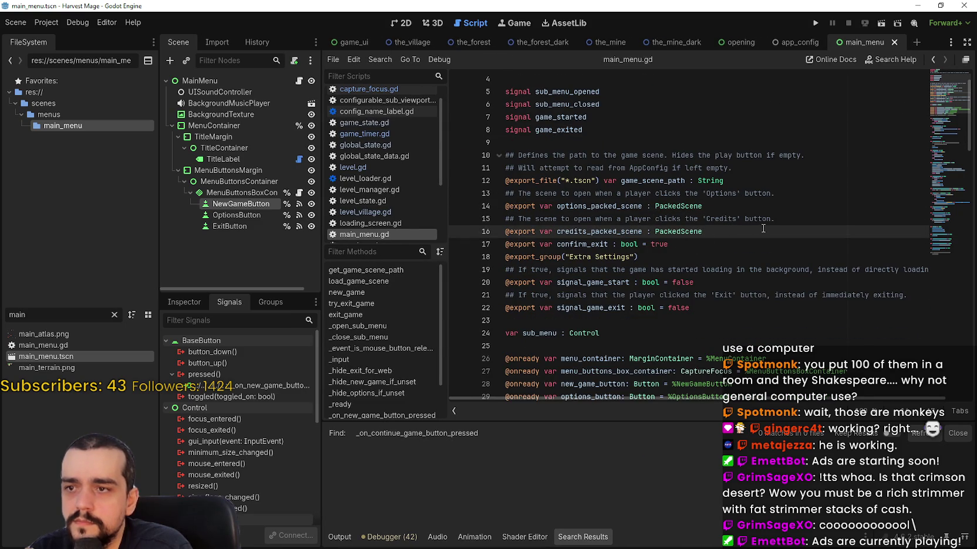
- Review the confirm_exit and signal_game_exit exports, leaving the caret on empty line 23
scroll(763, 228, down, 2)
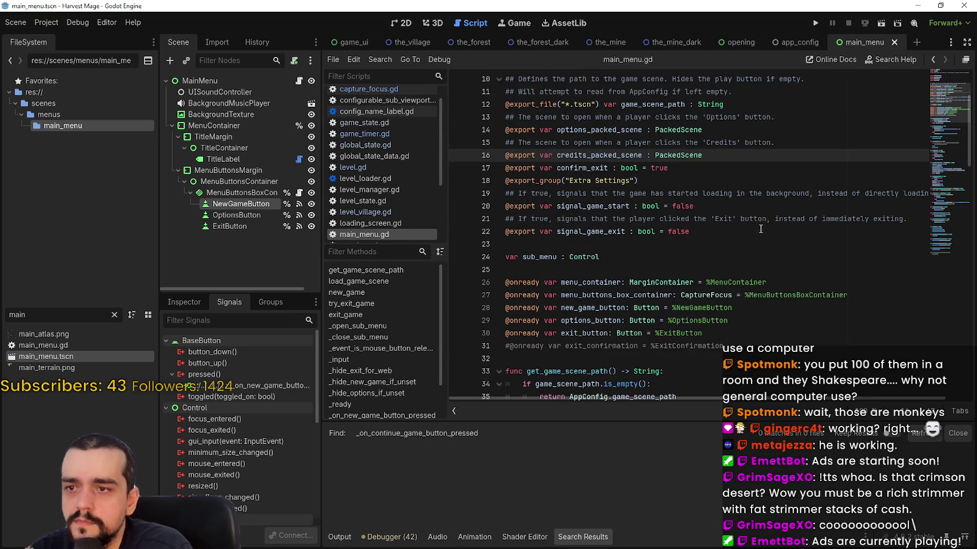
click(608, 169)
double_click(597, 206)
double_click(593, 232)
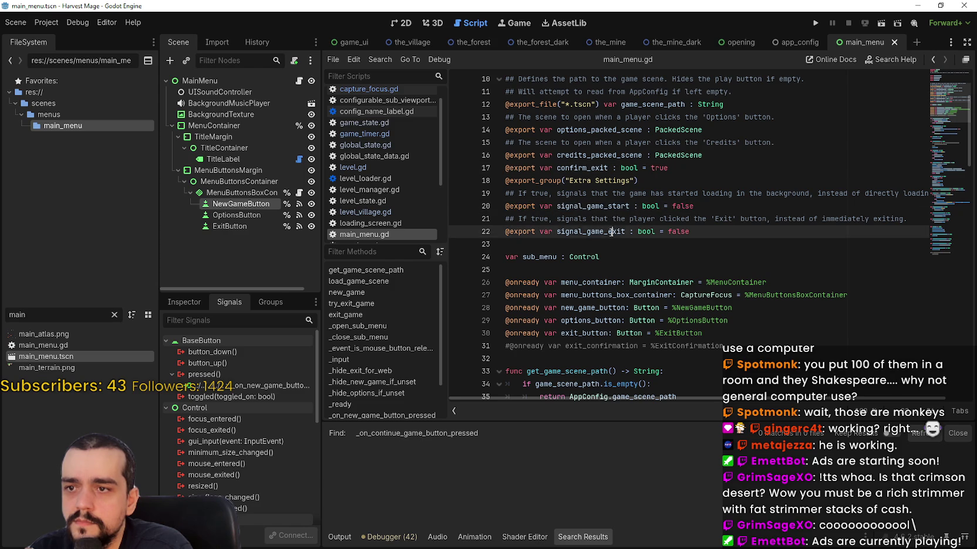
click(681, 262)
key(Up)
key(alt+Tab)
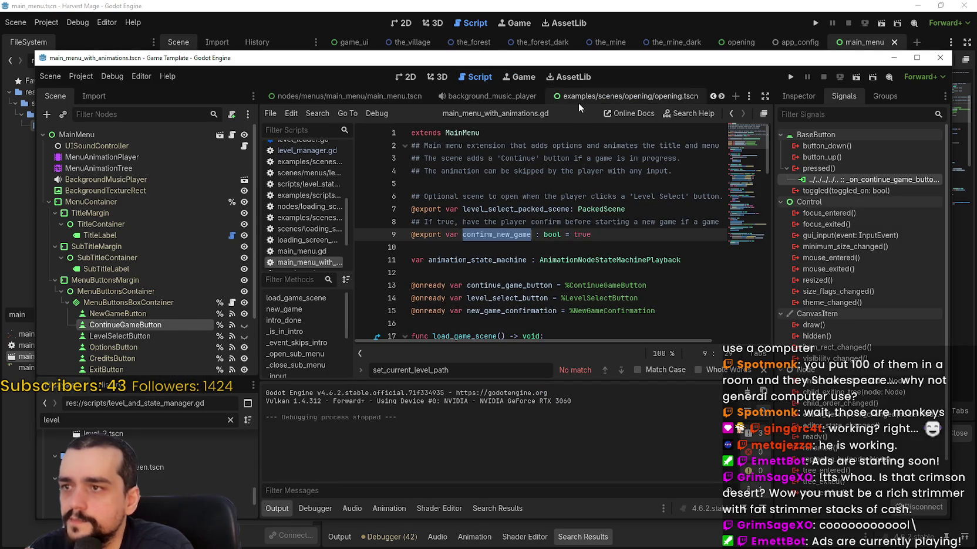
- Filter FileSystem for 'main_menu', enlarge the file list, and open the template main_menu.tscn script
scroll(717, 97, down, 3)
scroll(716, 97, up, 1)
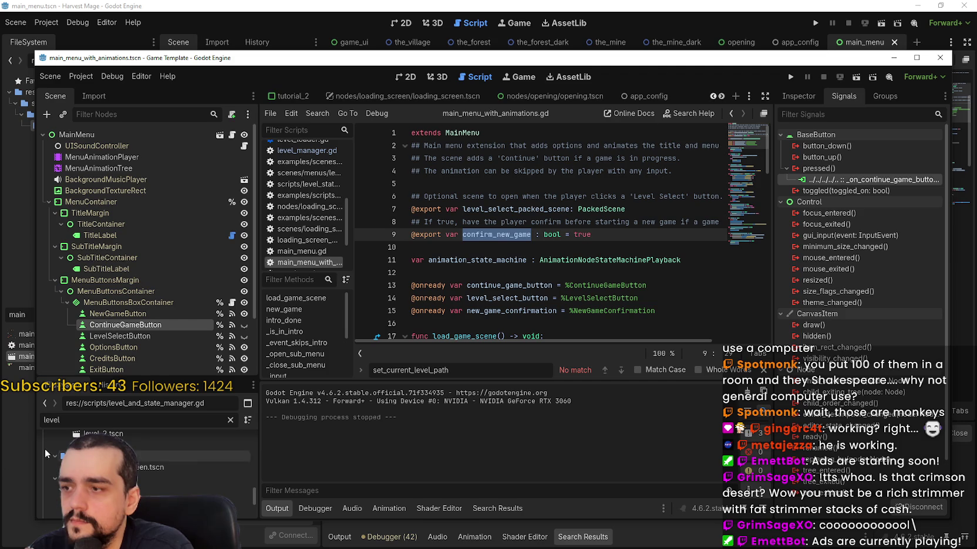
key(BackSpace)
key(BackSpace)
key(BackSpace)
key(BackSpace)
text(main_menu)
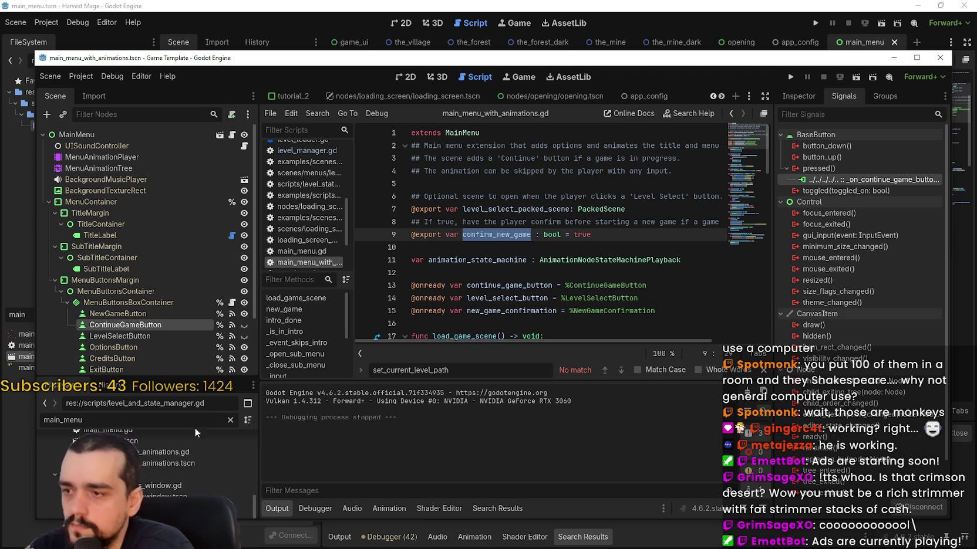
drag(202, 379, 201, 217)
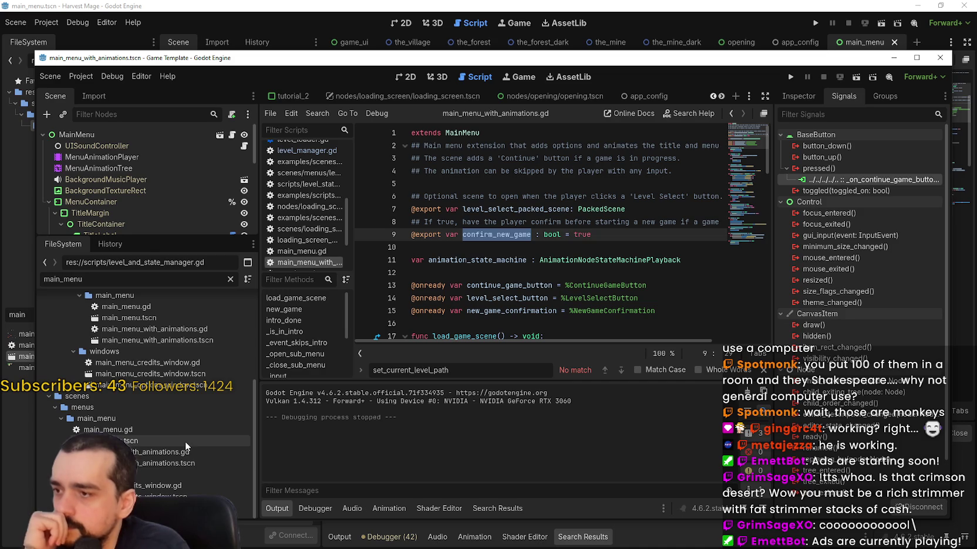
double_click(191, 440)
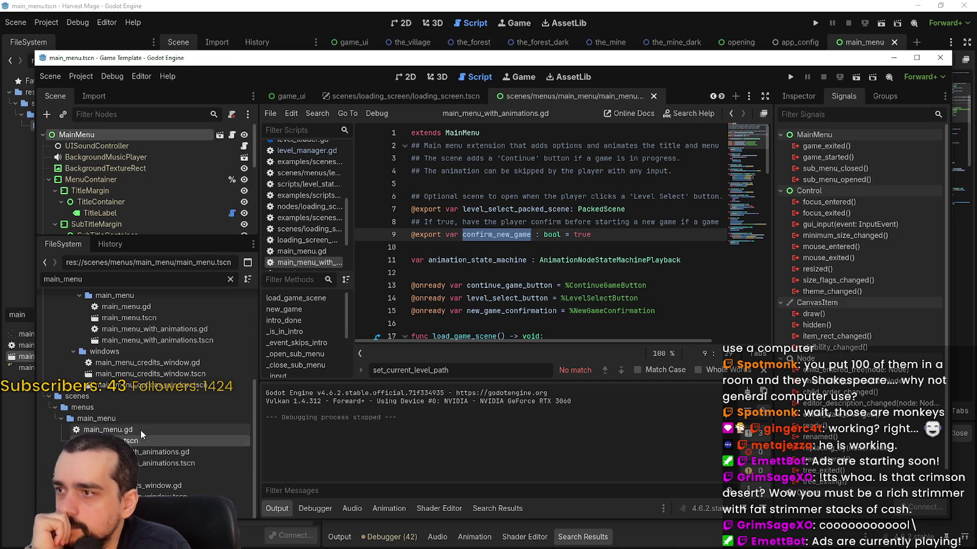
click(233, 135)
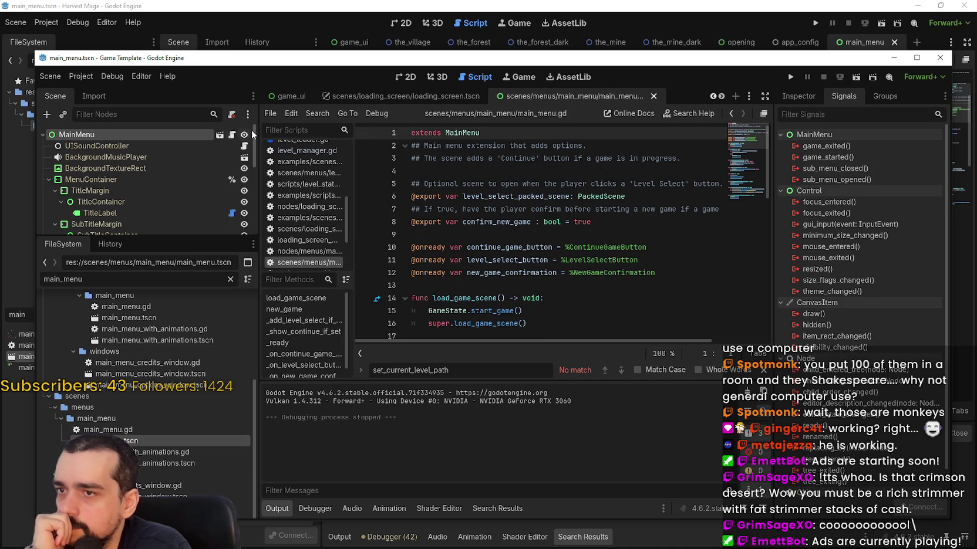
- Open the examples main_menu.tscn script, where load_game_scene calls GameStateExample.start_game()
click(566, 227)
click(579, 237)
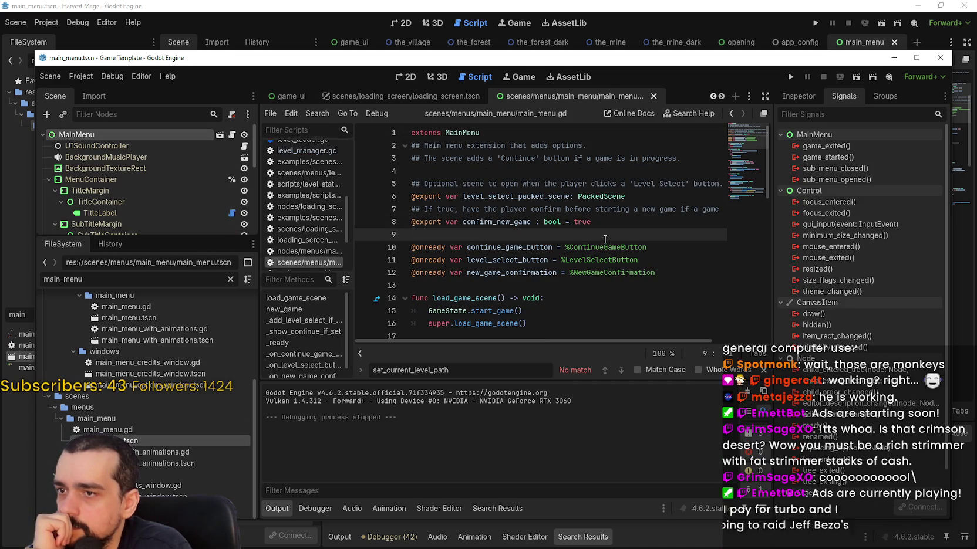
scroll(604, 240, down, 3)
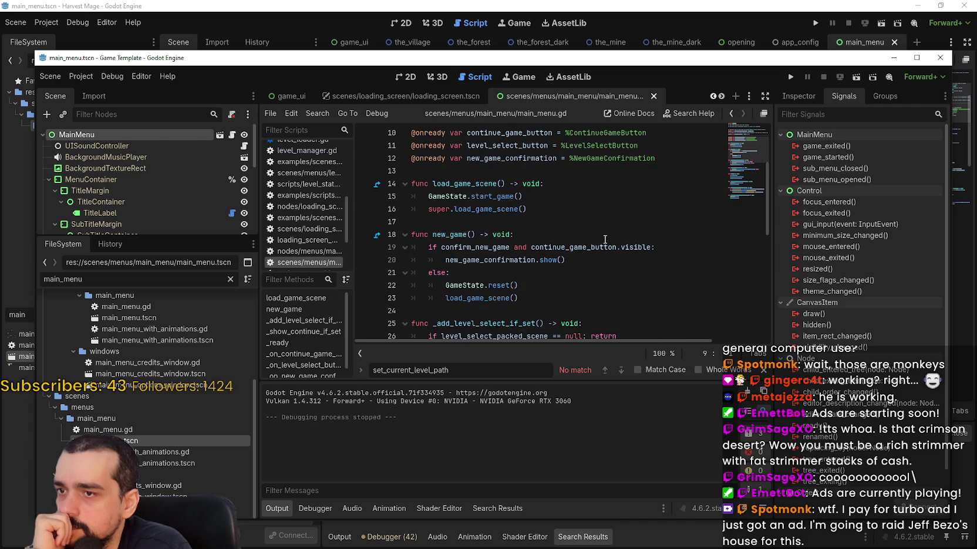
scroll(196, 444, up, 3)
click(157, 372)
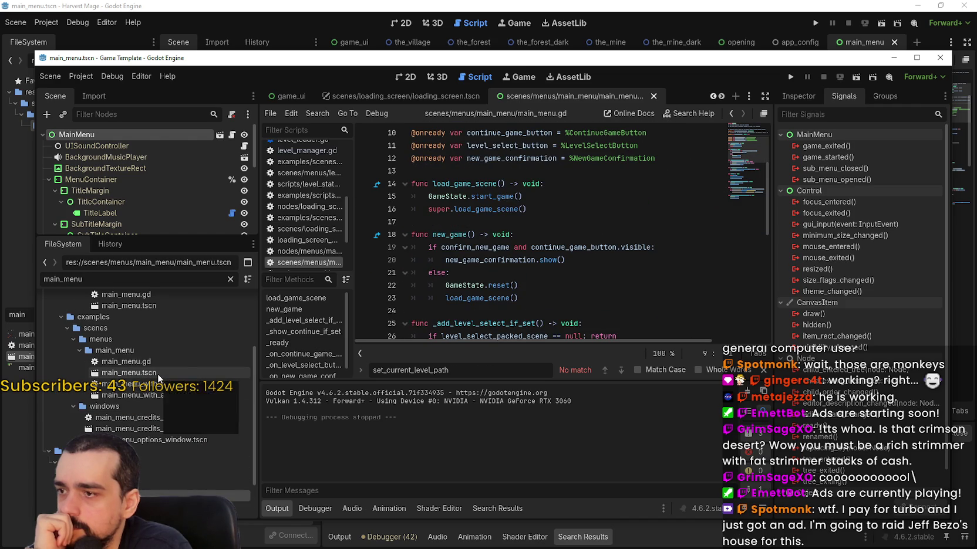
click(233, 135)
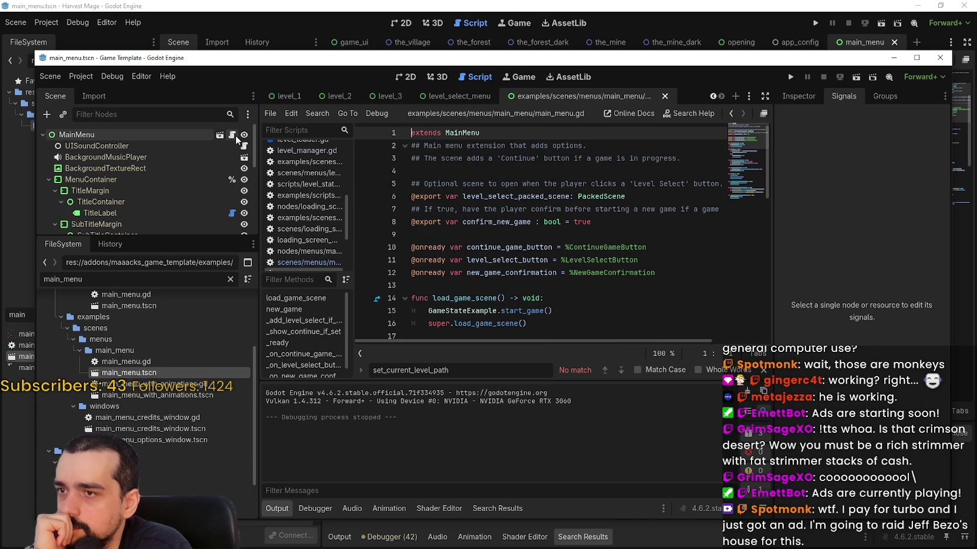
scroll(499, 234, down, 3)
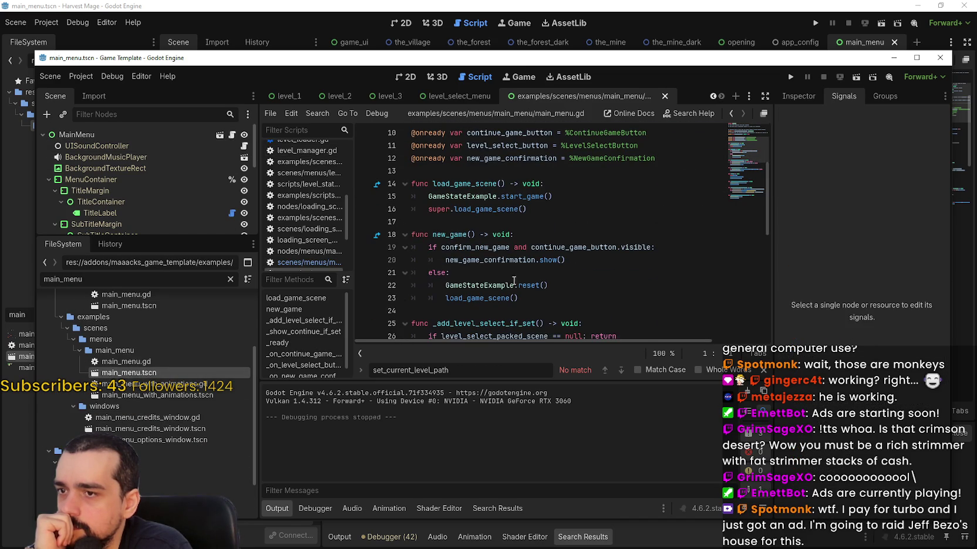
scroll(116, 418, up, 4)
double_click(146, 400)
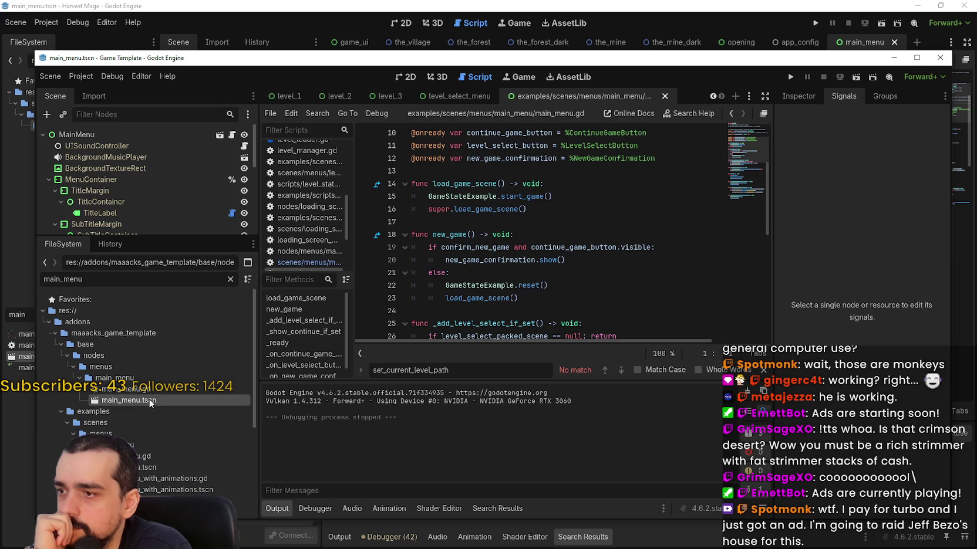
click(231, 135)
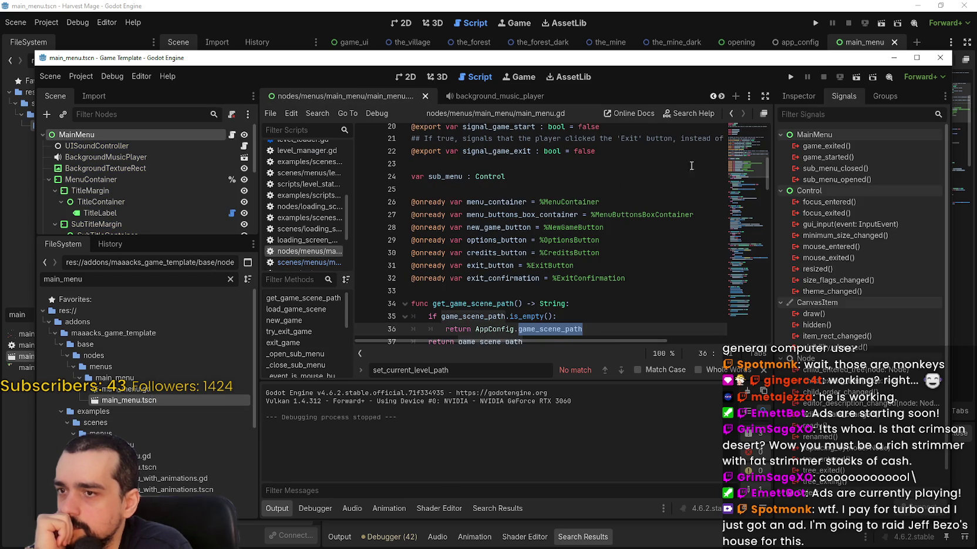
click(745, 152)
drag(738, 147, 740, 124)
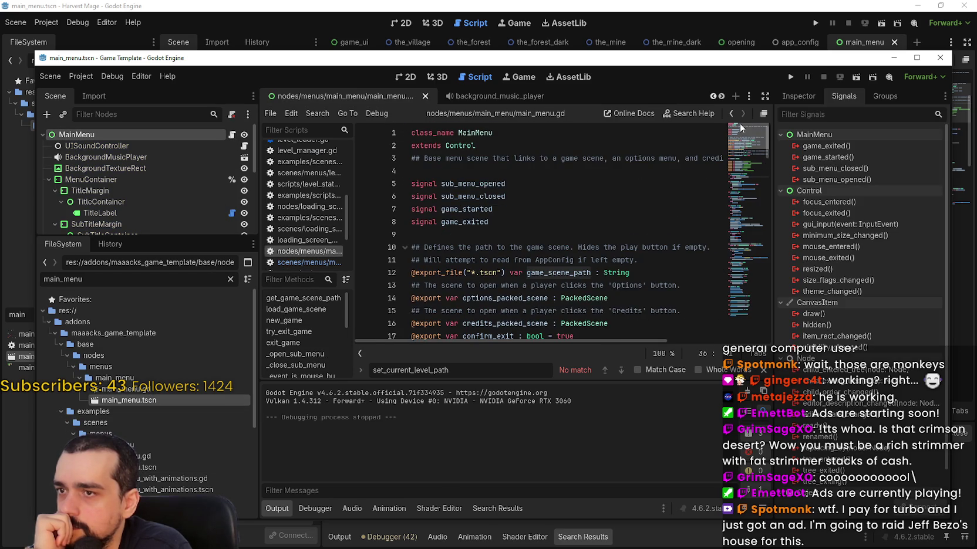
scroll(164, 444, down, 3)
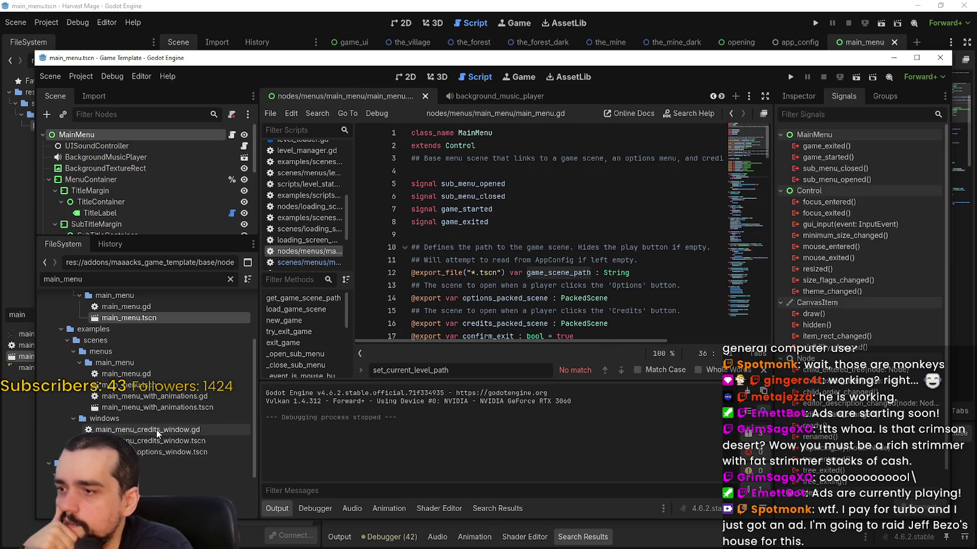
double_click(126, 385)
scroll(551, 164, up, 3)
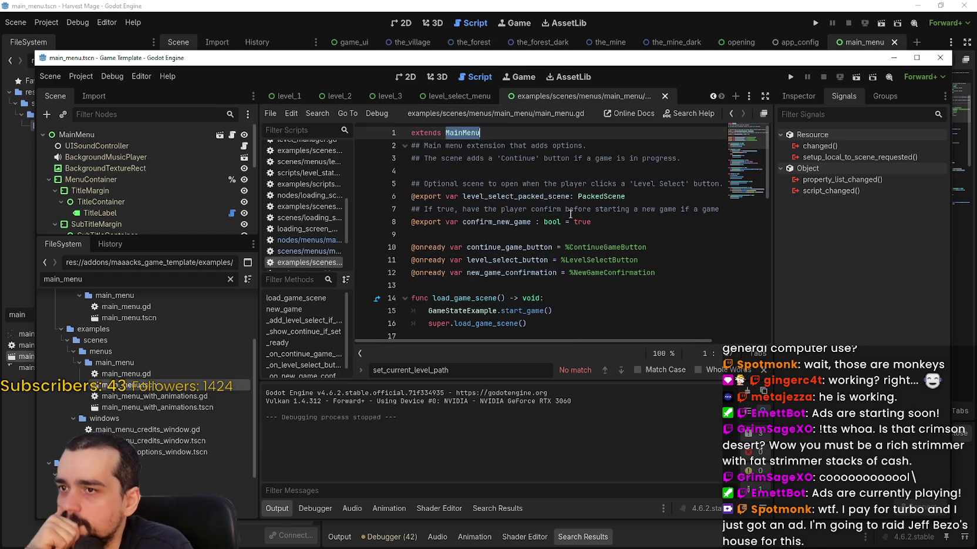
scroll(550, 197, down, 4)
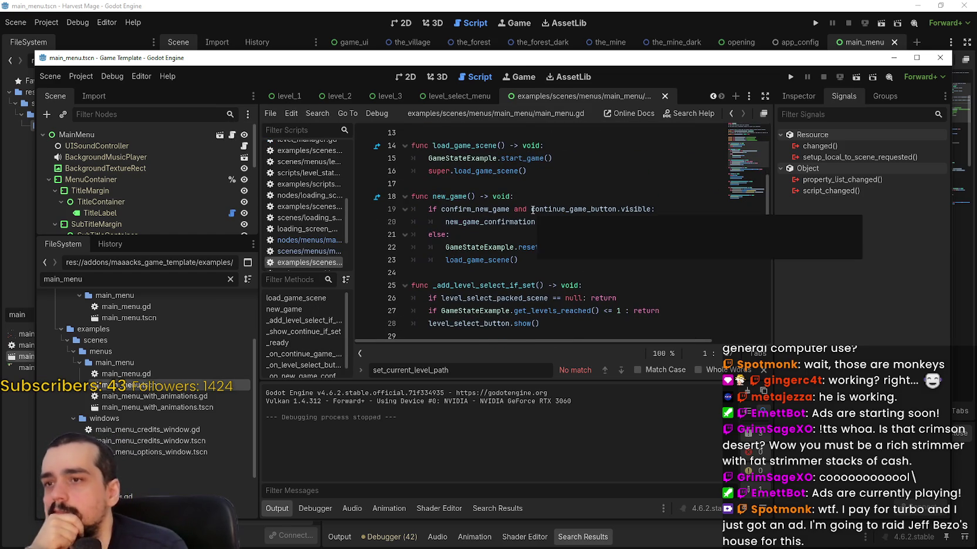
scroll(615, 279, down, 1)
scroll(607, 272, down, 3)
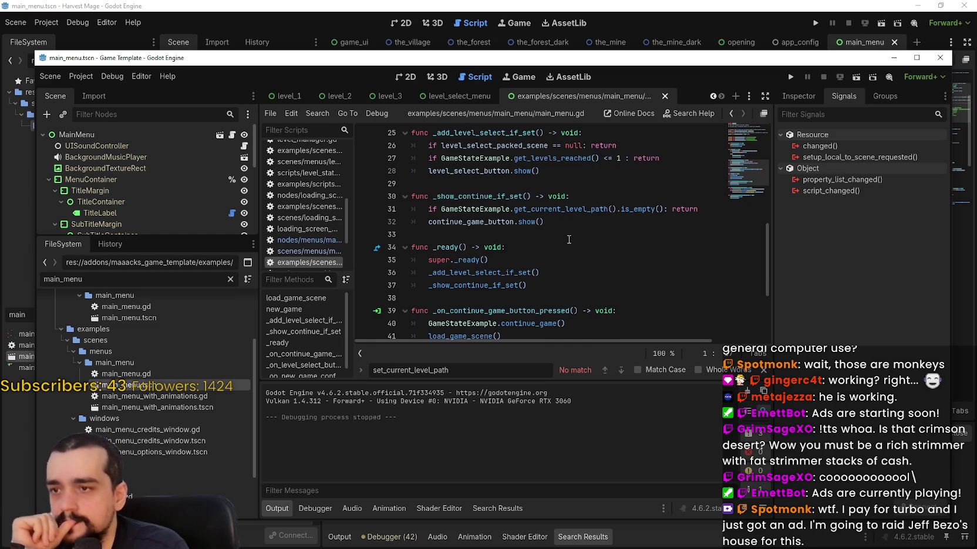
scroll(569, 239, down, 1)
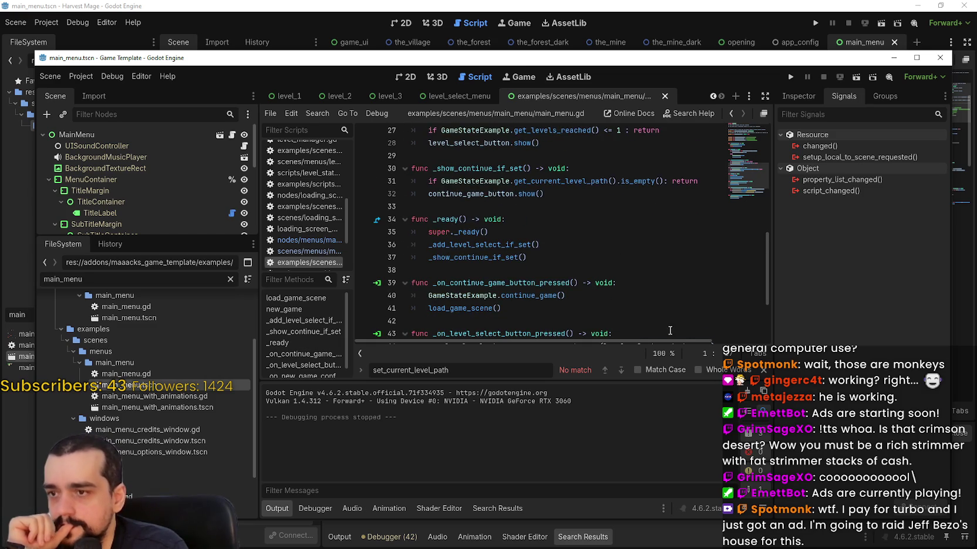
key(Escape)
click(615, 315)
click(621, 322)
scroll(621, 322, up, 10)
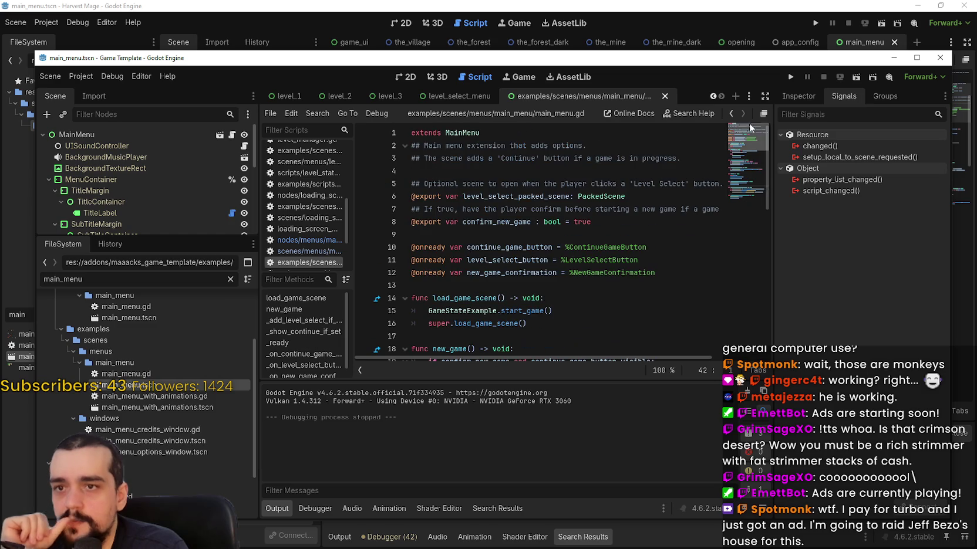
right_click(471, 133)
click(511, 300)
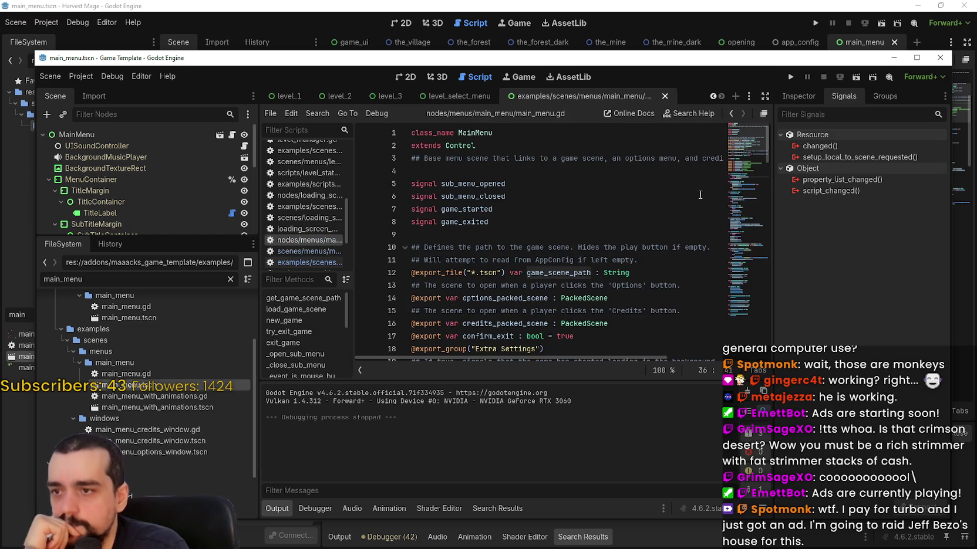
scroll(631, 276, up, 1)
click(556, 222)
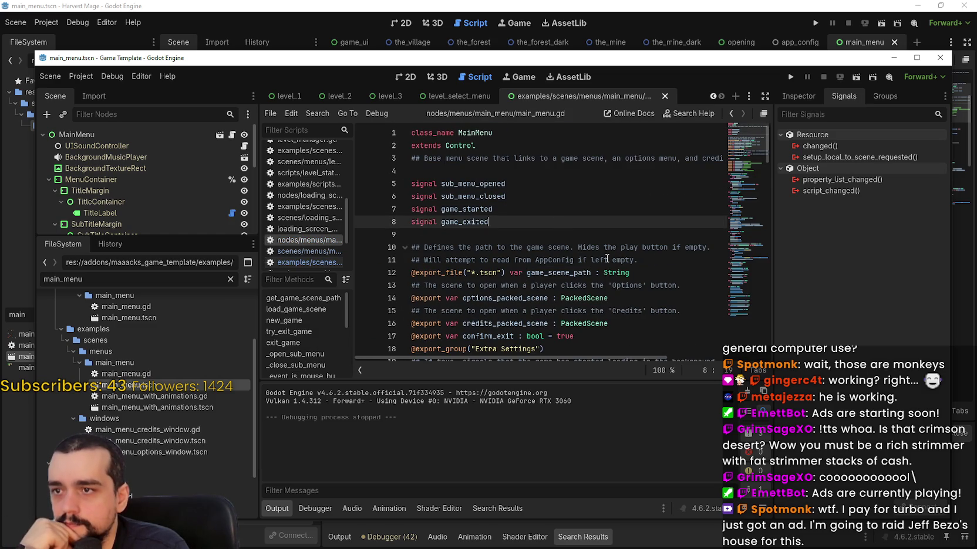
scroll(164, 403, up, 5)
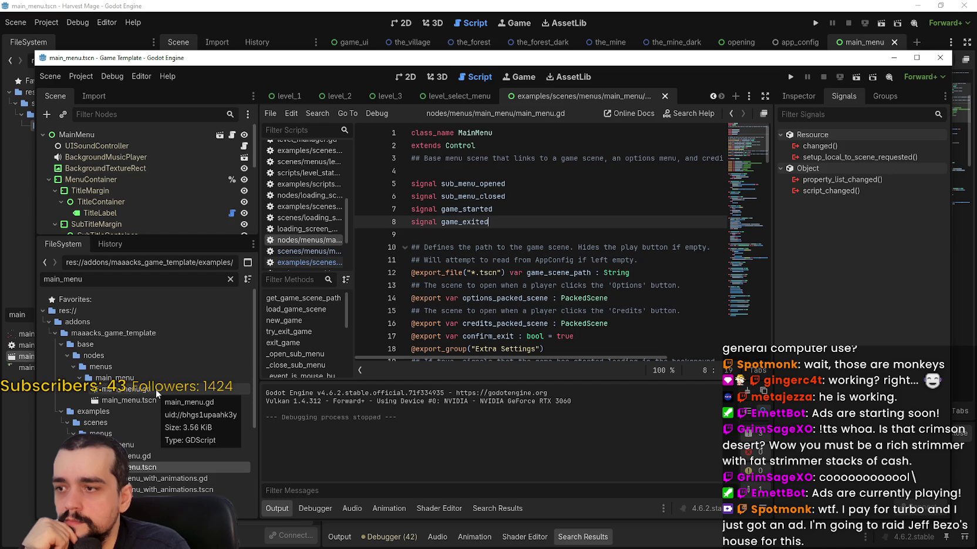
click(155, 390)
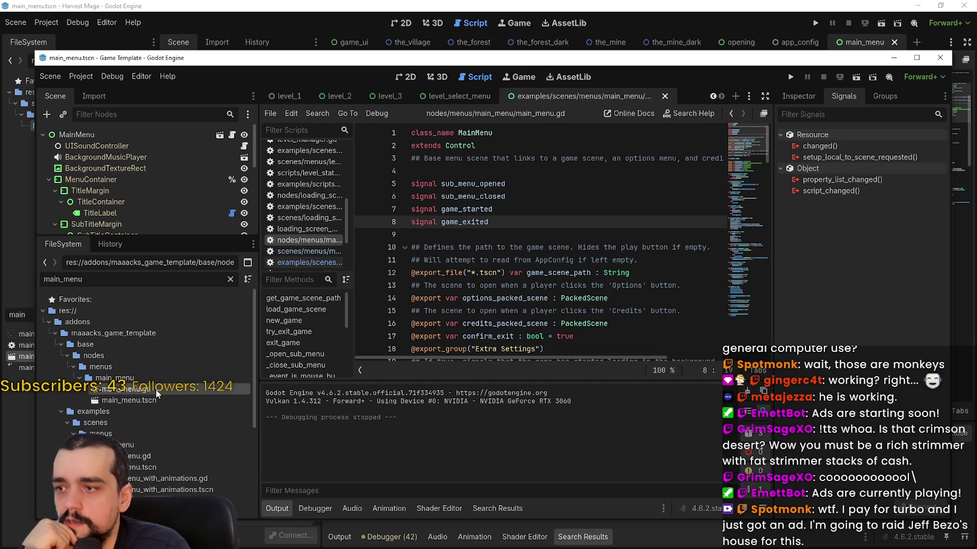
double_click(138, 458)
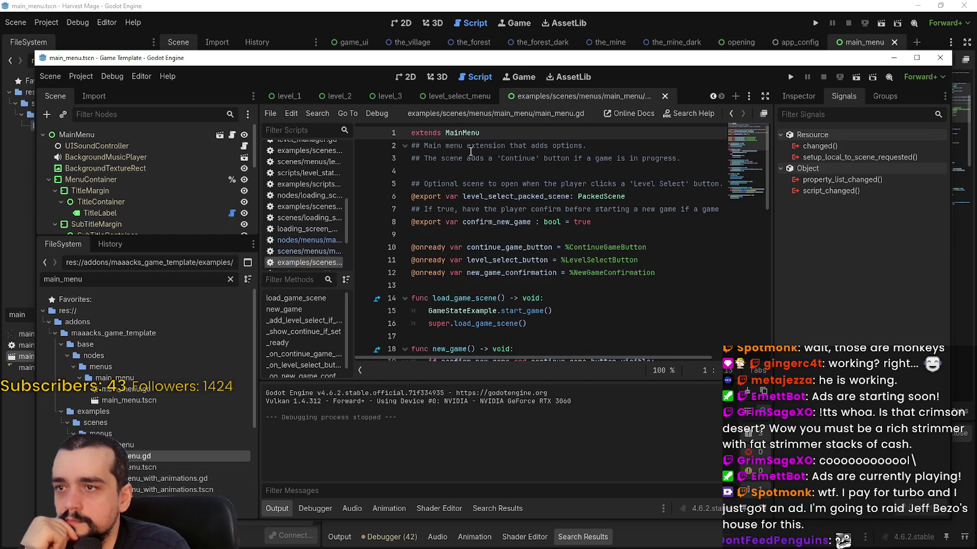
right_click(460, 134)
click(492, 244)
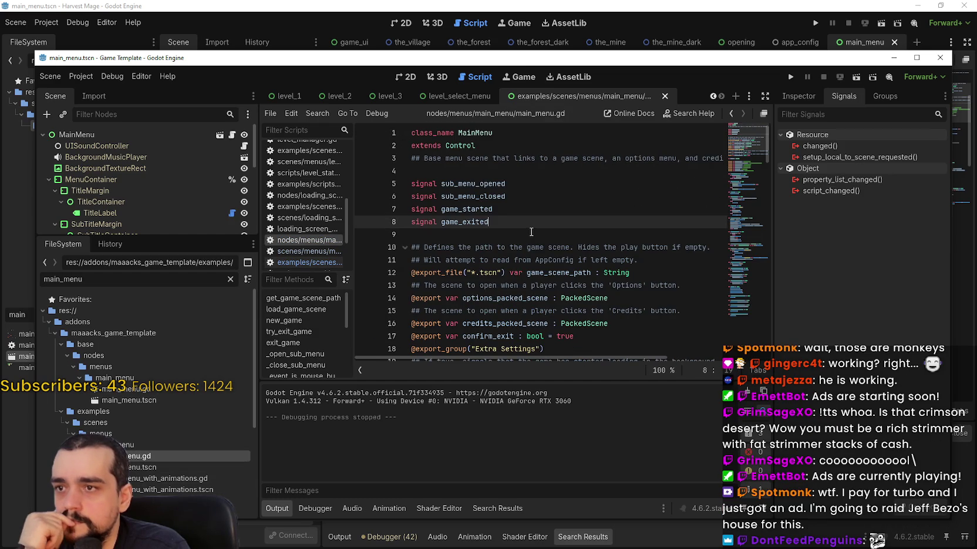
scroll(530, 232, down, 2)
key(alt+Tab)
scroll(708, 126, up, 3)
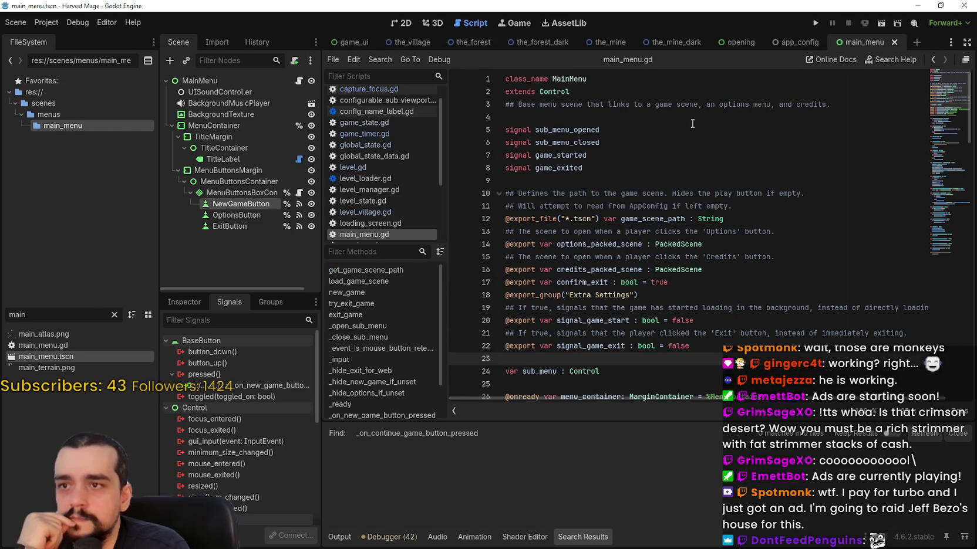
scroll(708, 125, down, 3)
key(alt+Tab)
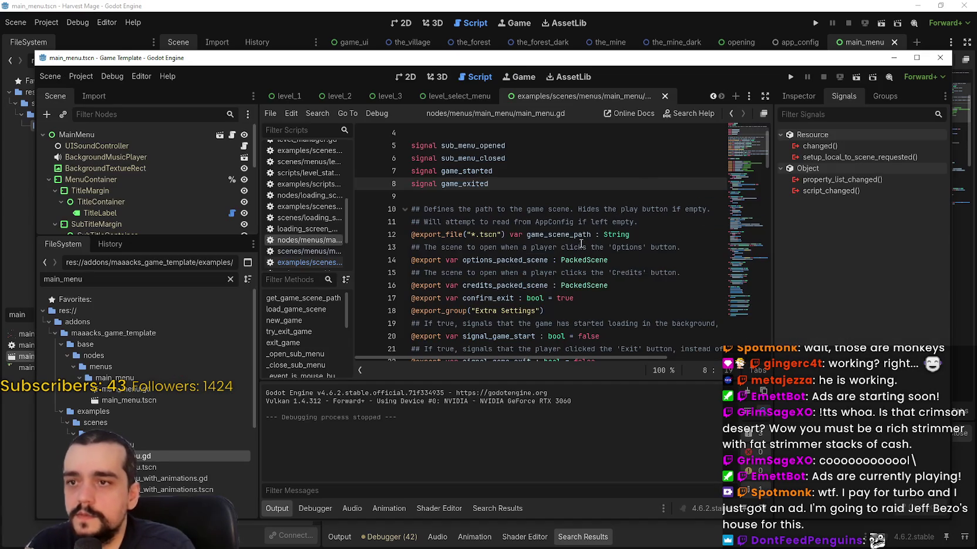
scroll(584, 245, down, 4)
scroll(583, 219, down, 4)
scroll(583, 219, down, 1)
scroll(580, 217, down, 3)
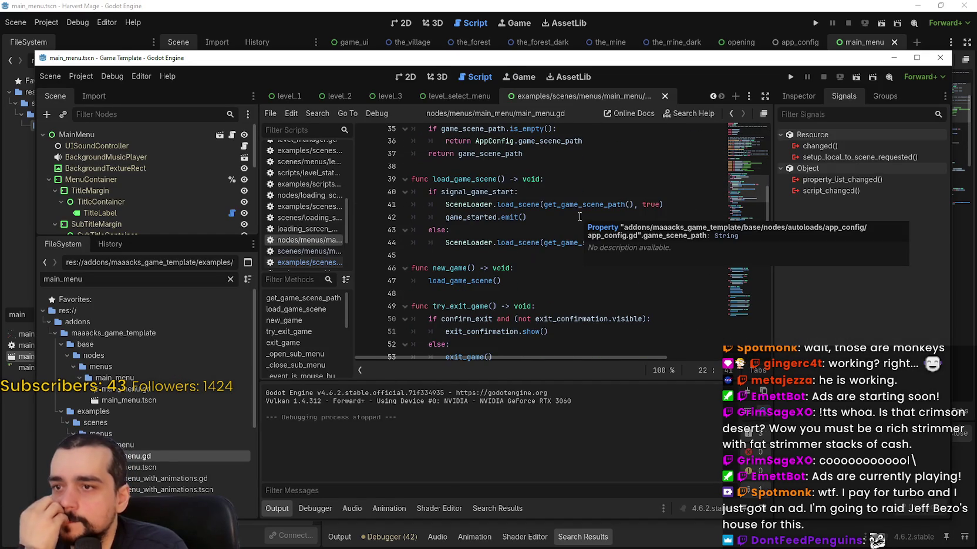
scroll(631, 259, down, 6)
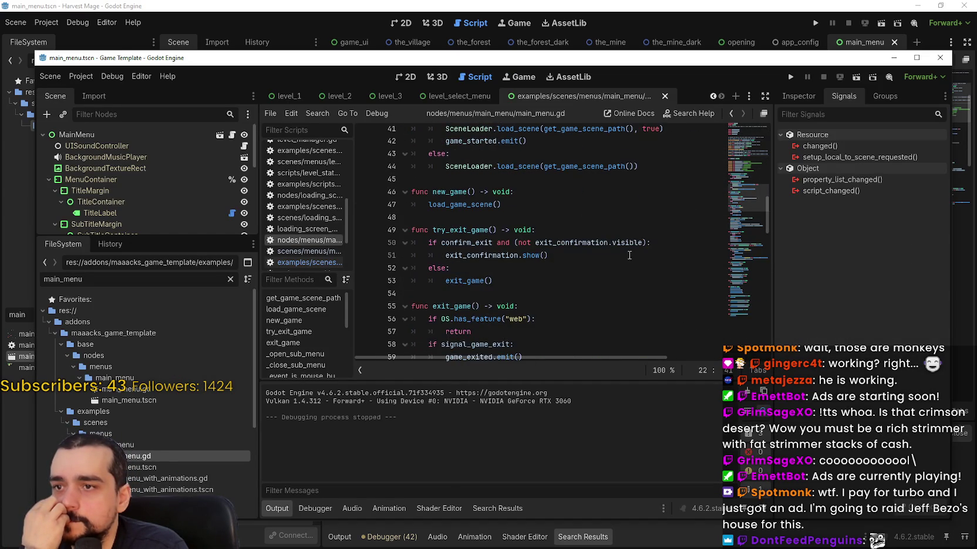
scroll(615, 240, up, 3)
click(571, 206)
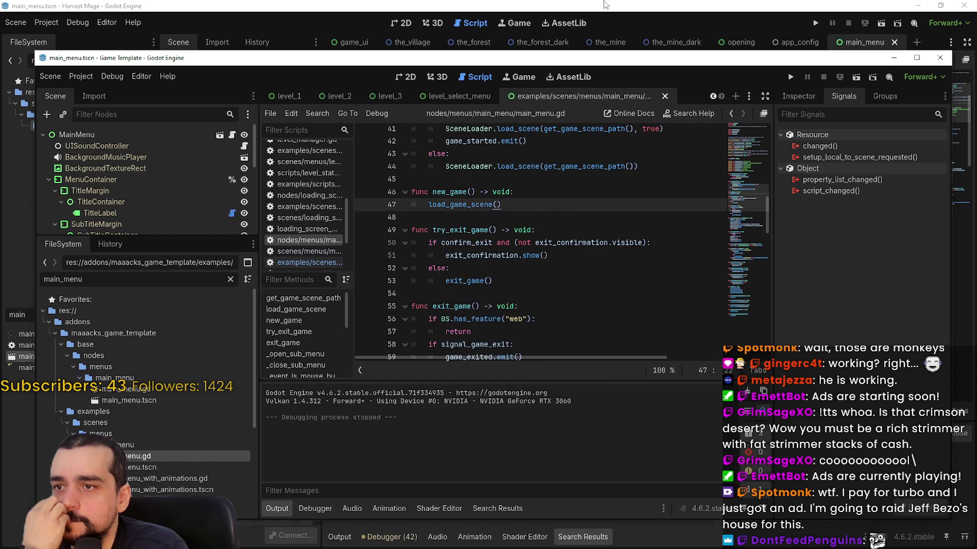
click(604, 5)
scroll(504, 387, down, 8)
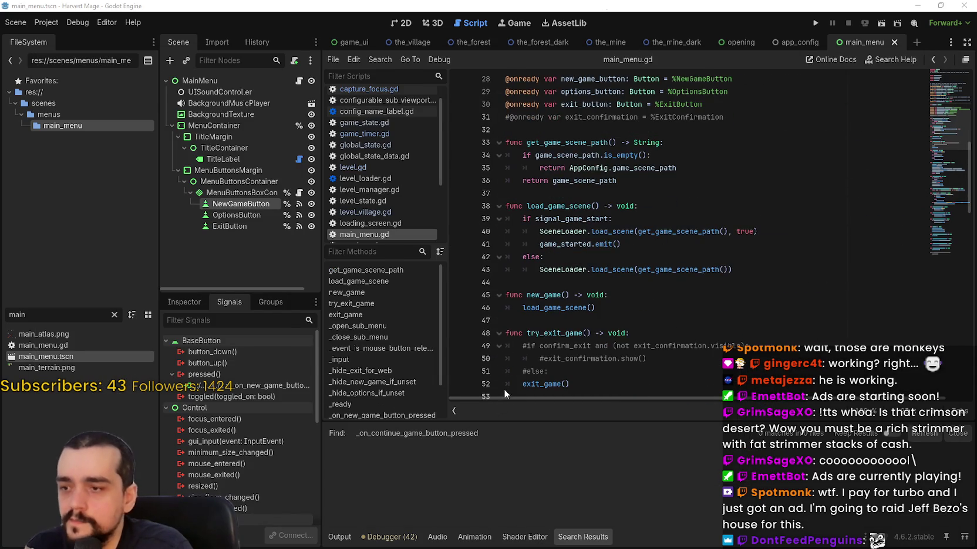
key(alt+Tab)
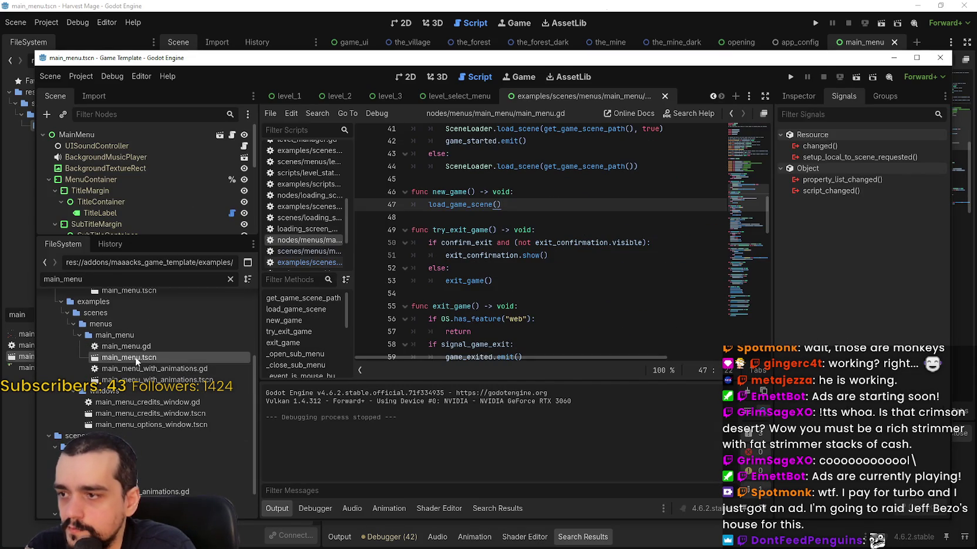
click(231, 135)
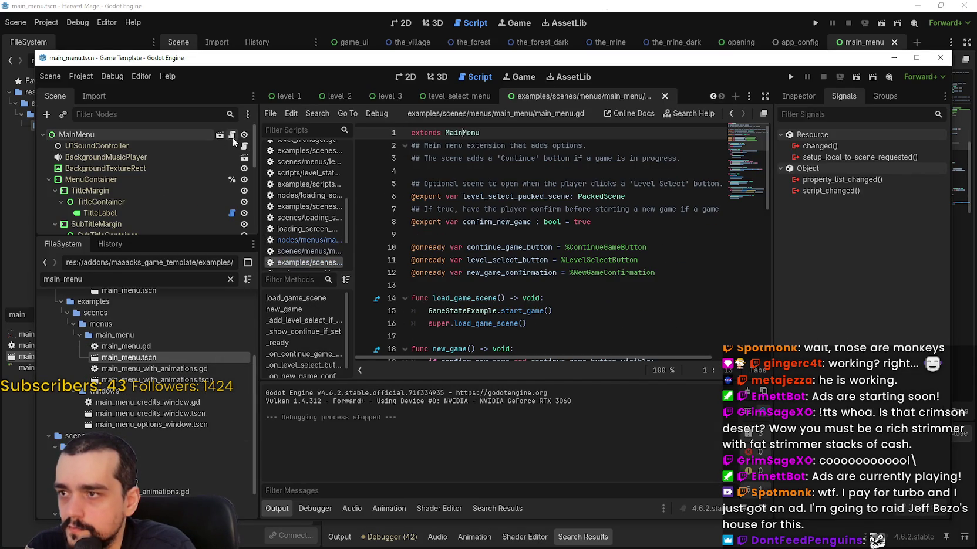
click(602, 248)
scroll(599, 253, down, 4)
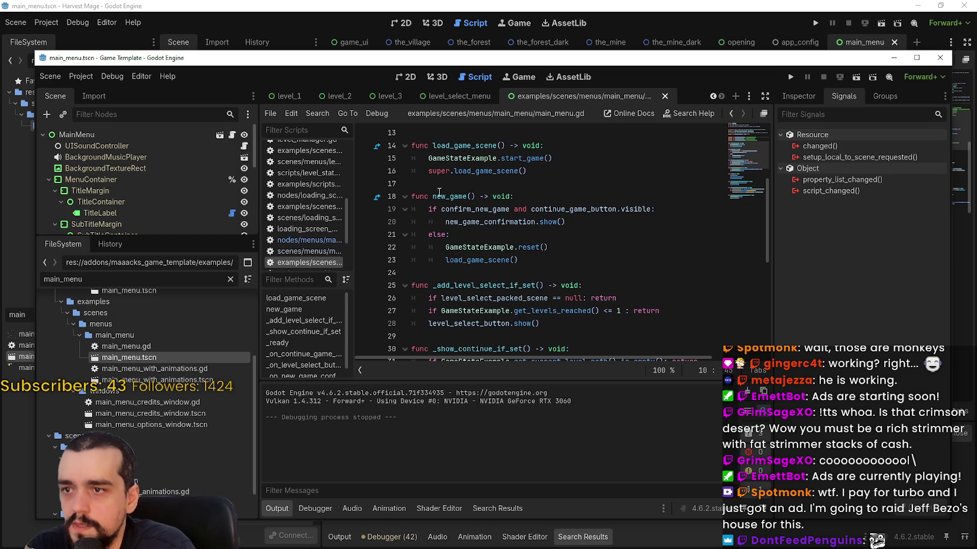
mouse_move(598, 262)
mouse_down()
mouse_move(499, 262)
mouse_move(435, 209)
mouse_up()
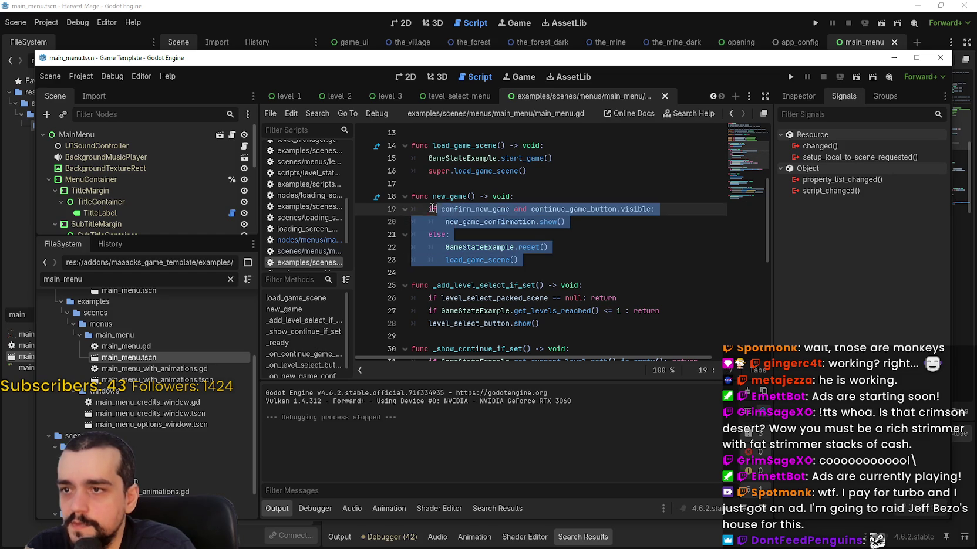
click(559, 282)
mouse_move(585, 246)
mouse_down()
mouse_move(470, 208)
mouse_move(393, 218)
mouse_move(432, 196)
mouse_up()
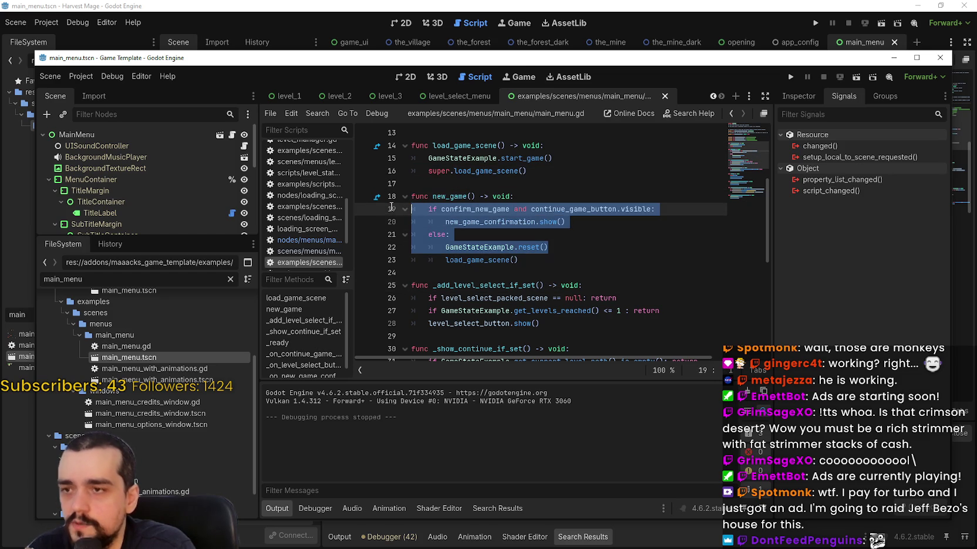
double_click(450, 196)
shift+click(550, 247)
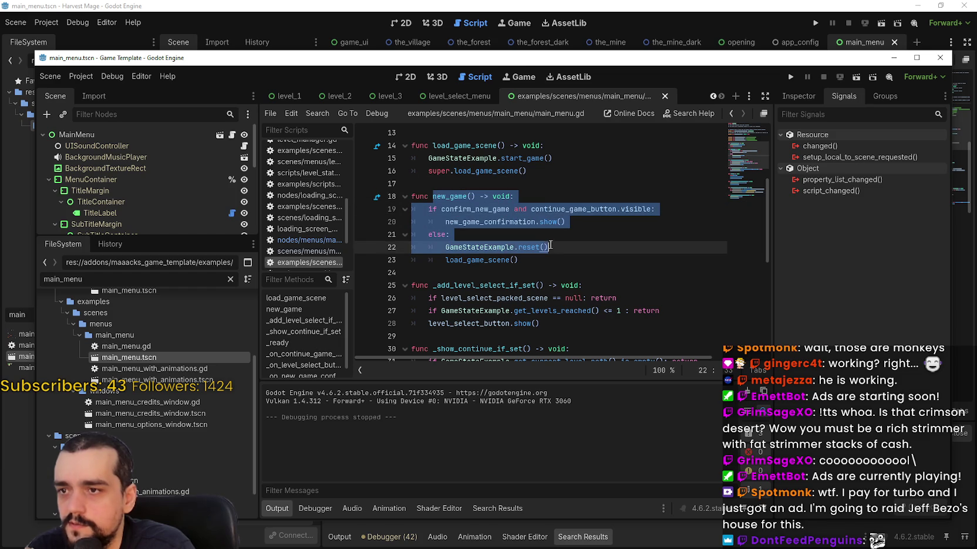
scroll(755, 181, up, 5)
scroll(740, 165, down, 5)
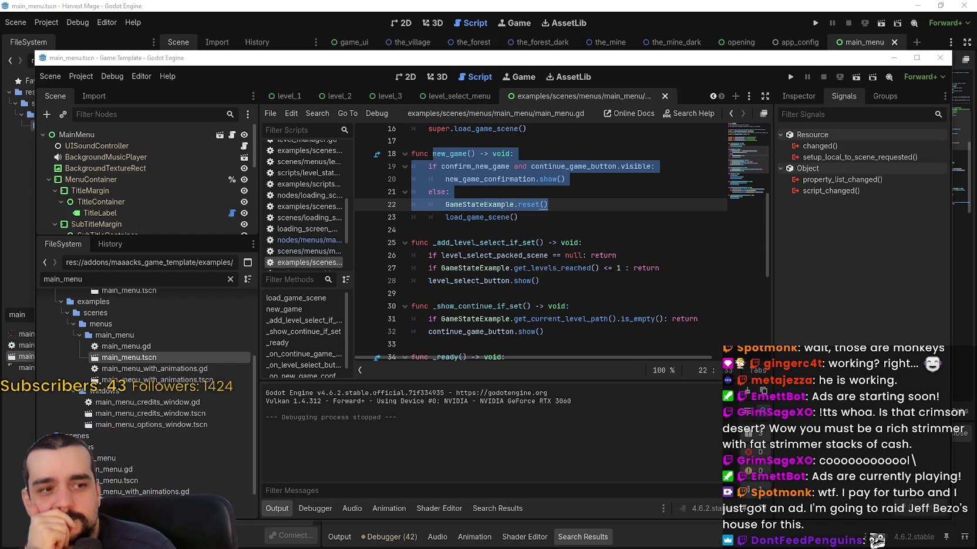
key(Right)
scroll(525, 243, up, 2)
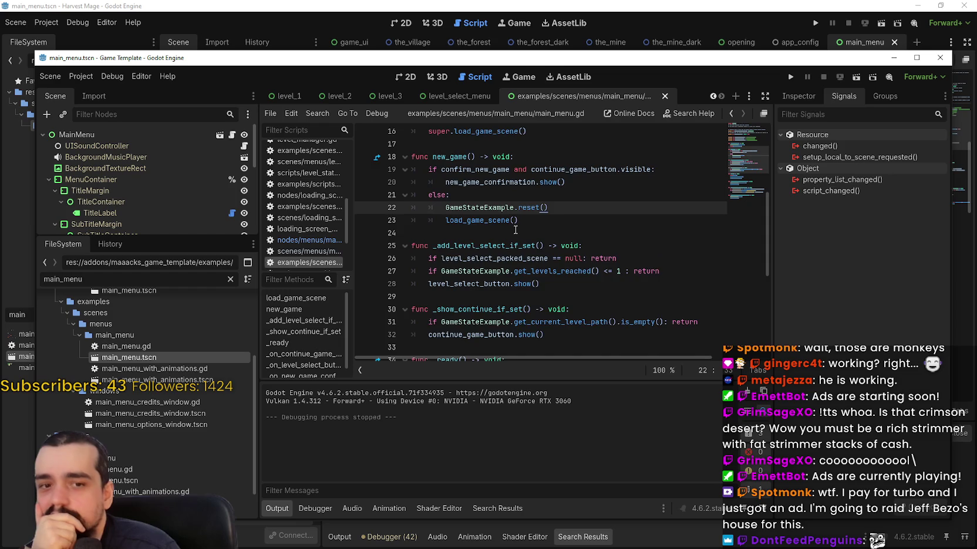
scroll(569, 285, up, 1)
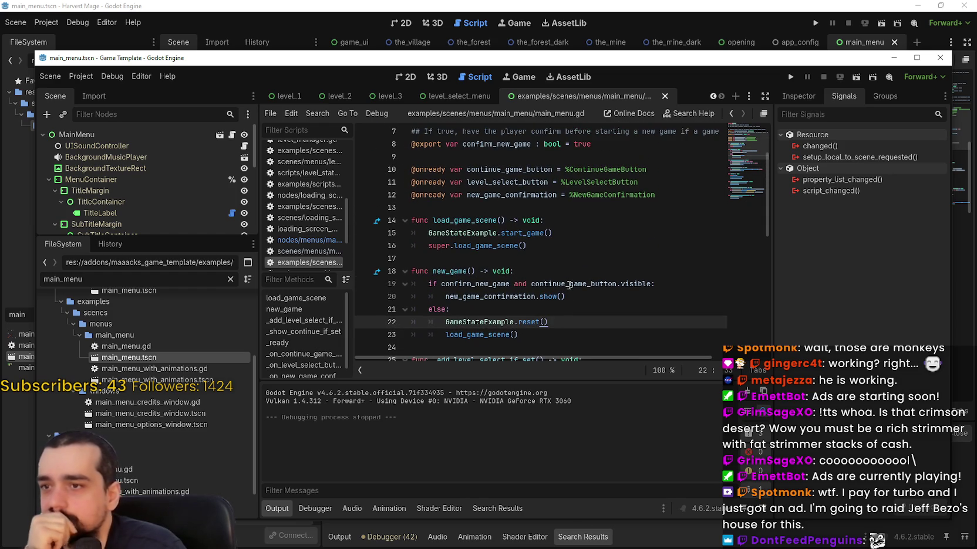
key(alt+Tab)
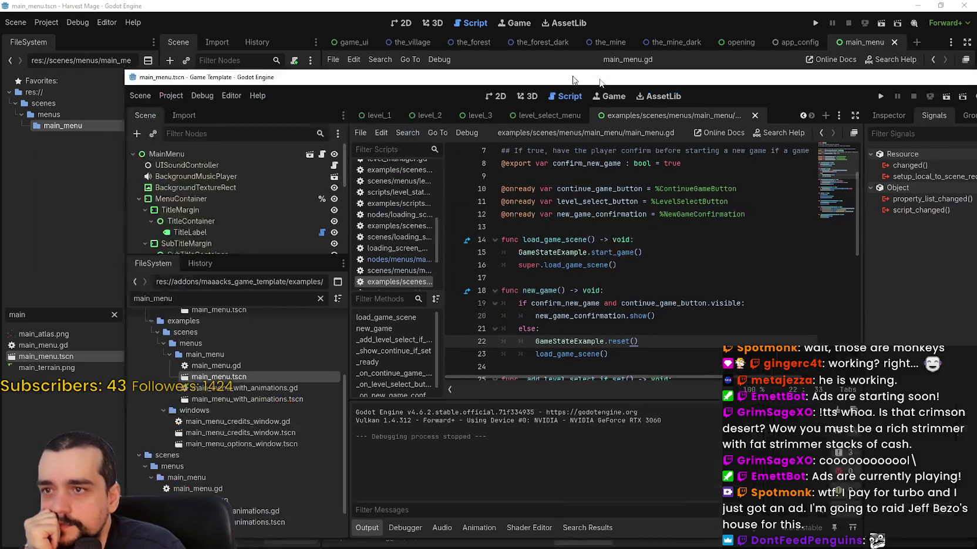
- Review main_menu.gd around game_started.emit() and the commented-out exit_confirmation line
scroll(672, 254, up, 1)
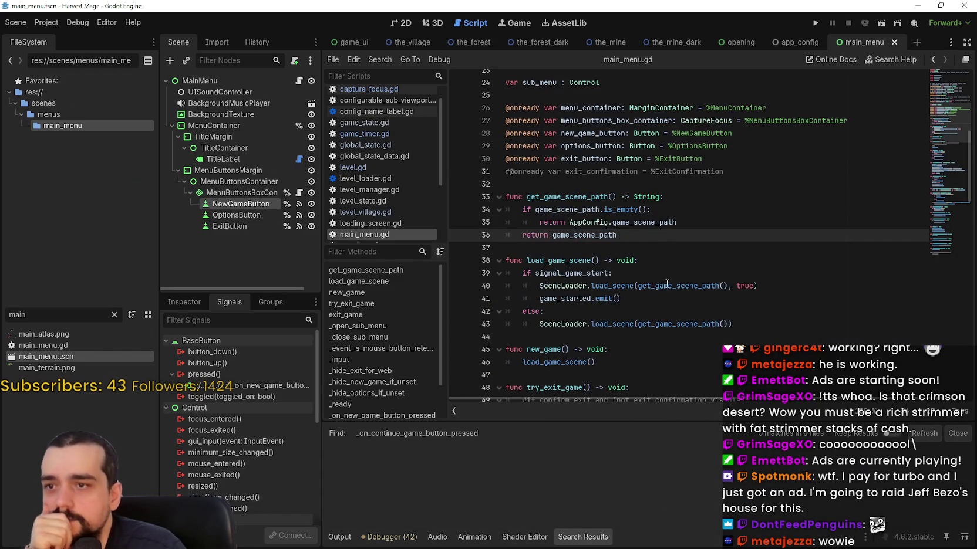
scroll(666, 282, down, 2)
scroll(705, 235, up, 9)
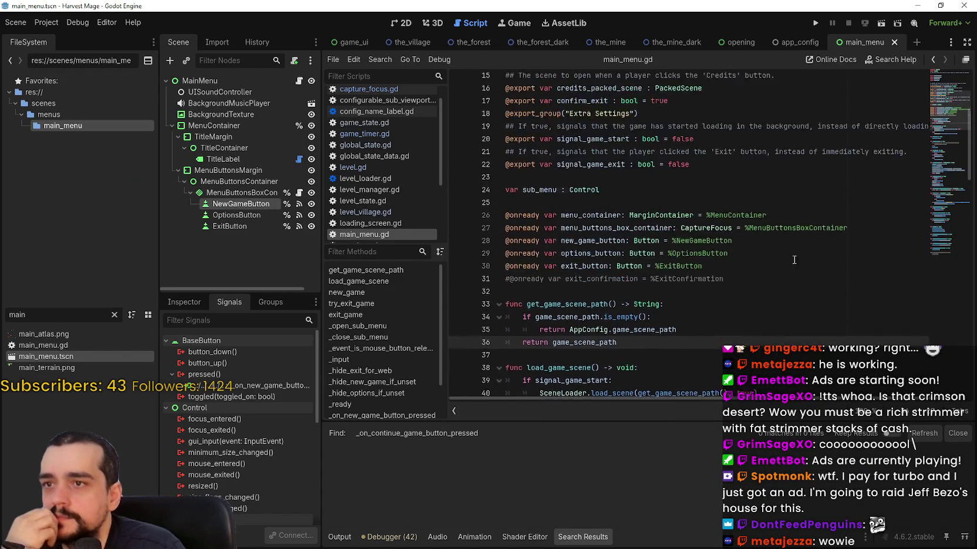
scroll(750, 227, down, 9)
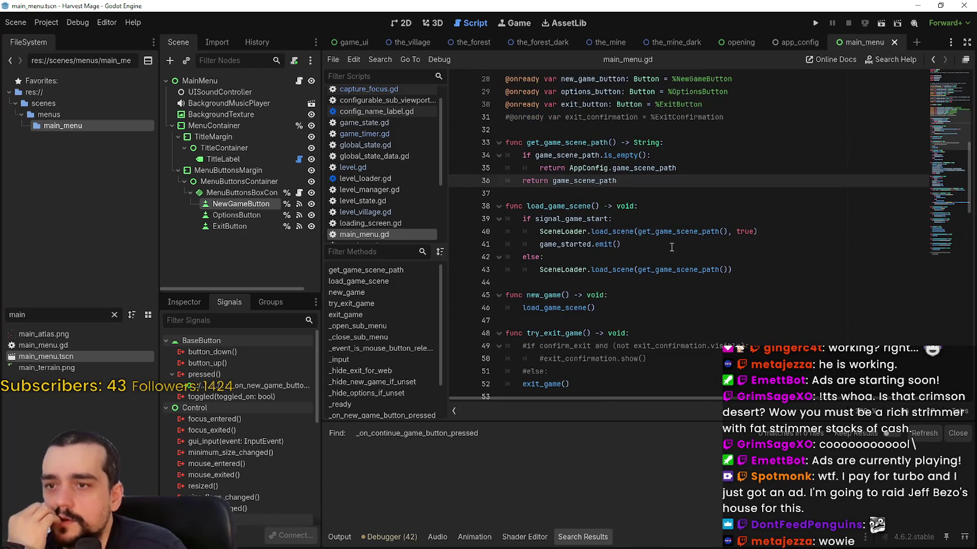
click(671, 247)
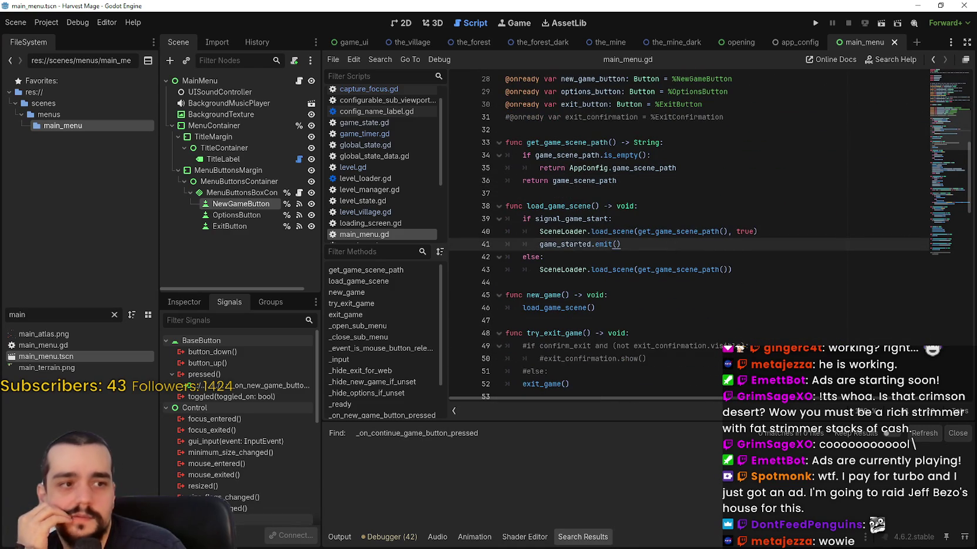
scroll(590, 232, down, 1)
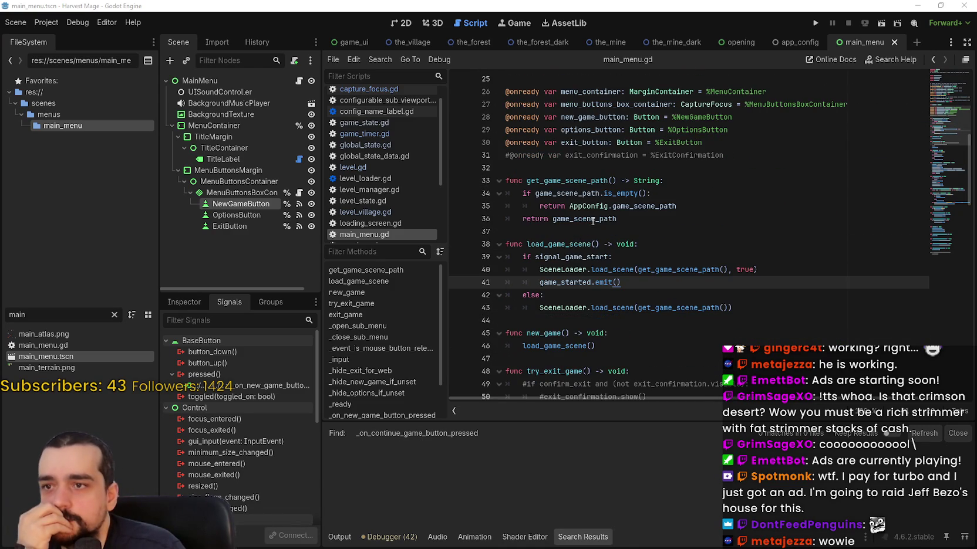
click(743, 155)
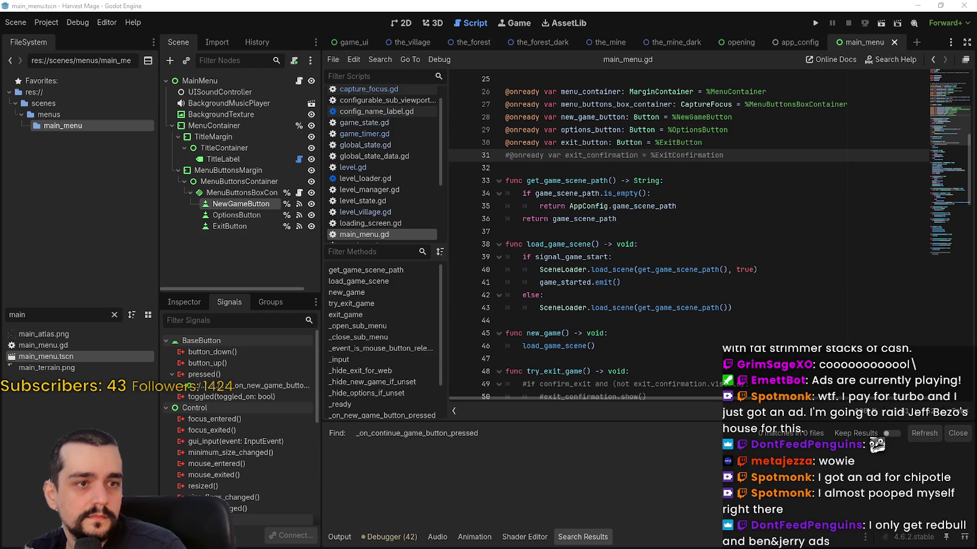
click(738, 167)
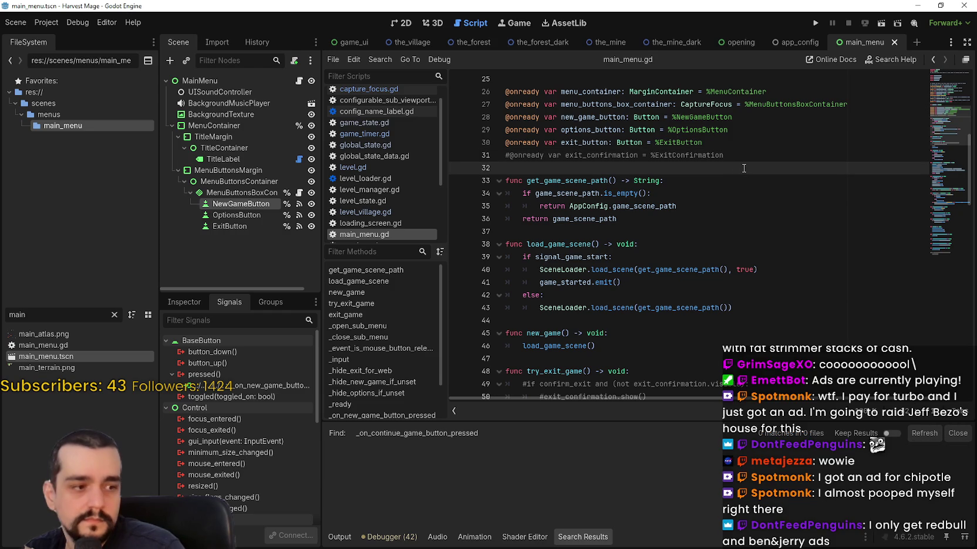
- Bring the exports into view and show the MainMenu root node's exported properties in the Inspector
scroll(742, 193, up, 4)
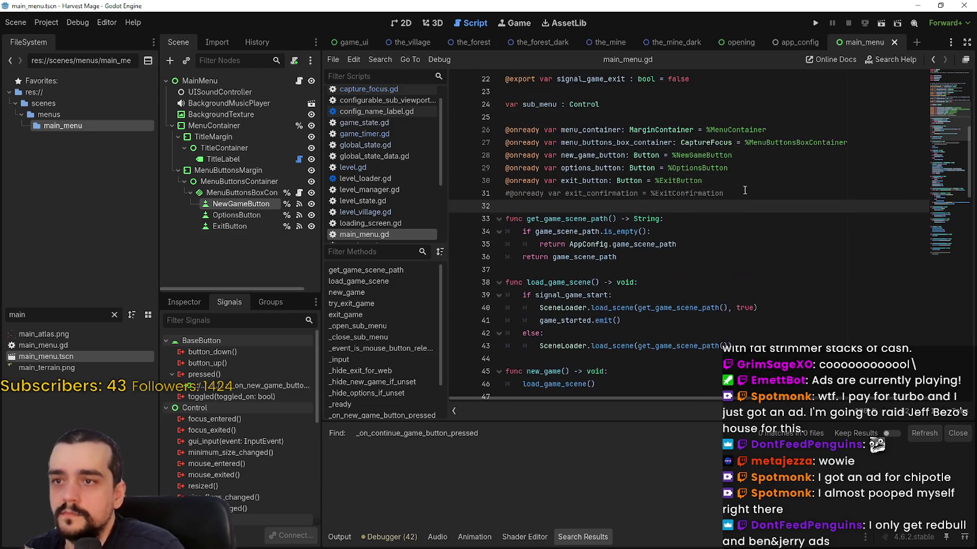
scroll(744, 188, up, 4)
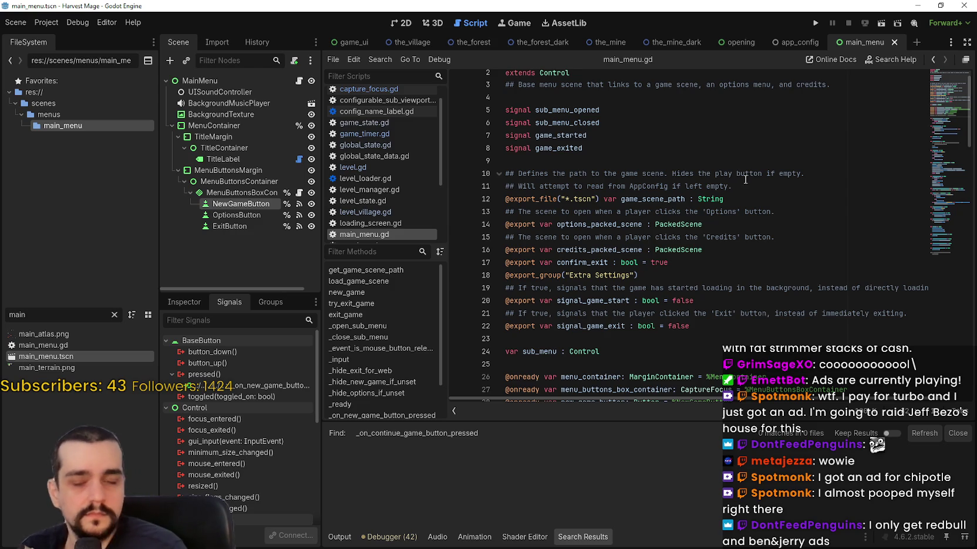
click(580, 351)
click(584, 338)
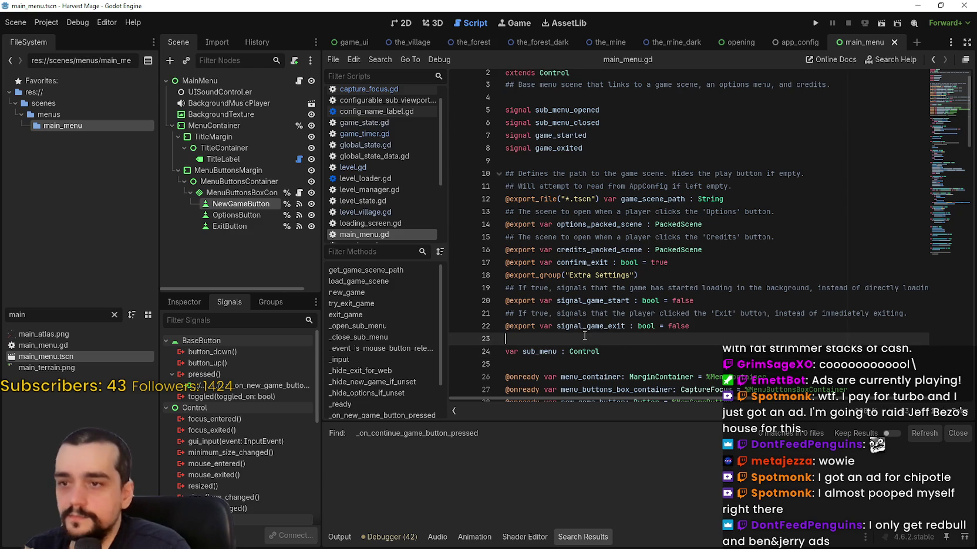
click(200, 80)
click(184, 301)
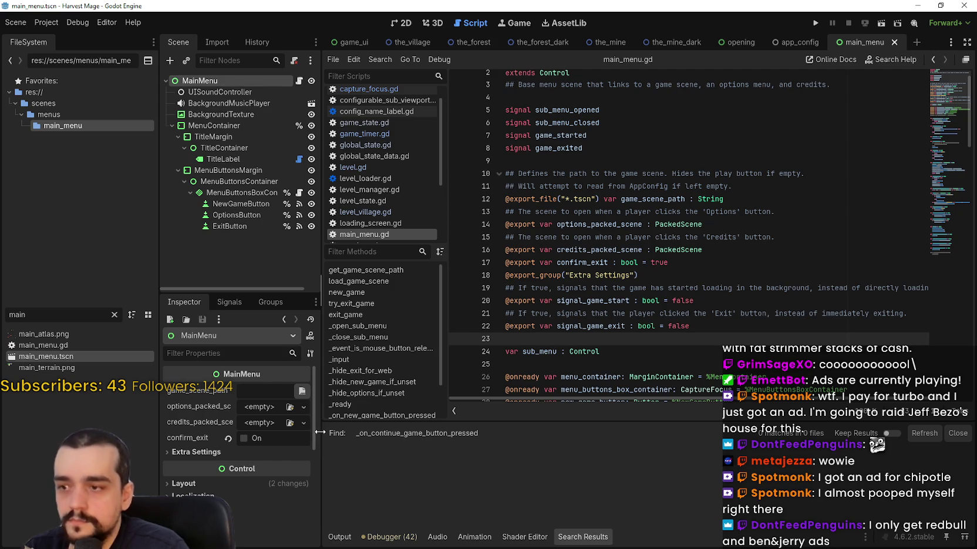
- Widen the dock, enable confirm_exit, and expand Extra Settings showing signal_game_start and signal_game_exit
drag(320, 432, 361, 432)
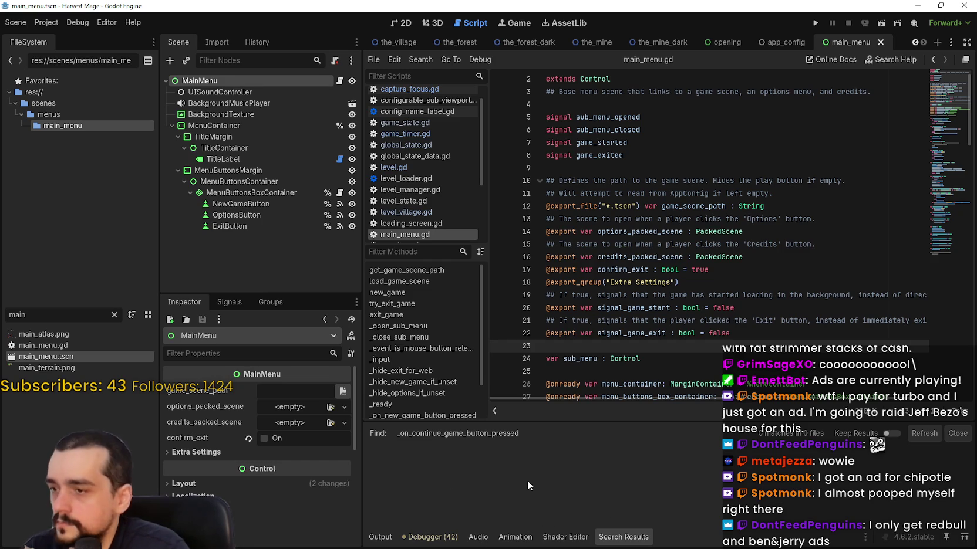
click(250, 438)
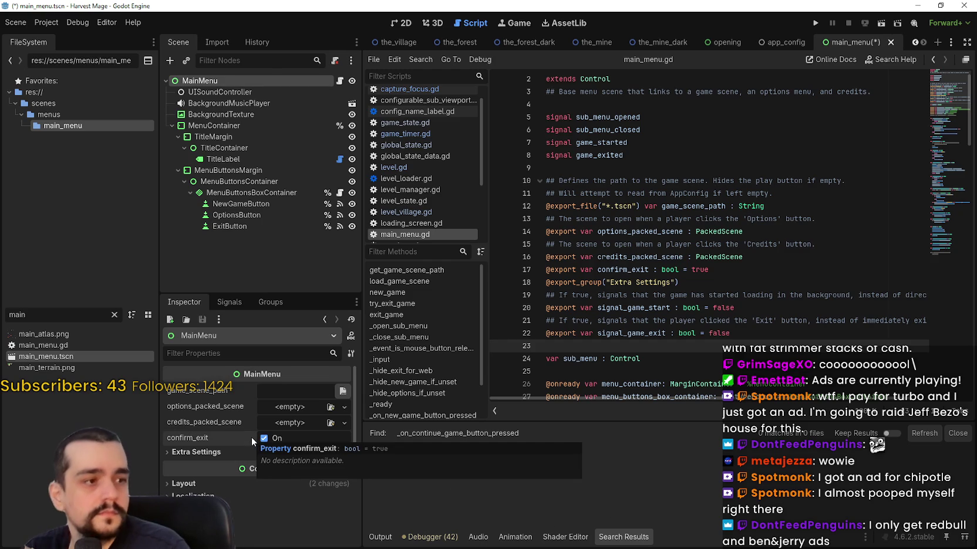
click(203, 452)
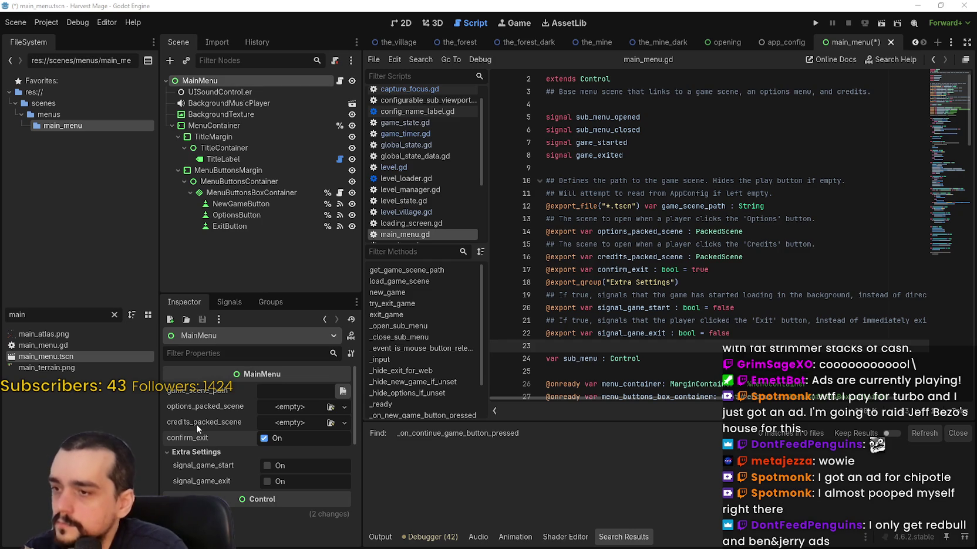
mouse_move(196, 424)
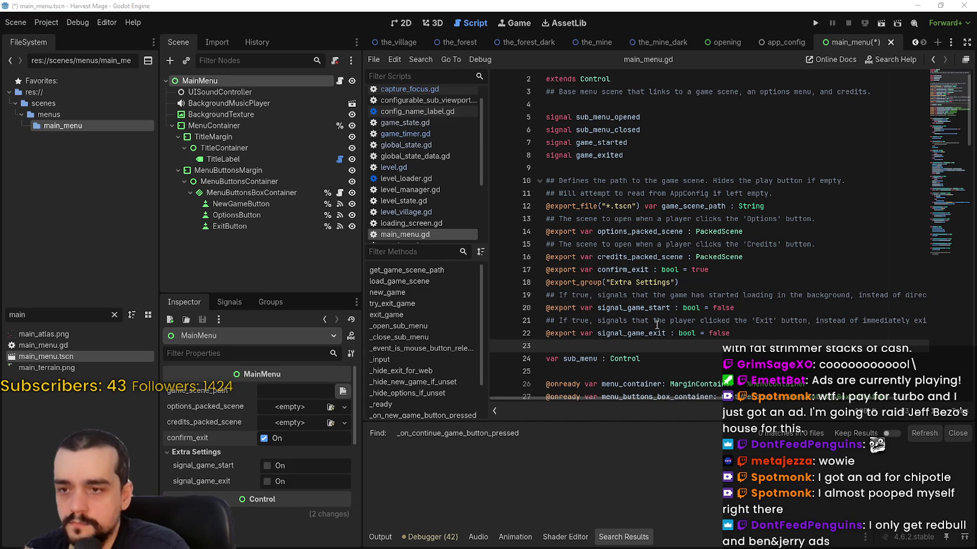
scroll(675, 282, down, 2)
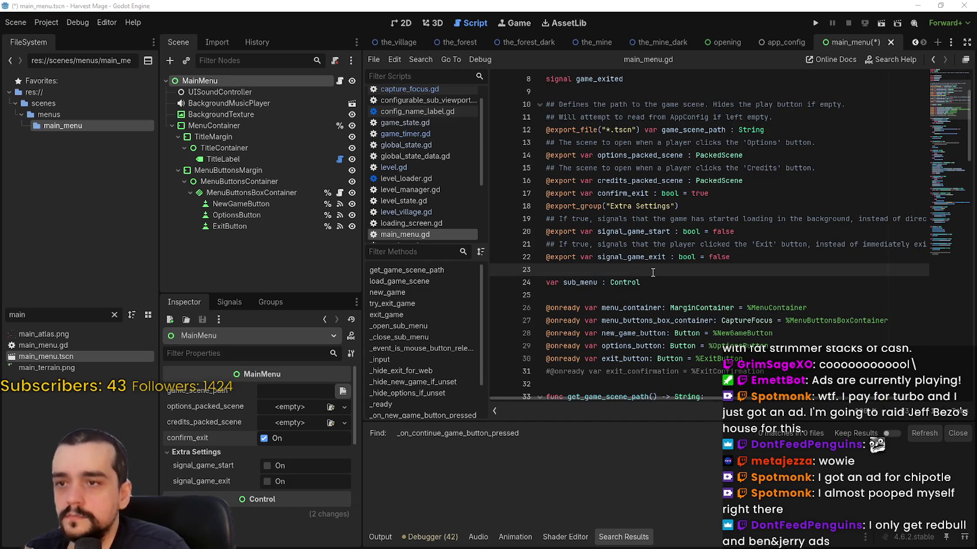
- Paste level_select_packed_scene and confirm_new_game exports after credits_packed_scene, save, and select NewGameButton
click(797, 181)
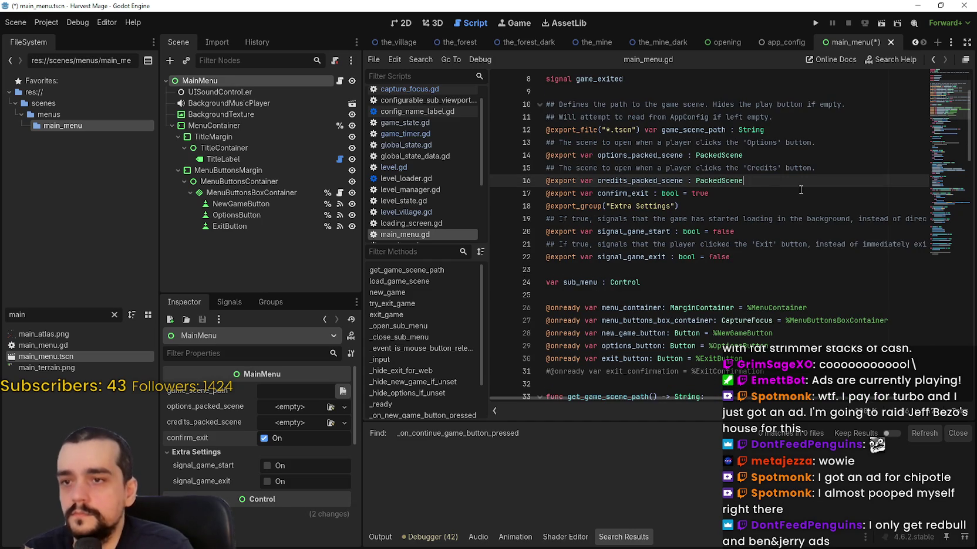
key(Return)
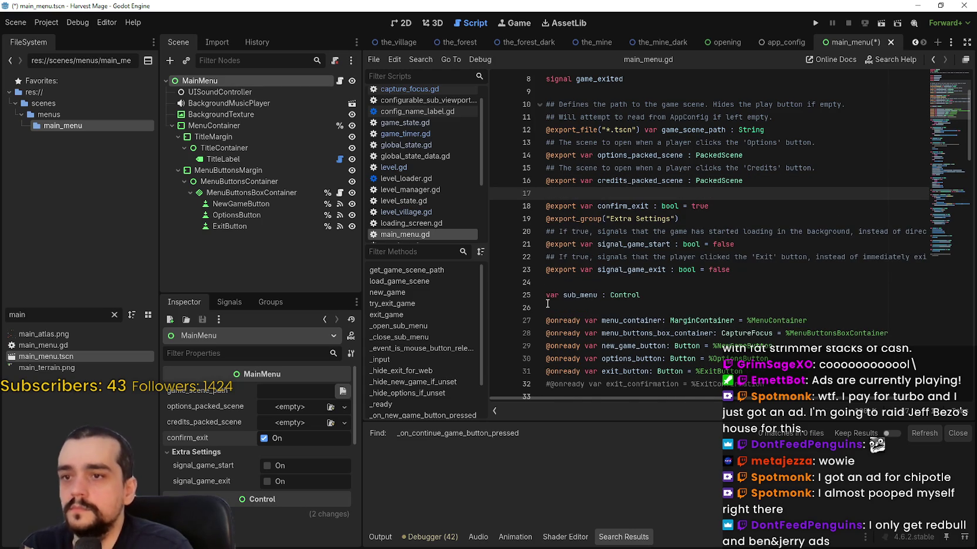
text(## Optional scene to open when the player clicks a 'Level Select' button. @export var level_select_packed_scene: PackedScene ## If true, have the player confirm before starting a new game if a game is in progress. @export var confirm_new_game : bool = true)
key(ctrl+s)
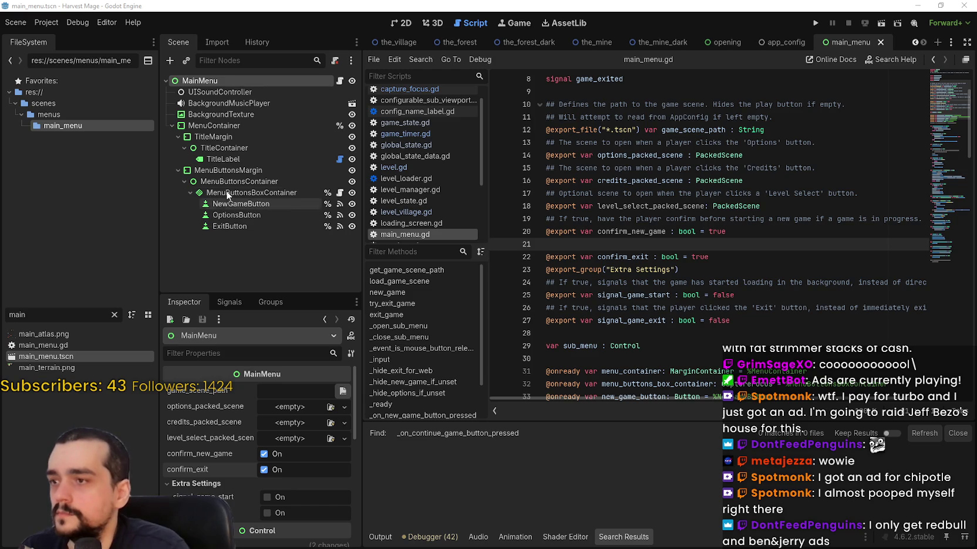
click(247, 204)
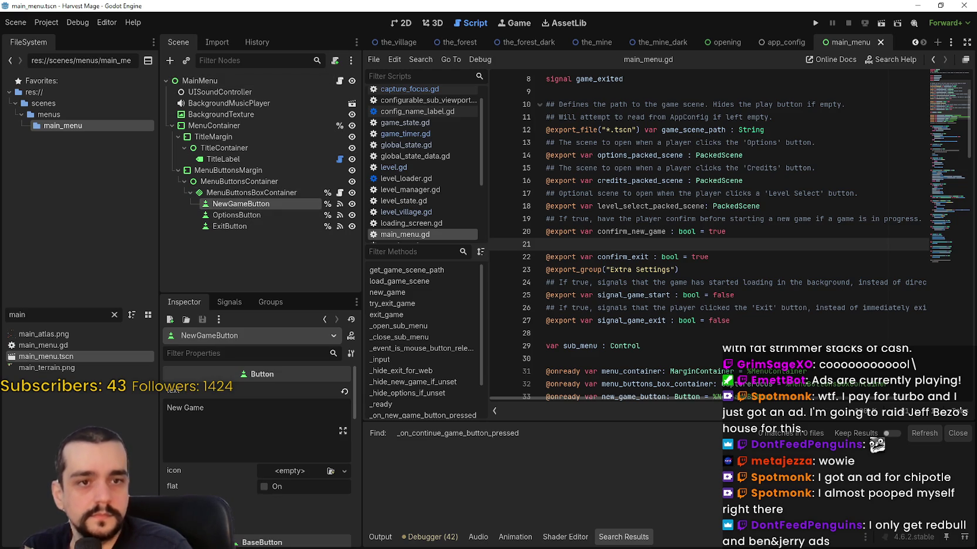
- Duplicate NewGameButton and rename the copy ContinueGameButton, then switch to Steam
key(ctrl+d)
double_click(255, 216)
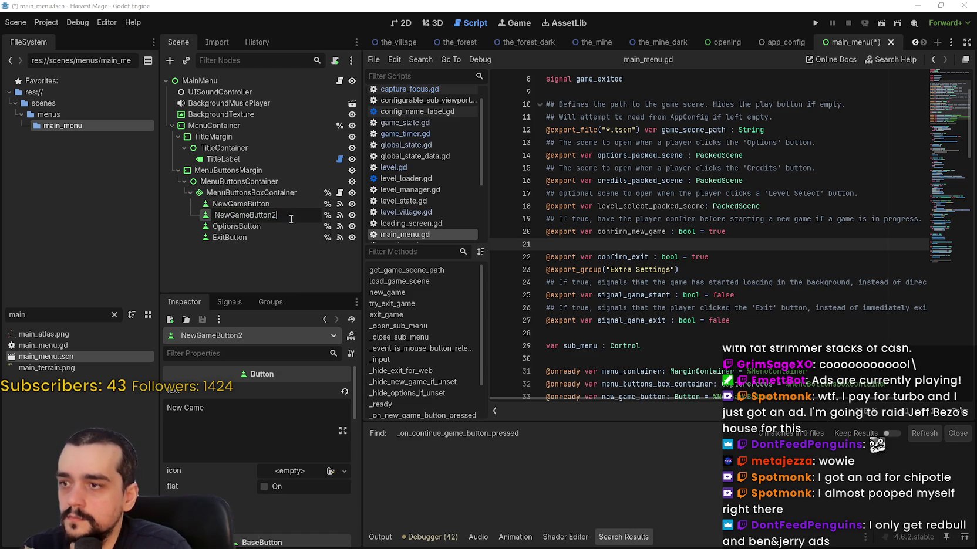
text(ContinueGame)
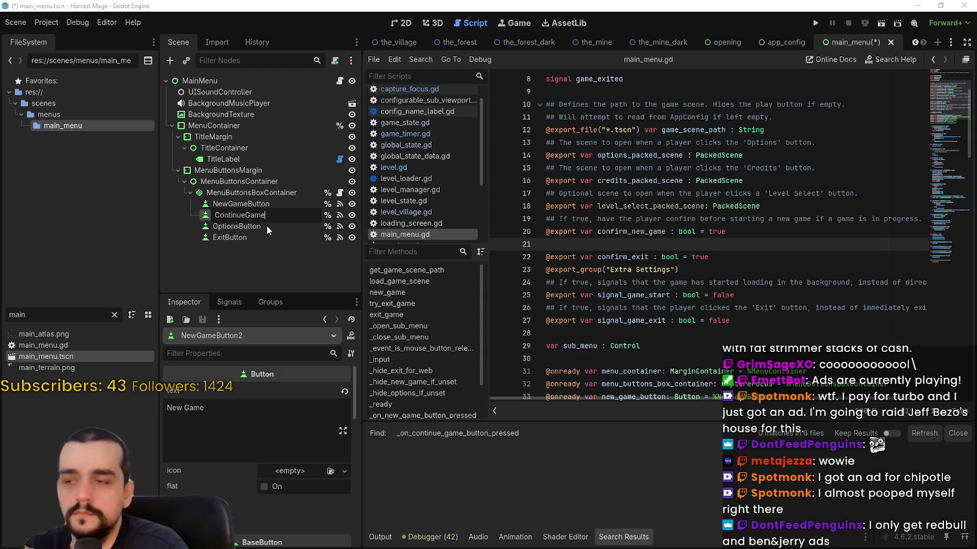
text(Button)
key(Return)
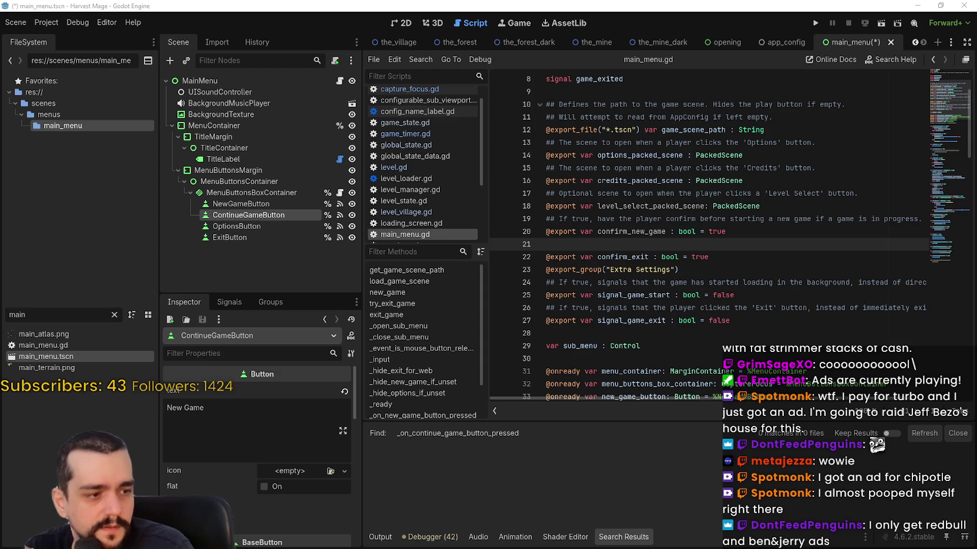
key(alt+Tab)
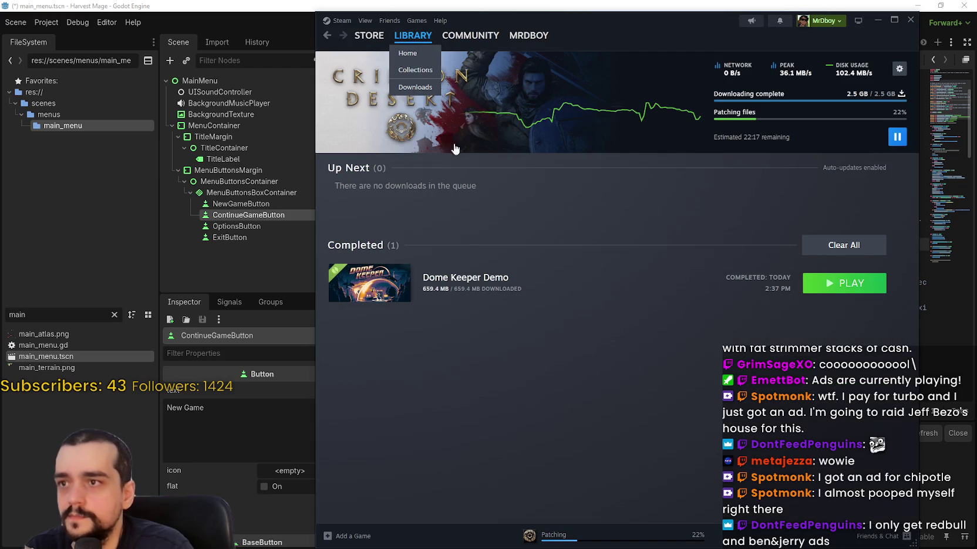
- Launch Shelldiver from the Steam library home
click(414, 35)
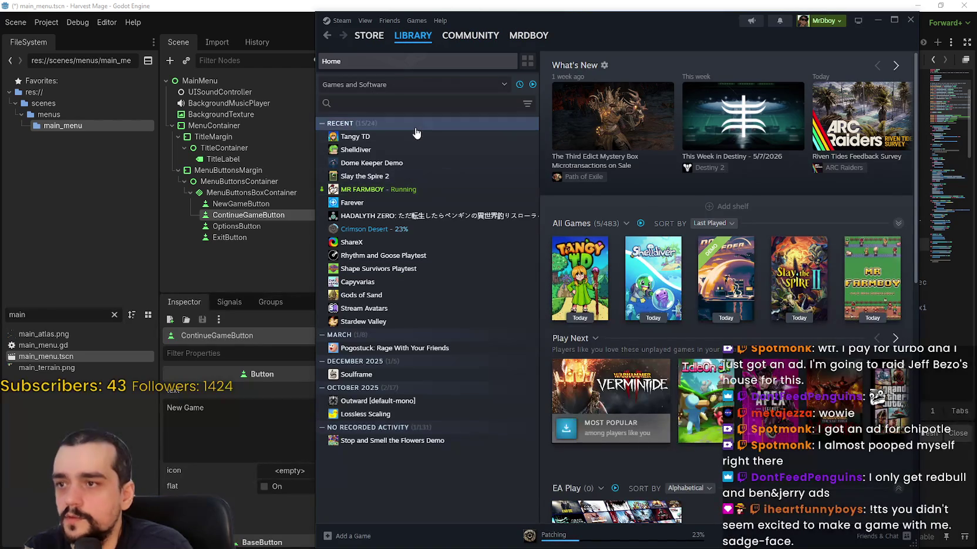
double_click(418, 151)
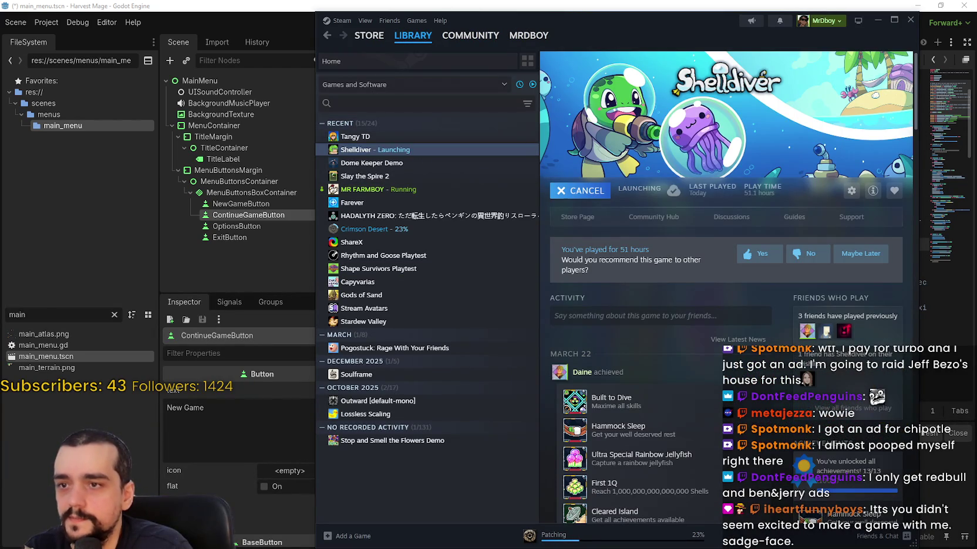
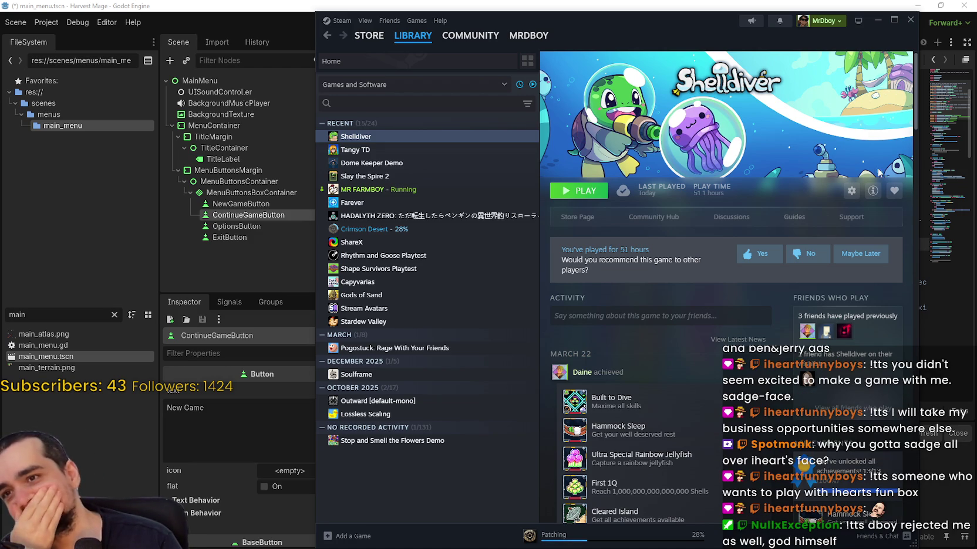
- Close the Steam library window to get back to Godot's main_menu.gd script
click(911, 19)
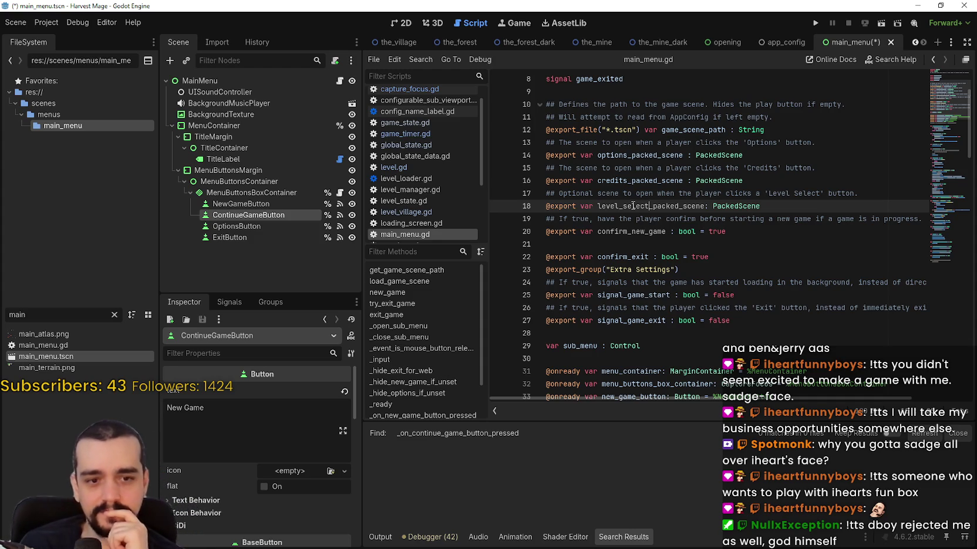
click(621, 241)
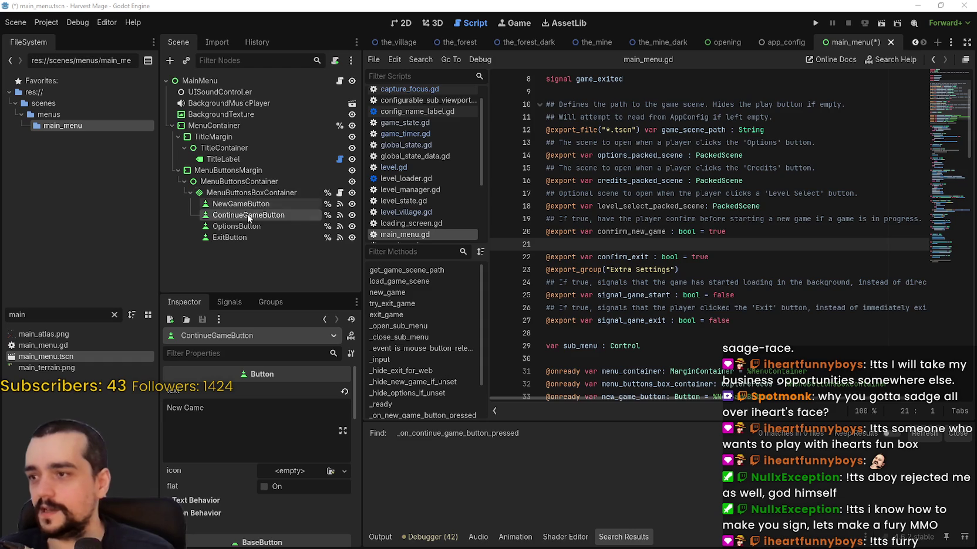
mouse_move(252, 216)
mouse_down()
mouse_move(259, 205)
mouse_move(344, 211)
mouse_up()
- Hide ContinueGameButton in the editor and change its label text from New Game to Continue
click(352, 204)
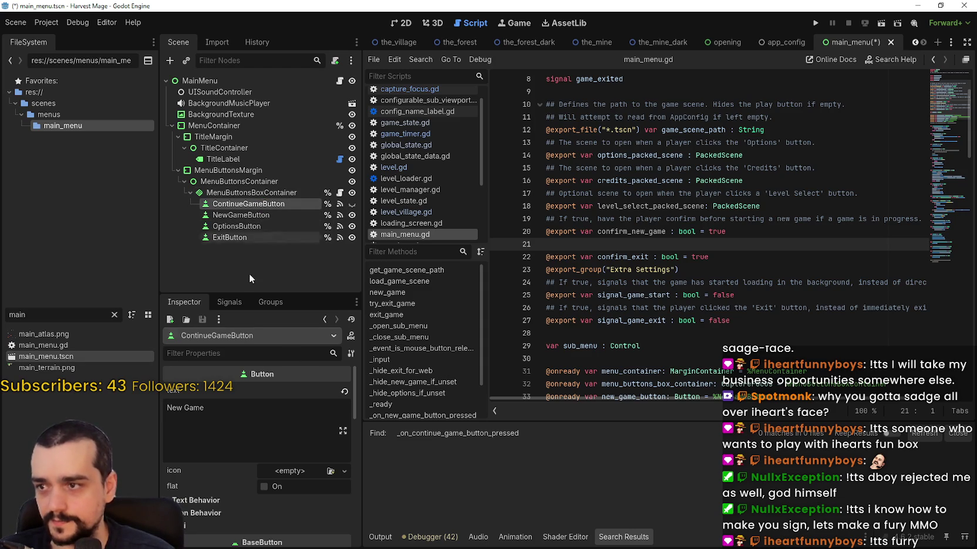
click(215, 415)
key(ctrl+a)
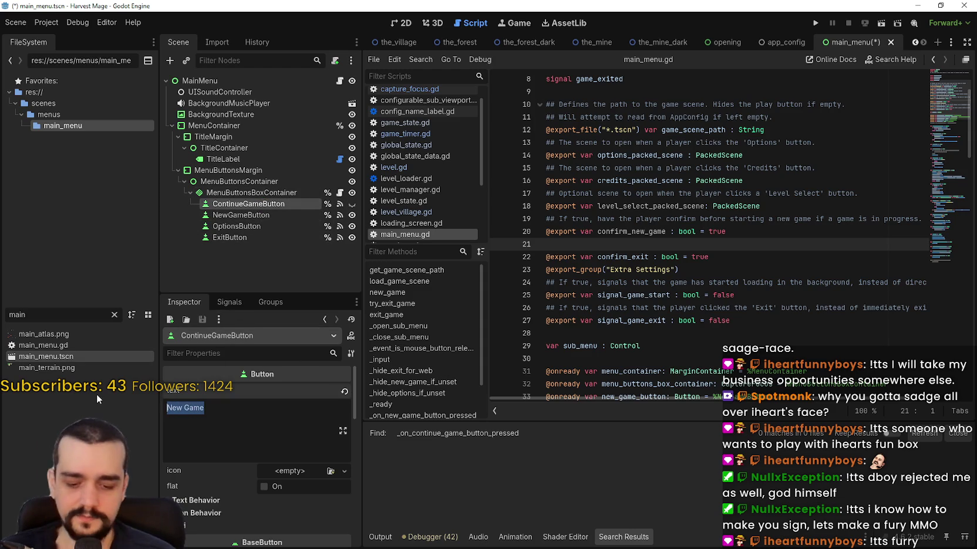
text(Continue)
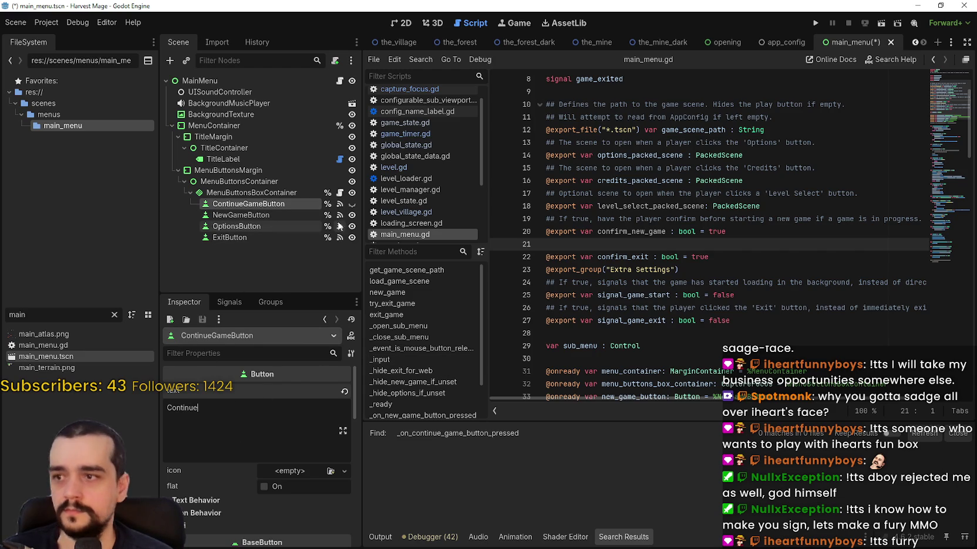
click(229, 301)
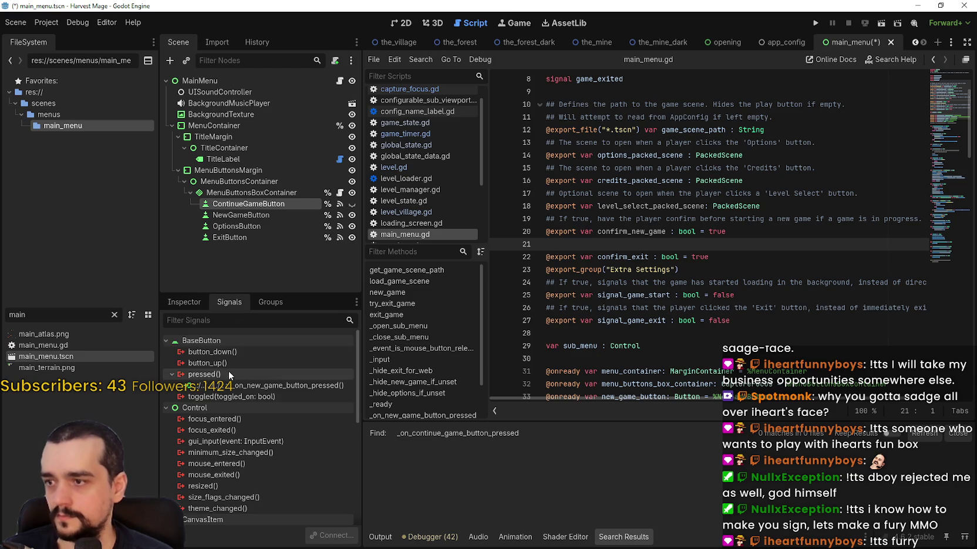
- Disconnect ContinueGameButton's copied pressed connection and connect it to a new _on_continue_game_button_pressed method
right_click(230, 386)
click(273, 423)
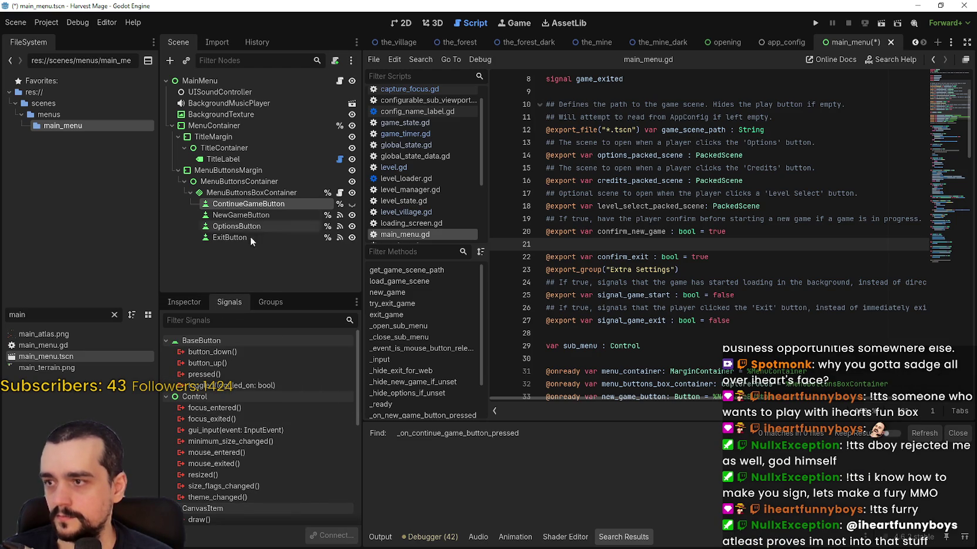
scroll(627, 278, down, 20)
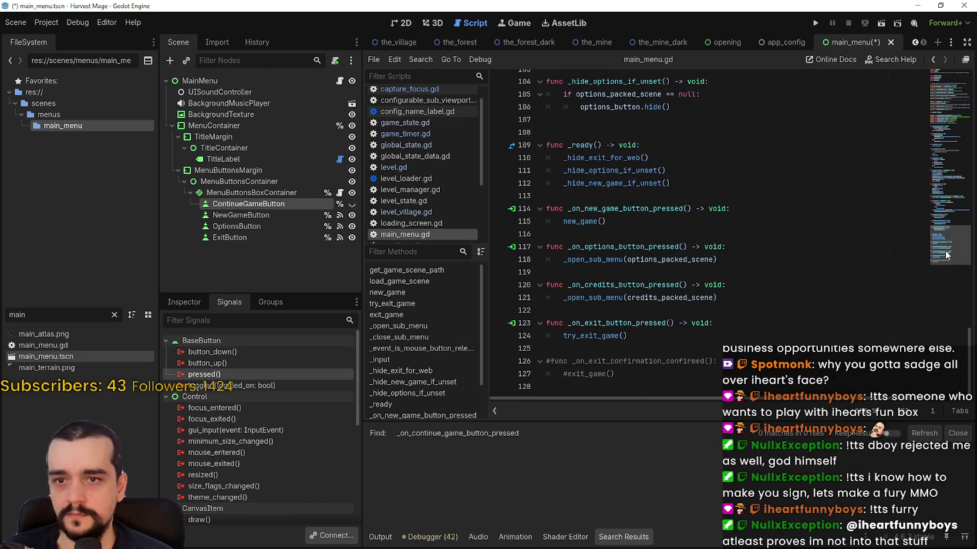
double_click(224, 376)
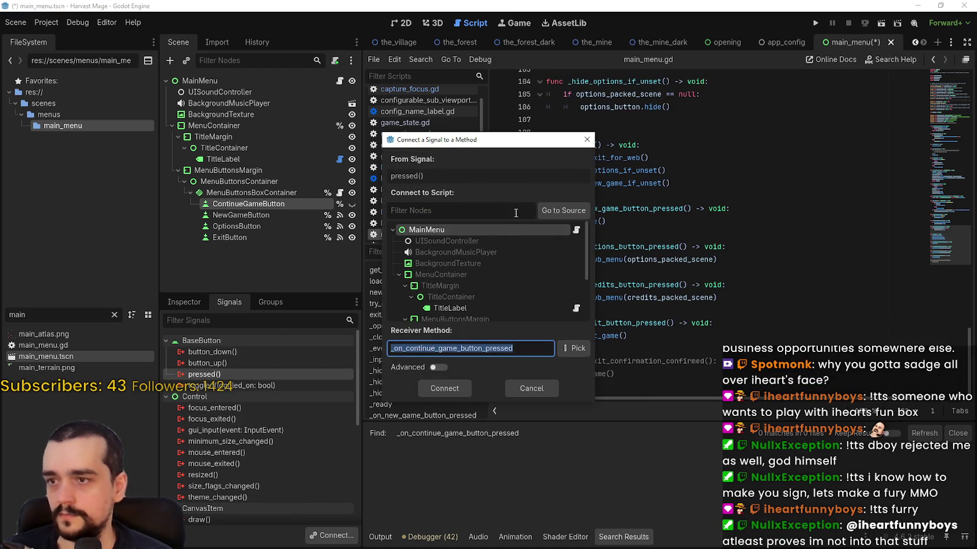
click(443, 389)
- Move the generated _on_continue_game_button_pressed function from the script end to above _on_new_game_button_pressed
click(662, 343)
drag(711, 374, 561, 339)
key(ctrl+c)
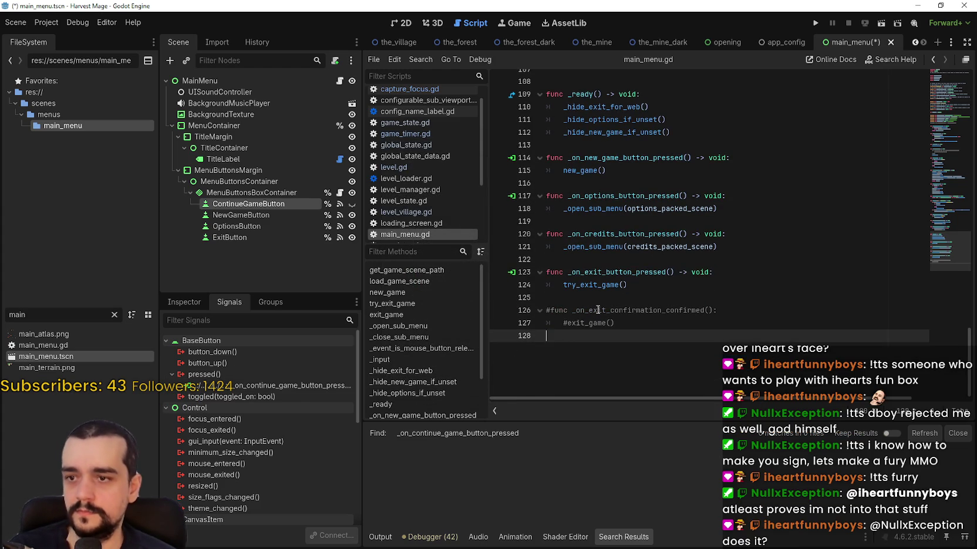
key(BackSpace)
click(581, 187)
scroll(582, 148, up, 2)
click(595, 205)
key(ctrl+v)
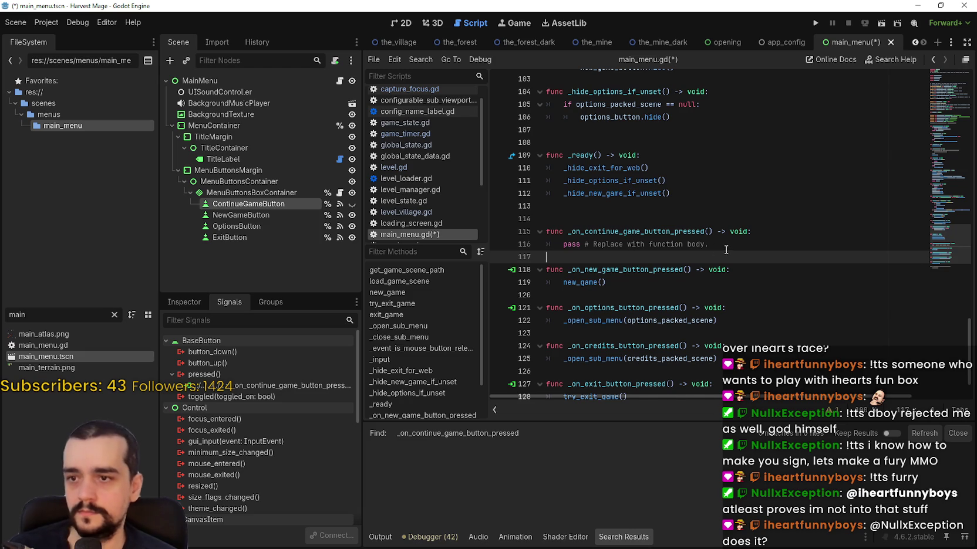
scroll(571, 264, up, 1)
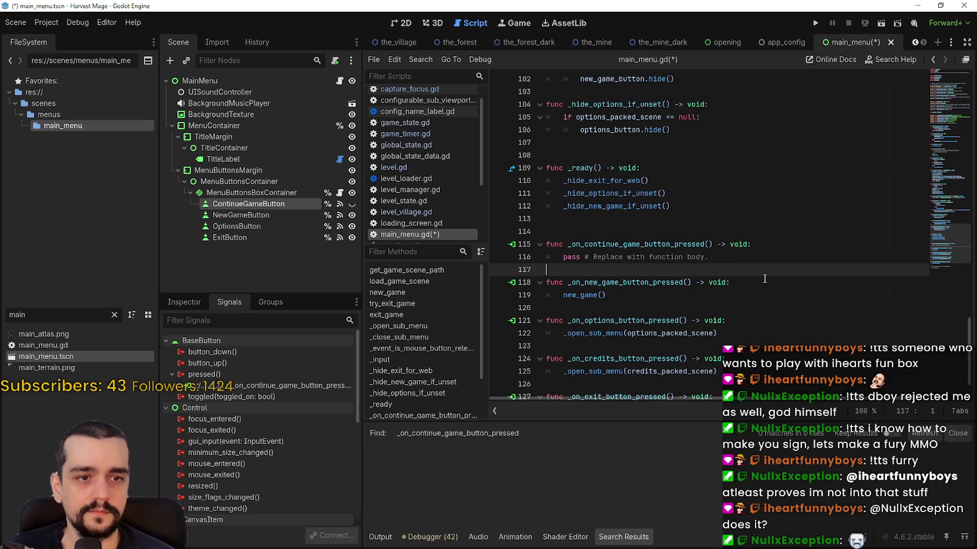
- Check the NewGameButton and OptionsButton connections, then duplicate OptionsButton
click(245, 218)
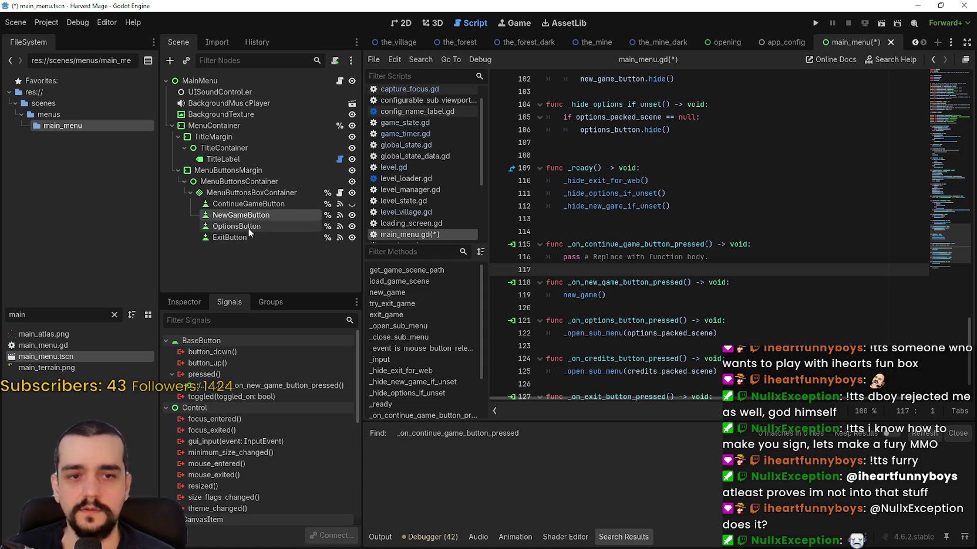
click(248, 227)
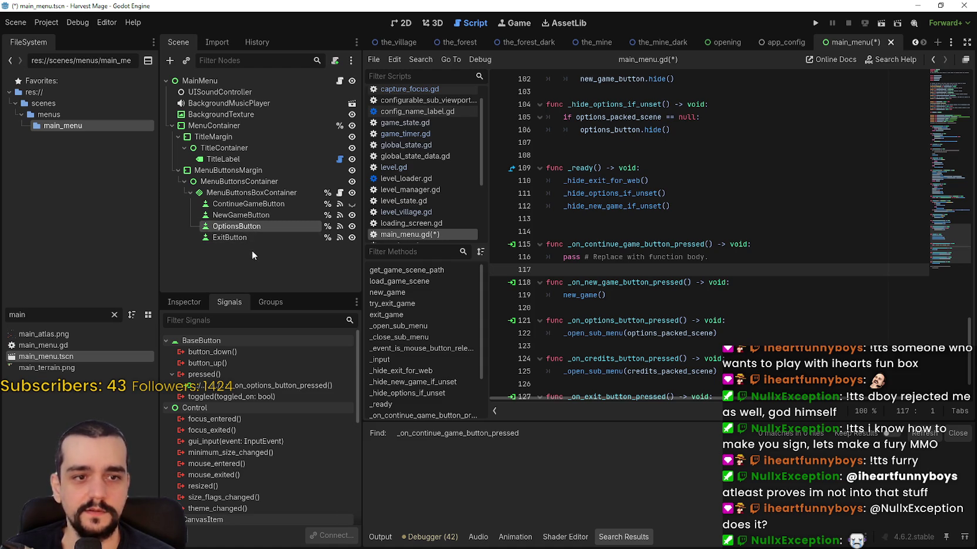
key(ctrl+d)
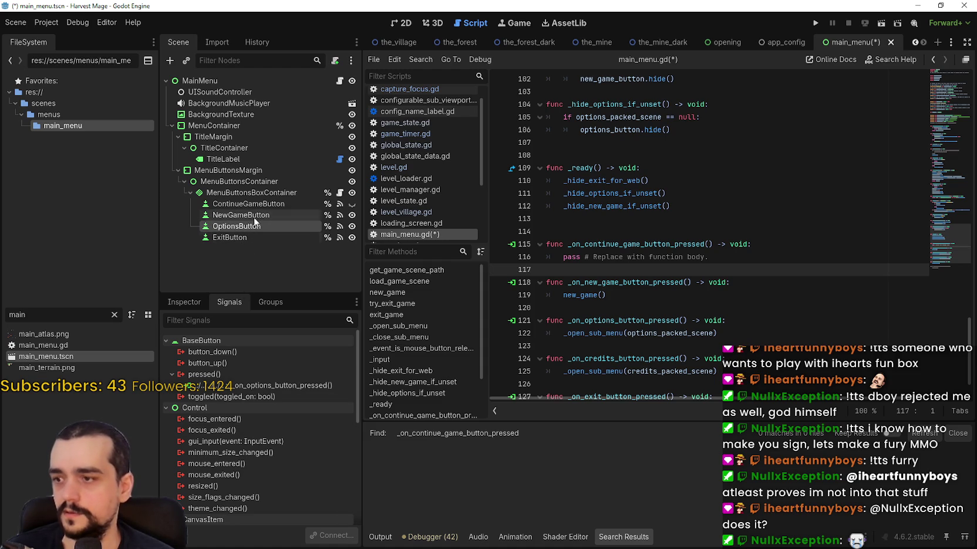
- Rename the duplicate to CreditsButton and disconnect its copied OptionsButton pressed connection
double_click(244, 238)
text(CreditsButton)
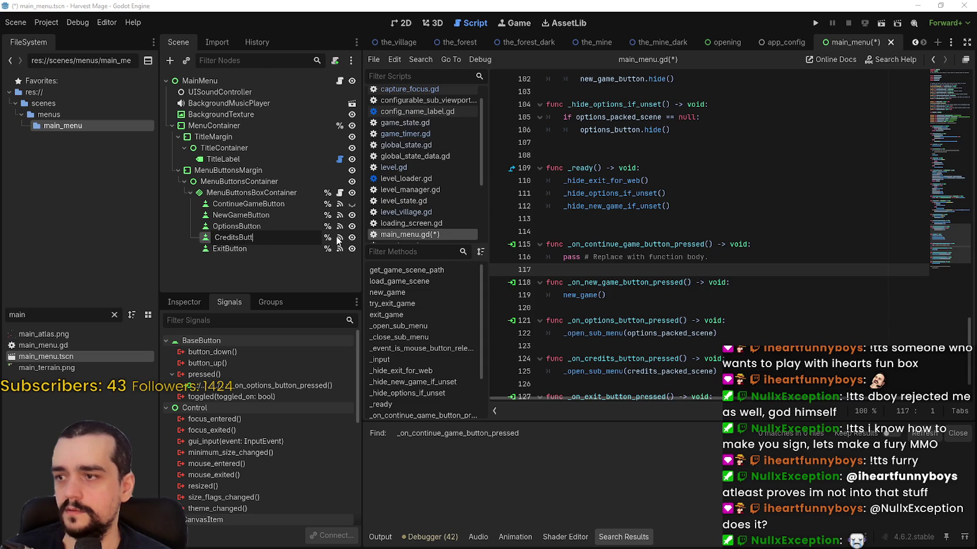
key(Return)
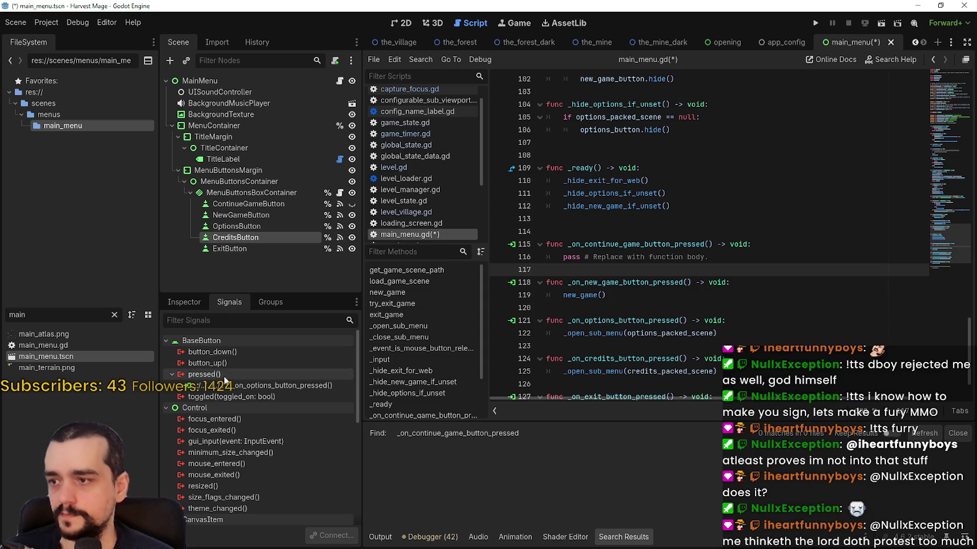
right_click(238, 391)
click(235, 385)
right_click(235, 386)
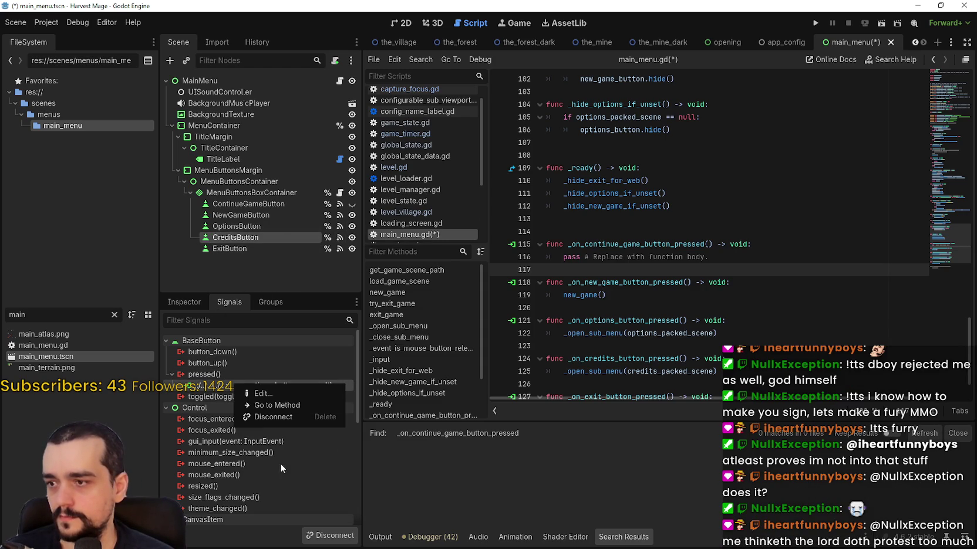
click(276, 418)
- Set CreditsButton's label text to Credits and save the scene
click(184, 302)
double_click(179, 407)
text(Credits)
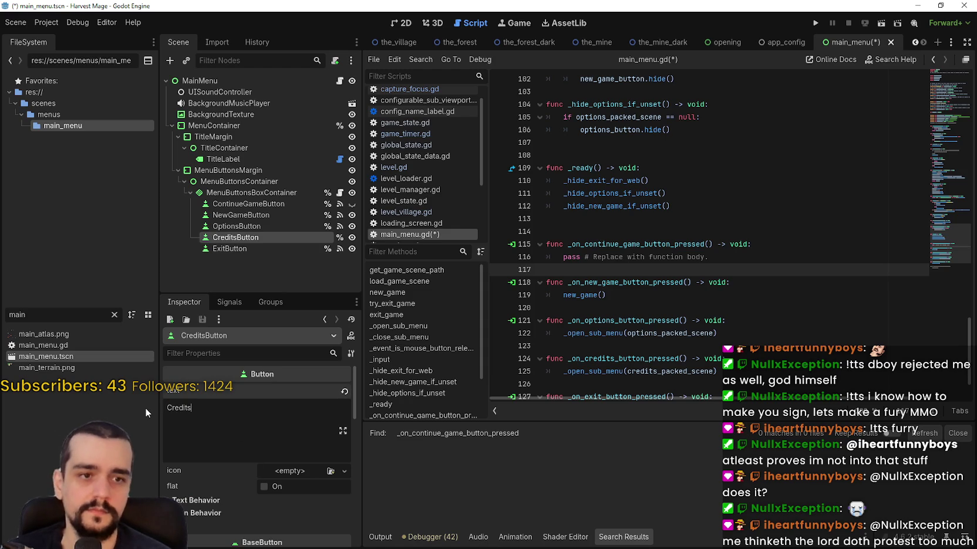
key(ctrl+s)
- Connect CreditsButton's pressed signal to the existing _on_credits_button_pressed handler
click(223, 302)
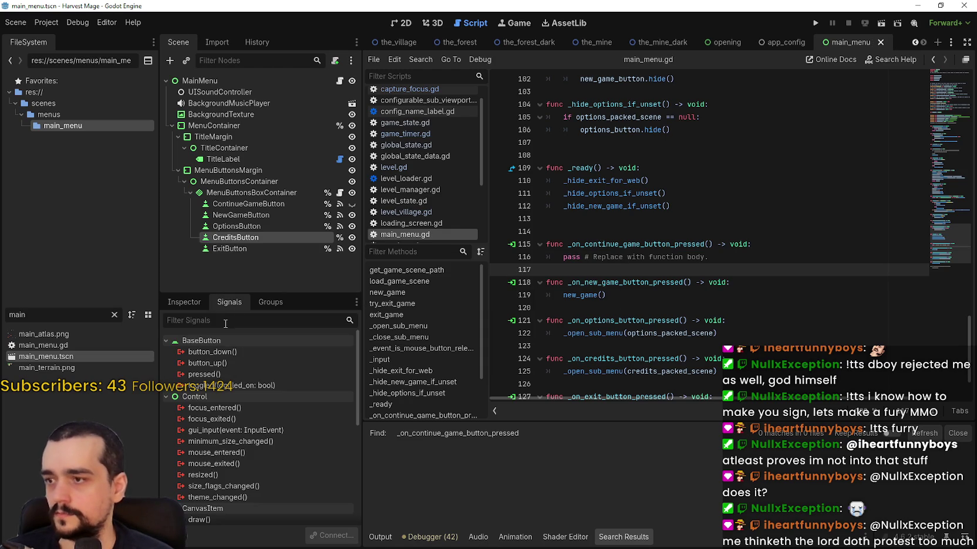
double_click(228, 372)
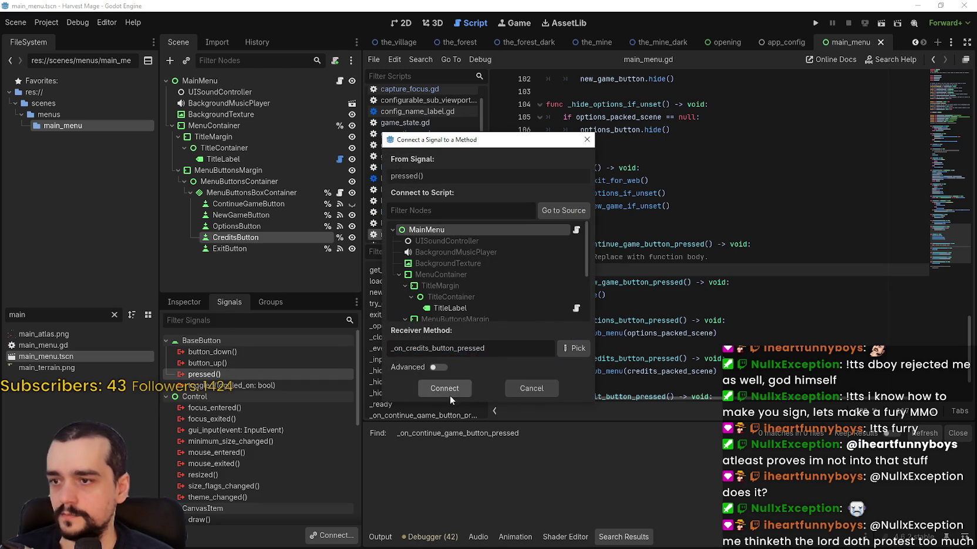
click(449, 394)
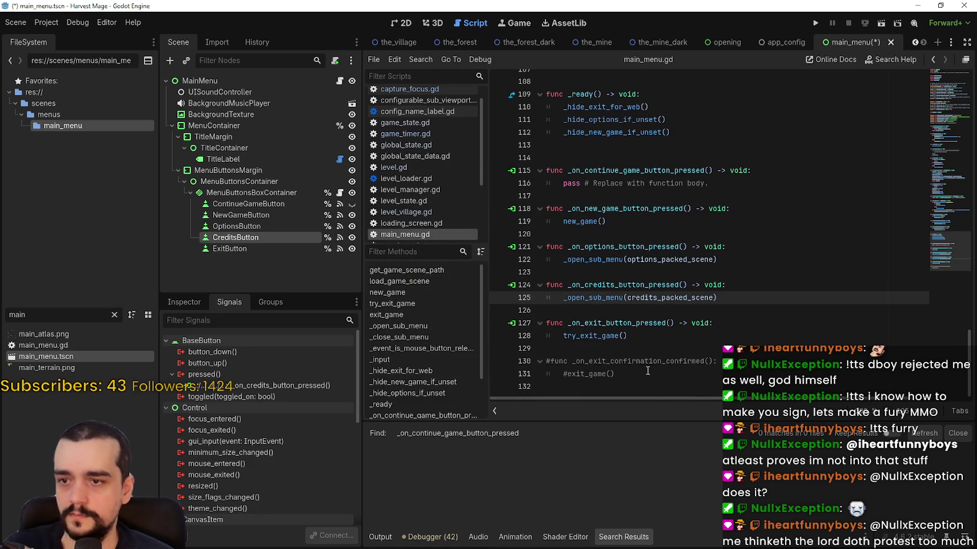
click(618, 306)
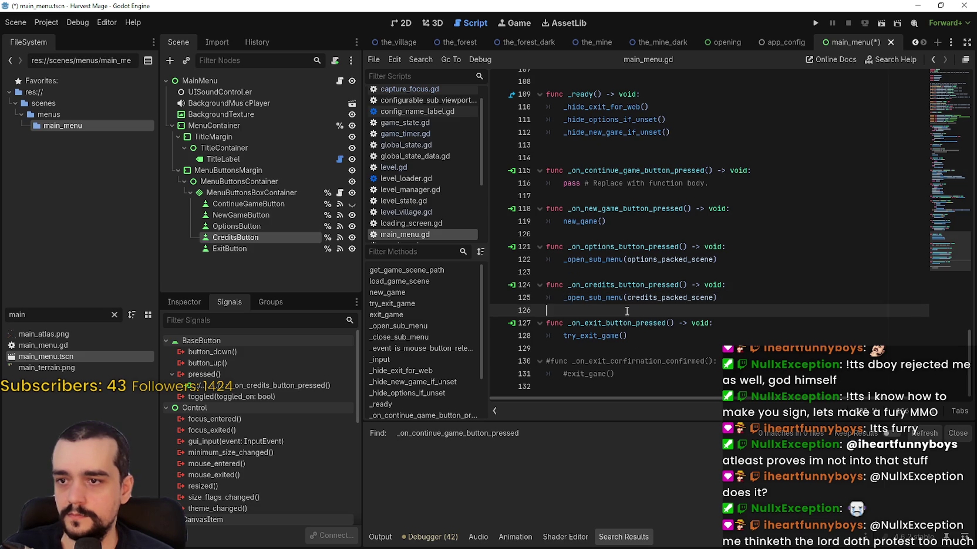
click(613, 272)
click(627, 336)
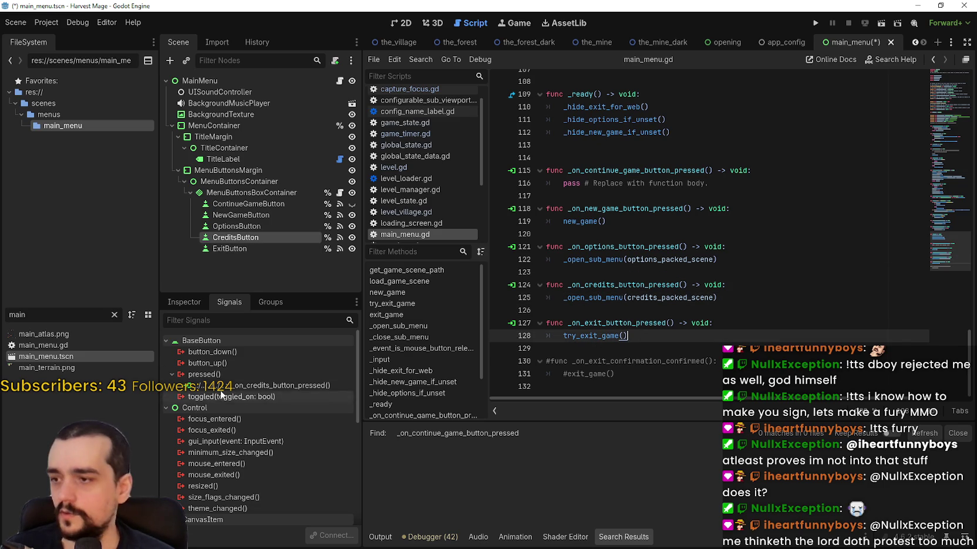
key(ctrl+d)
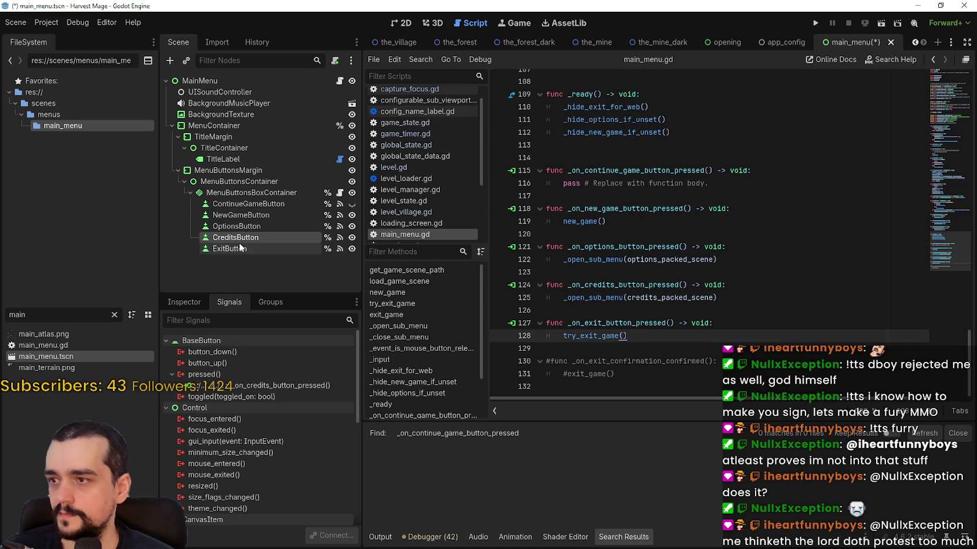
- Rename the duplicated button to DiscordButton, set its label text to Discord, and save
key(F2)
text(DiscordButto)
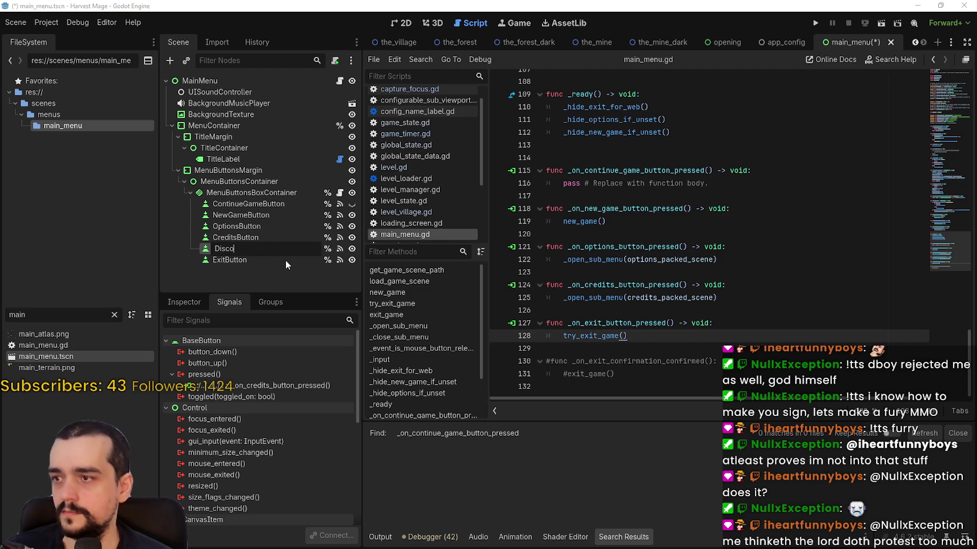
text(n)
key(Return)
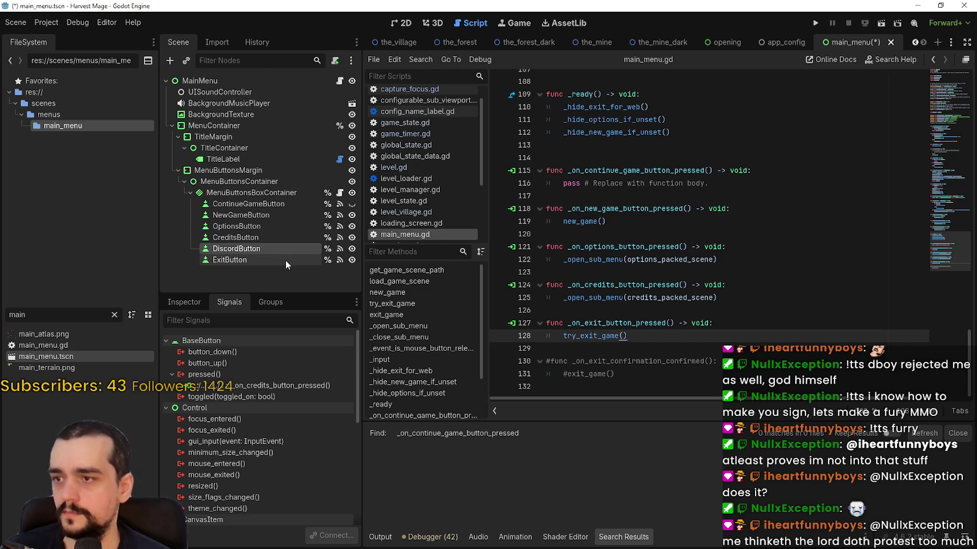
click(183, 301)
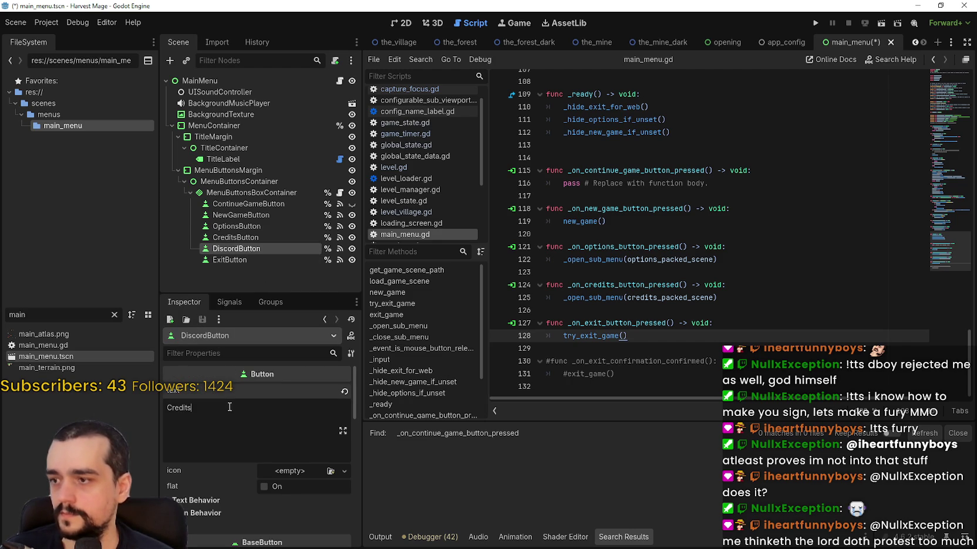
triple_click(211, 405)
text(Discord)
key(ctrl+s)
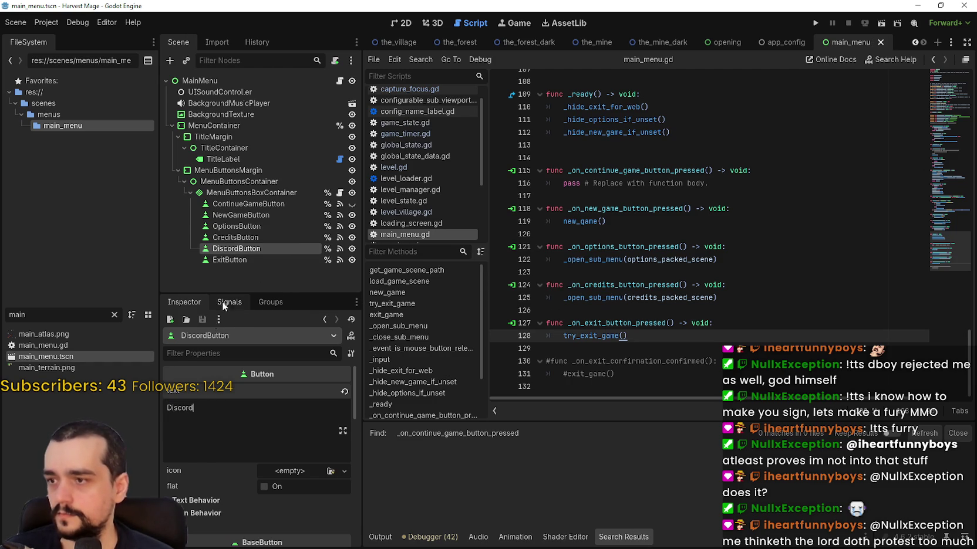
- Connect DiscordButton's pressed signal to a new _on_discord_button_pressed handler
click(229, 301)
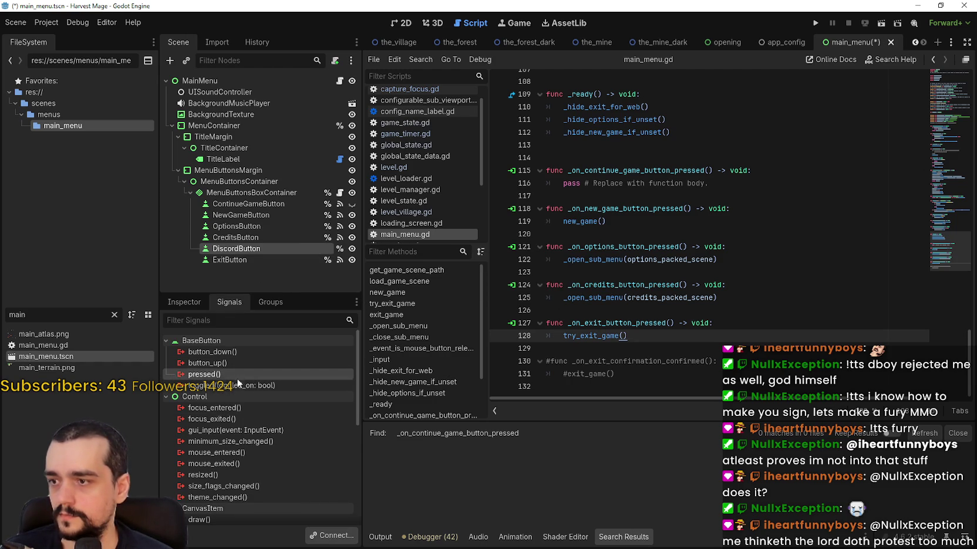
double_click(205, 374)
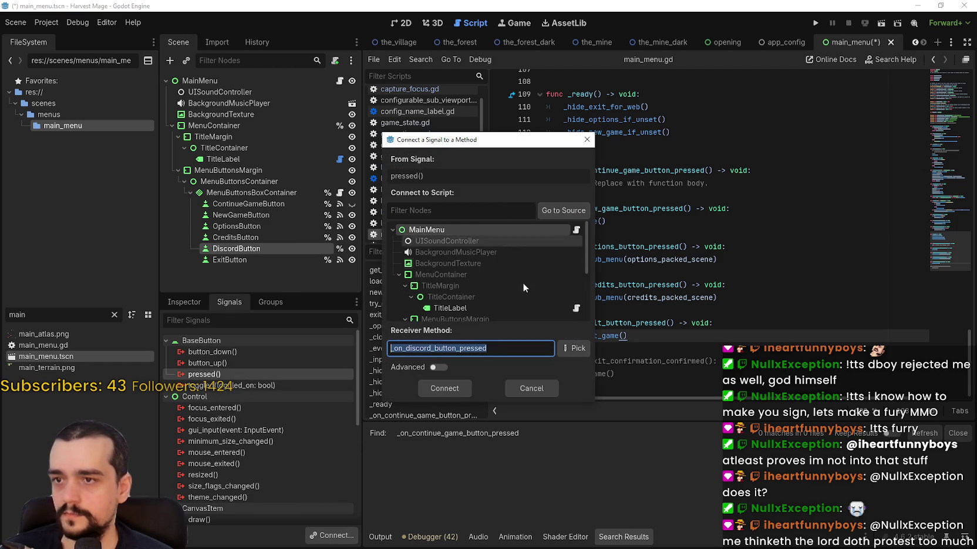
click(445, 392)
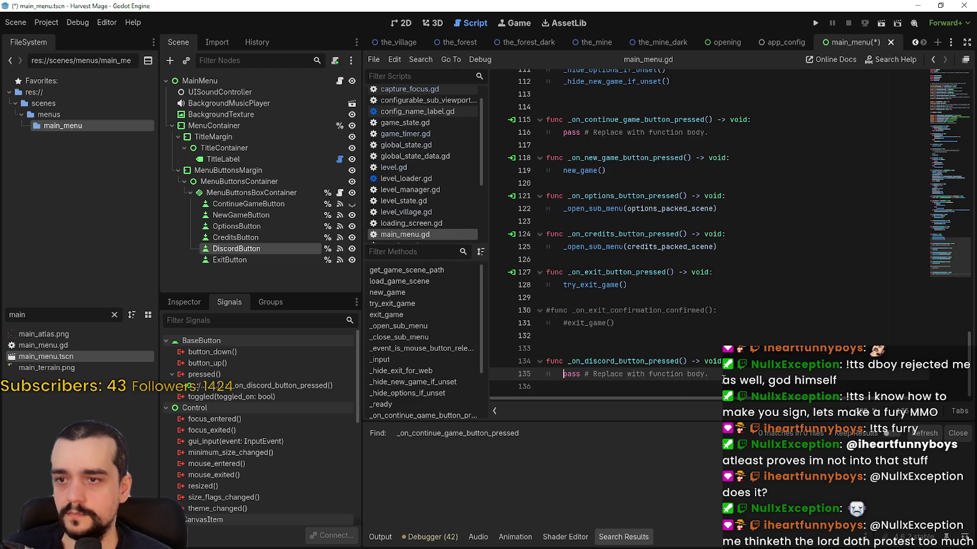
- Move the _on_discord_button_pressed stub to between the credits and exit handlers and save the script
drag(713, 375, 616, 353)
key(BackSpace)
key(BackSpace)
click(610, 259)
key(ctrl+v)
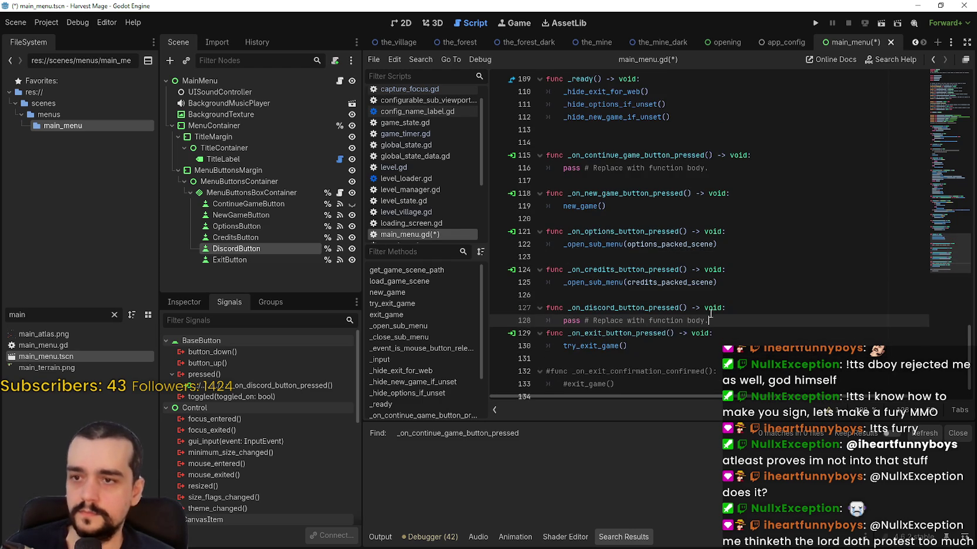
key(Return)
click(586, 291)
scroll(599, 311, down, 1)
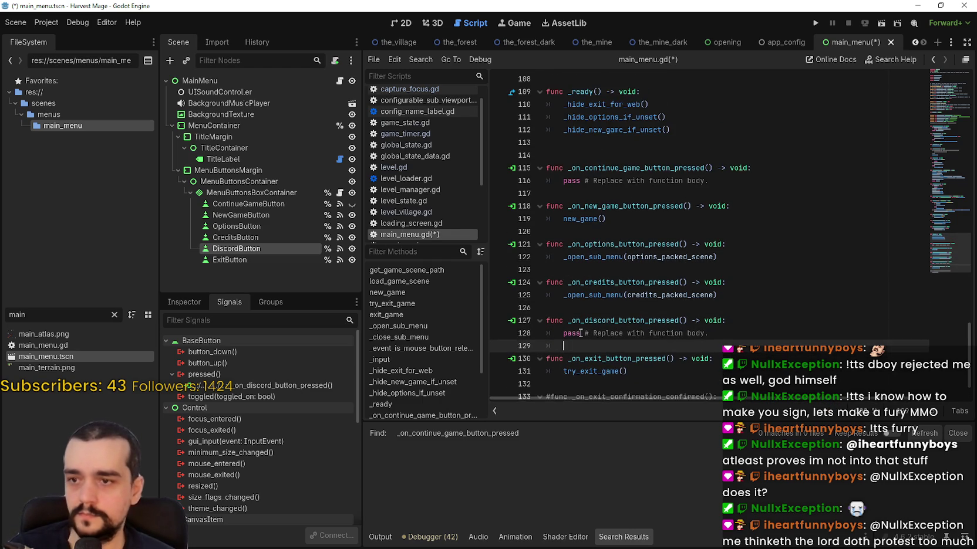
click(618, 324)
click(763, 286)
key(ctrl+s)
click(671, 367)
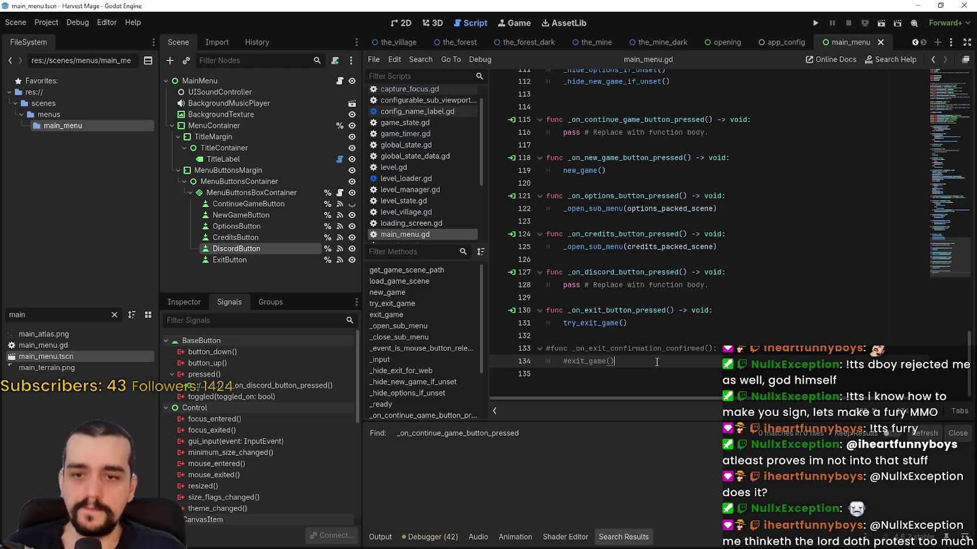
- Inspect the try_exit_game call in the exit handler, then view ContinueGameButton's signal connections
double_click(590, 323)
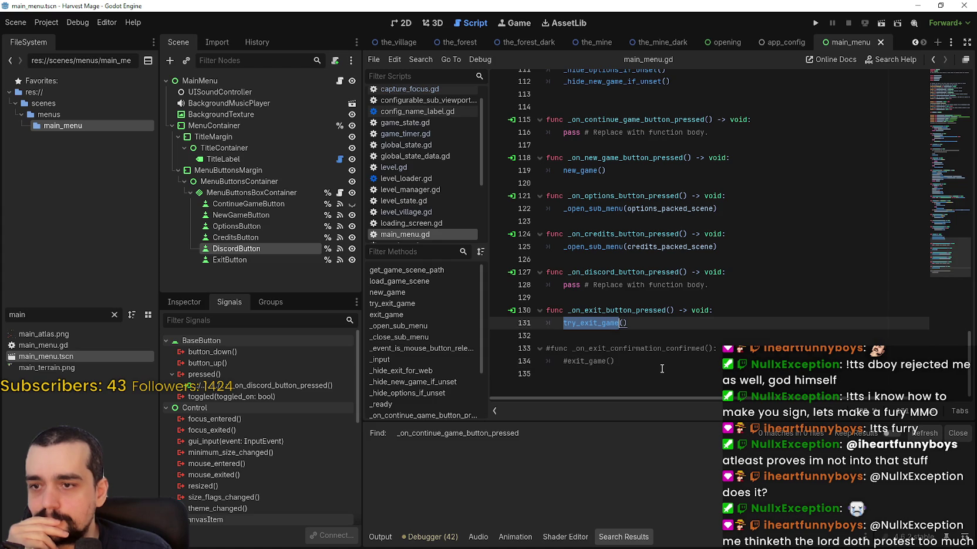
click(599, 322)
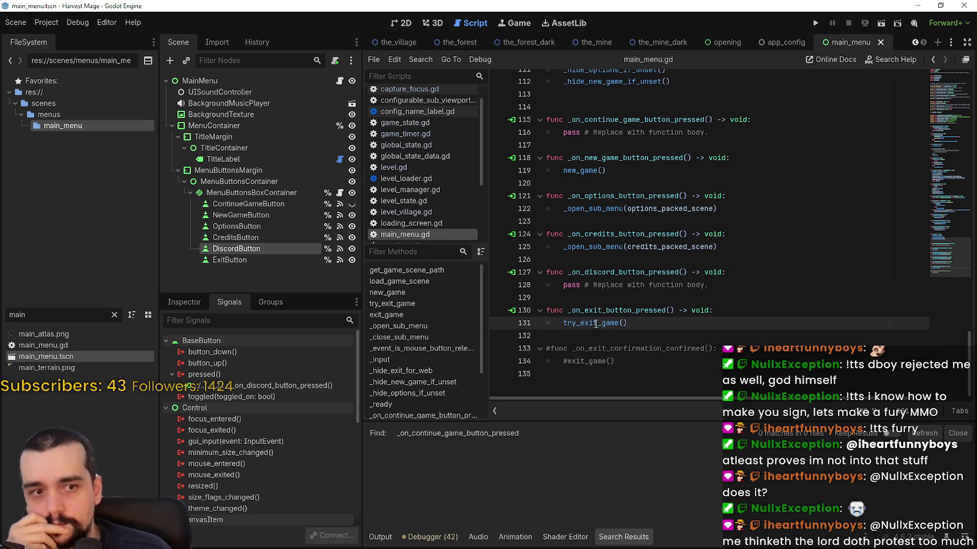
click(255, 203)
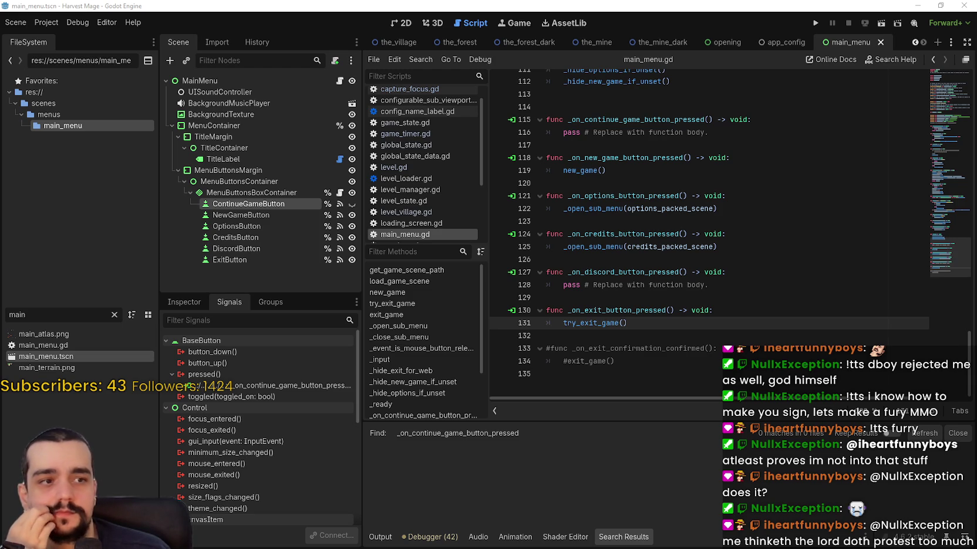
- Delete the commented-out exit_confirmation line from the node reference declarations
scroll(870, 260, up, 1)
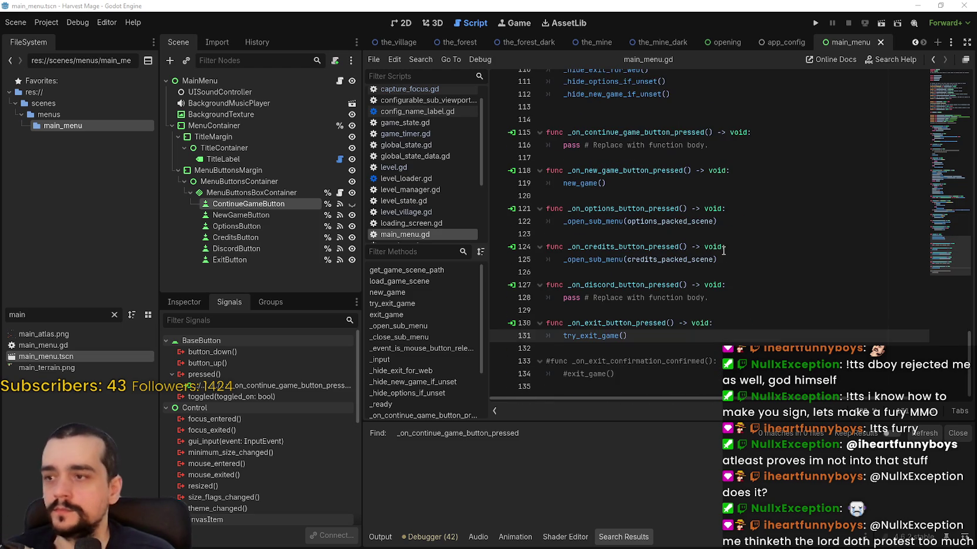
scroll(948, 258, up, 20)
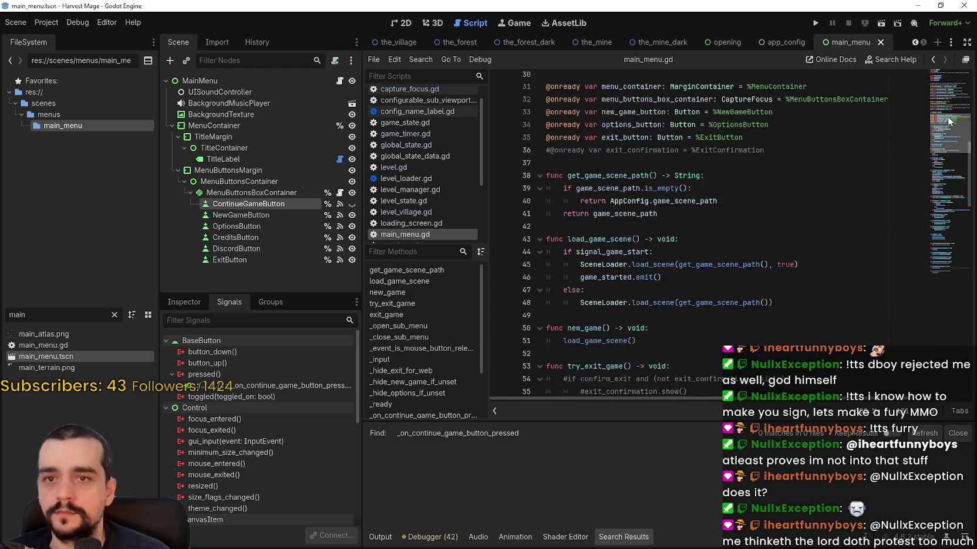
click(786, 268)
drag(774, 282, 543, 282)
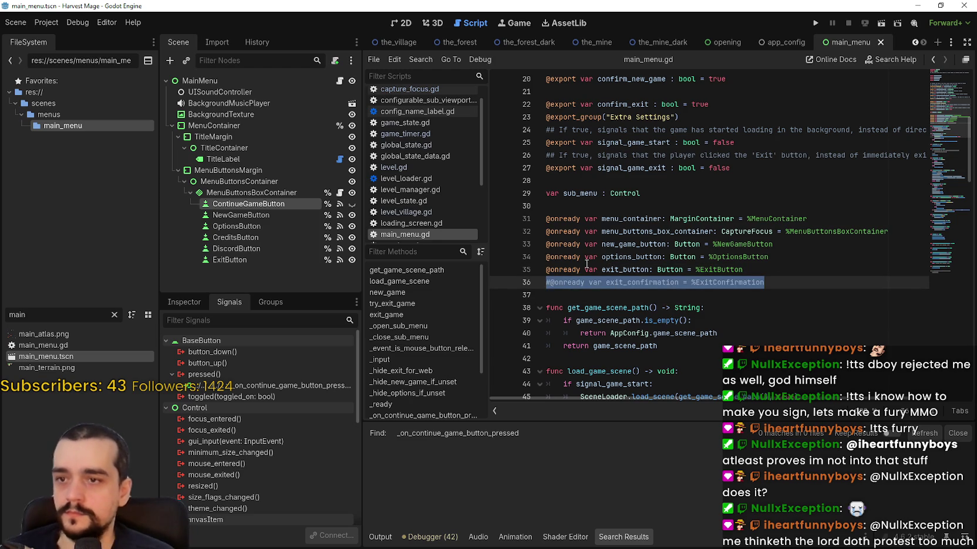
key(BackSpace)
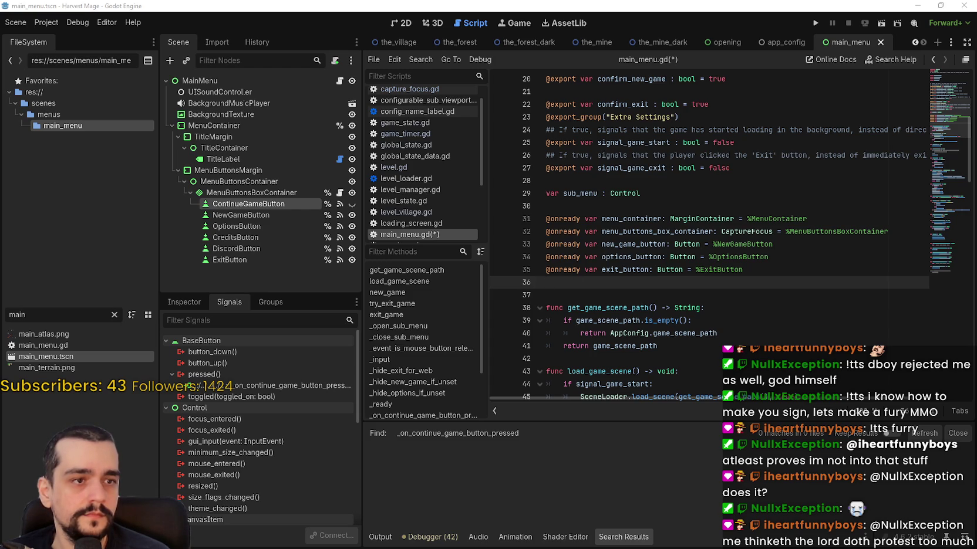
click(867, 234)
key(Return)
text(@onready var continue_game_button = %ContinueGameButton)
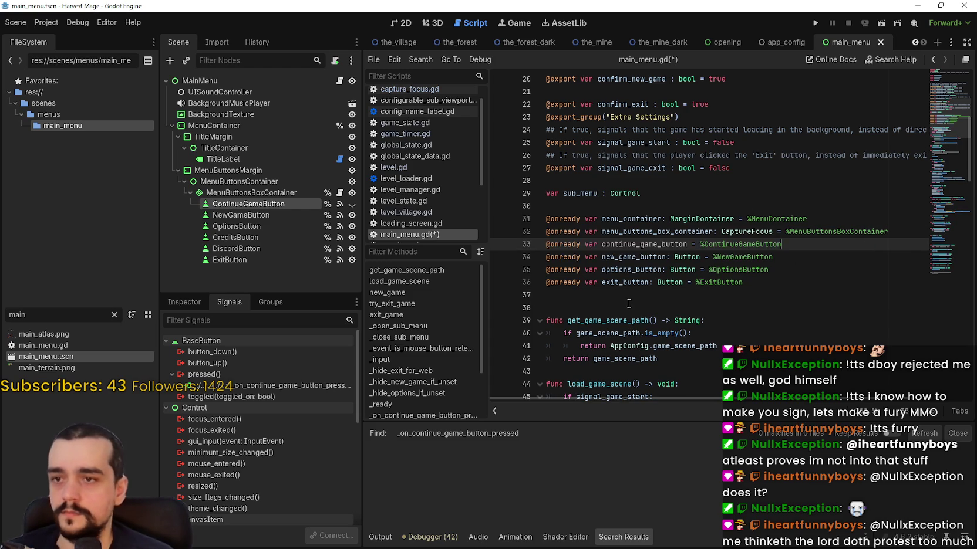
click(630, 303)
key(ctrl+s)
key(Up)
click(816, 252)
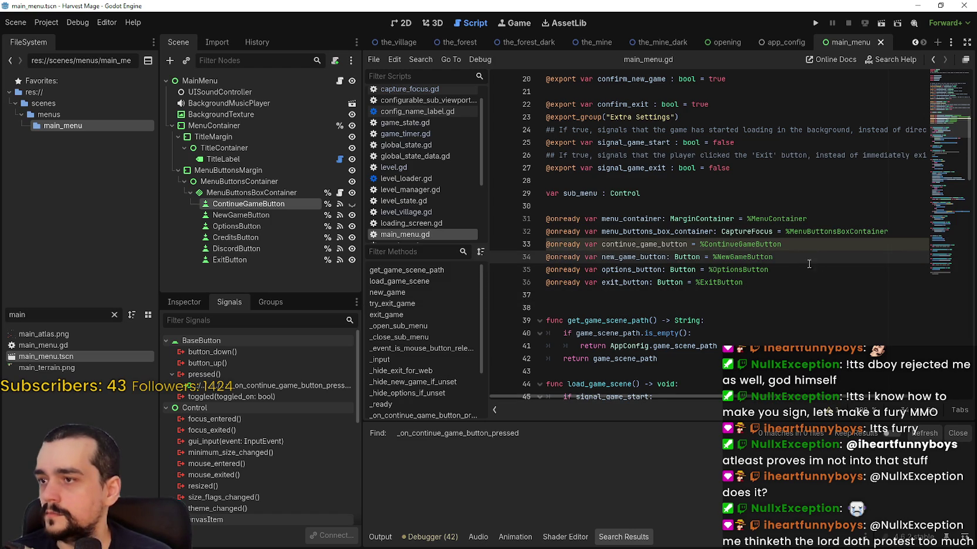
click(810, 268)
key(Return)
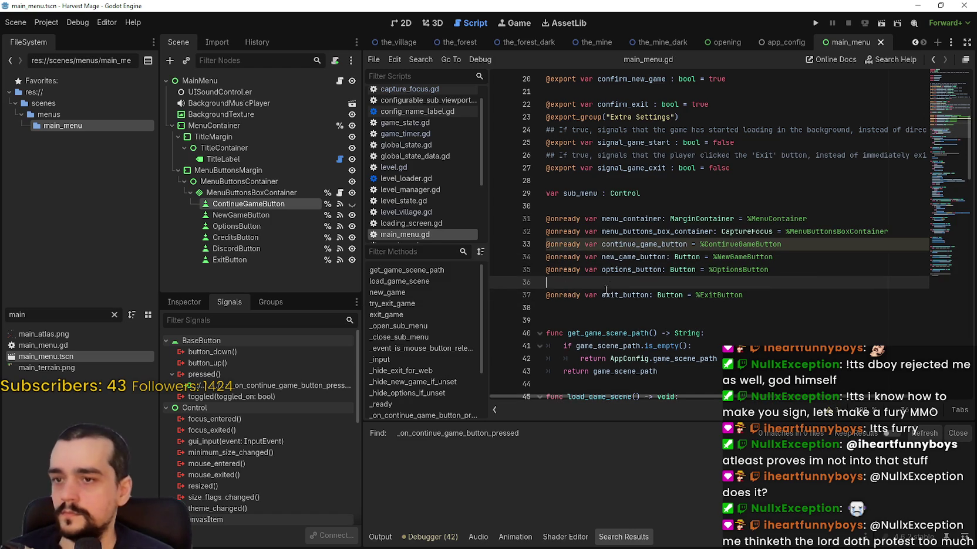
double_click(631, 269)
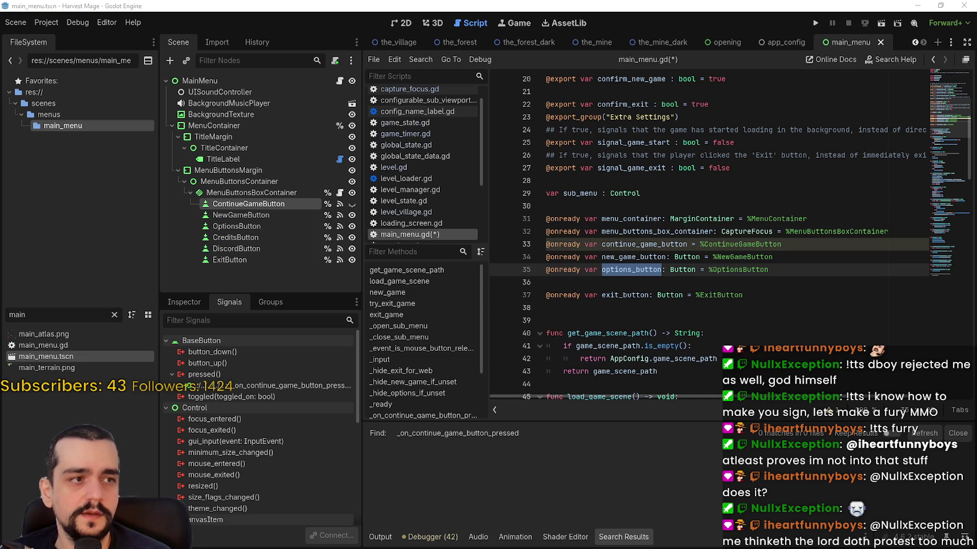
key(ctrl+z)
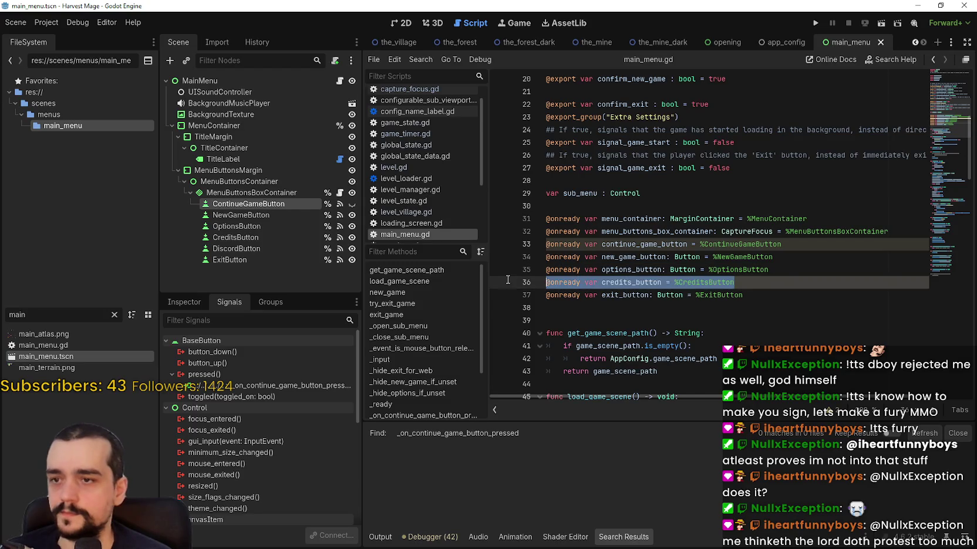
key(ctrl+z)
click(626, 294)
drag(632, 293, 602, 293)
text(discord)
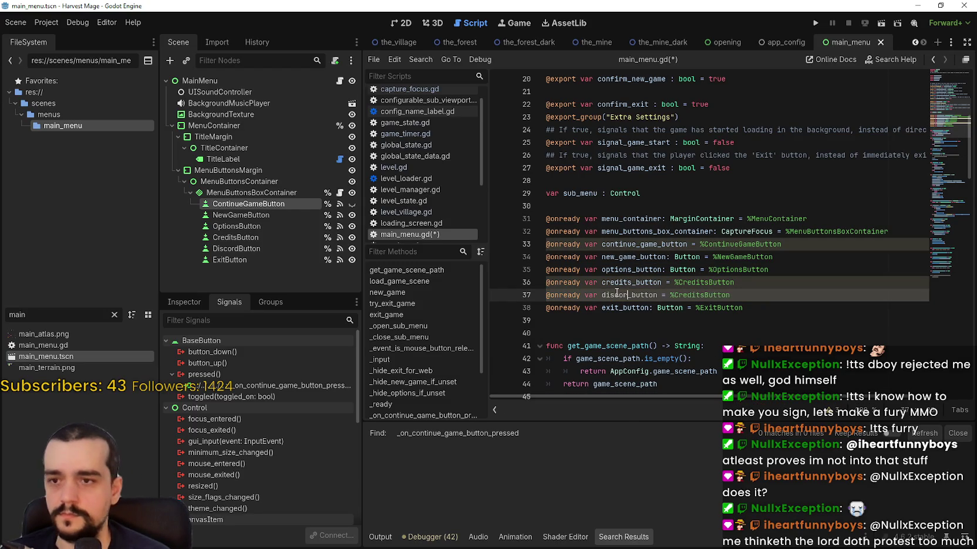
drag(705, 295, 681, 295)
text(Discord)
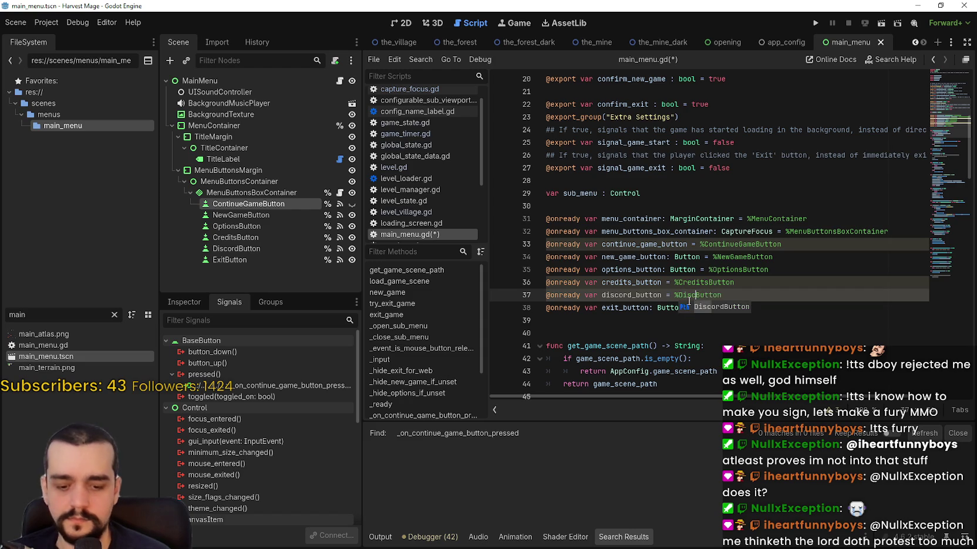
key(ctrl+s)
- Annotate the continue_game_button variable with the Button type
click(682, 244)
click(734, 231)
click(709, 244)
click(641, 231)
click(679, 295)
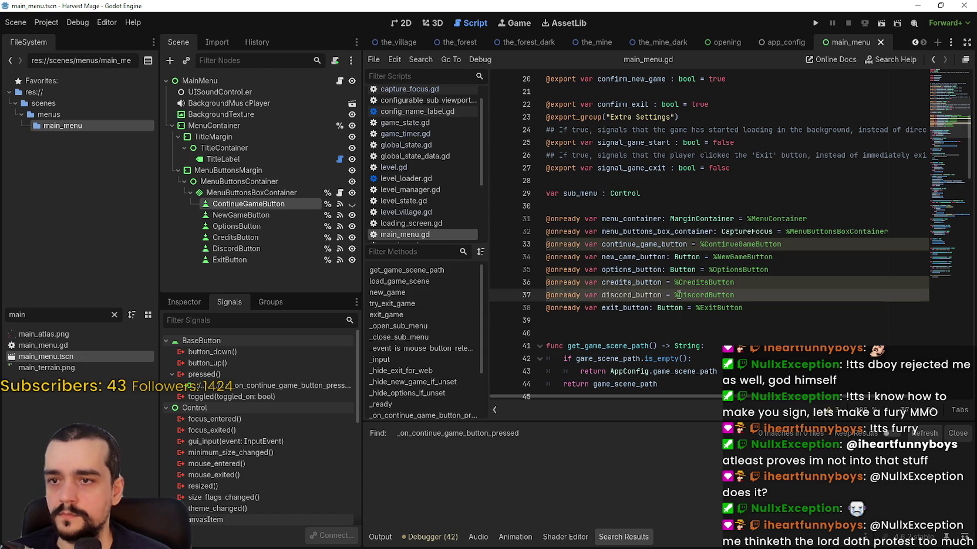
click(691, 244)
text(: Button)
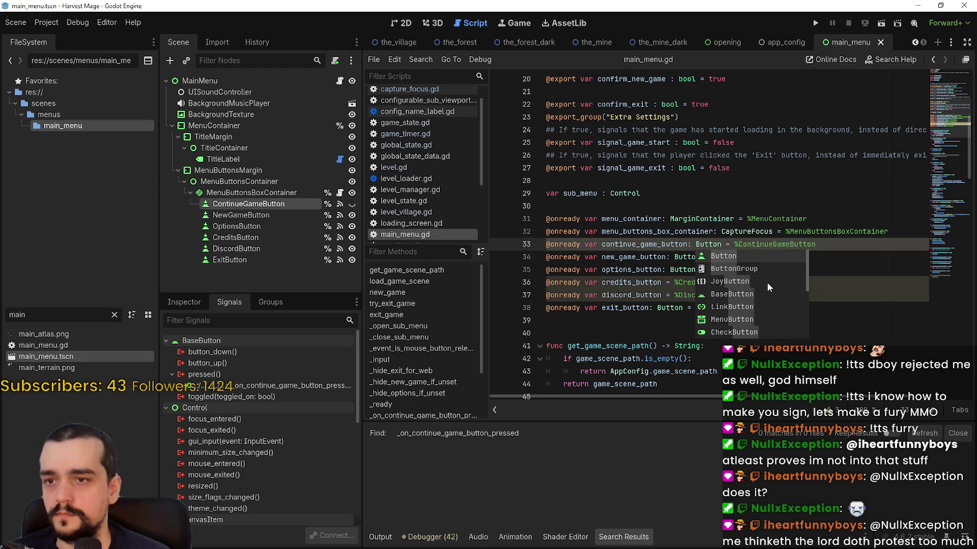
- Annotate credits_button and discord_button as Button and save the script
click(662, 283)
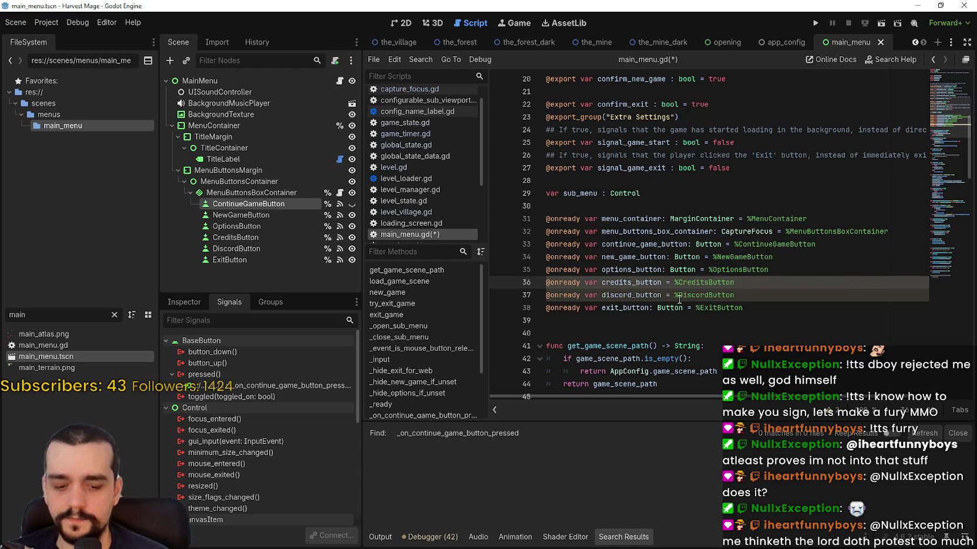
text(:L)
key(BackSpace)
text(Button)
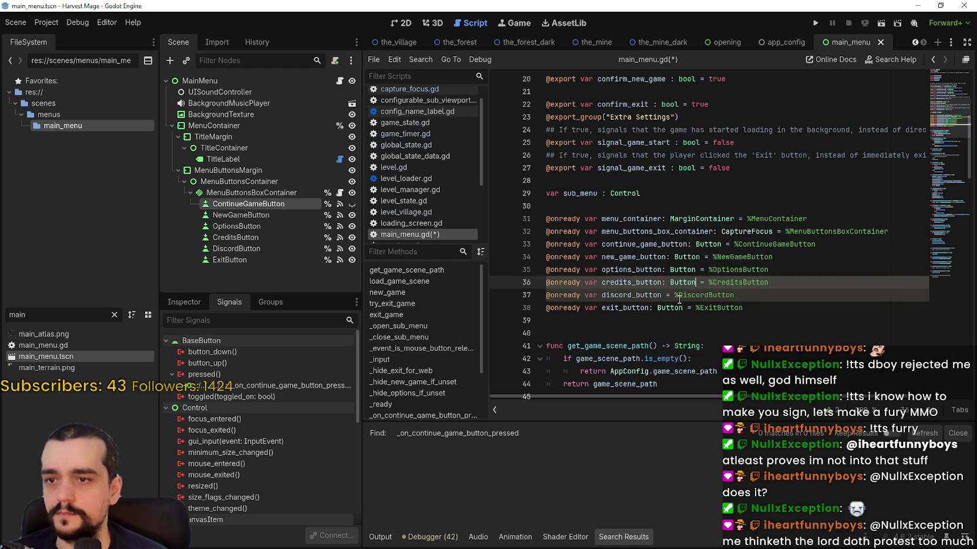
click(640, 295)
click(664, 295)
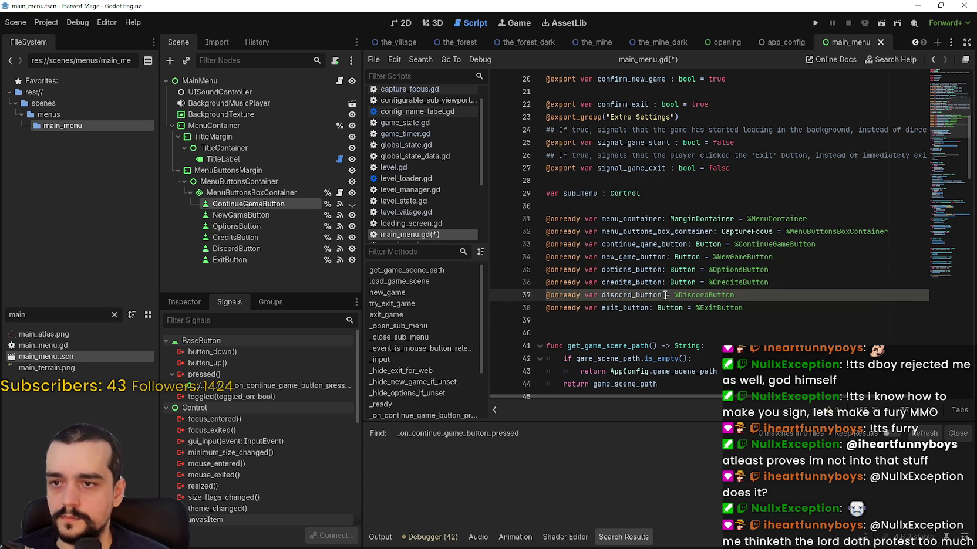
triple_click(666, 295)
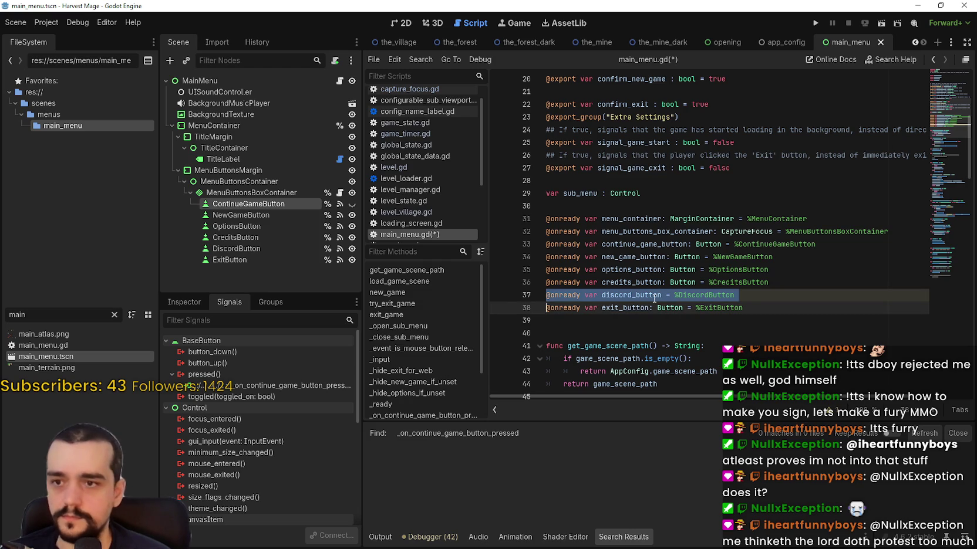
key(Up)
text(: Button)
click(641, 320)
key(ctrl+s)
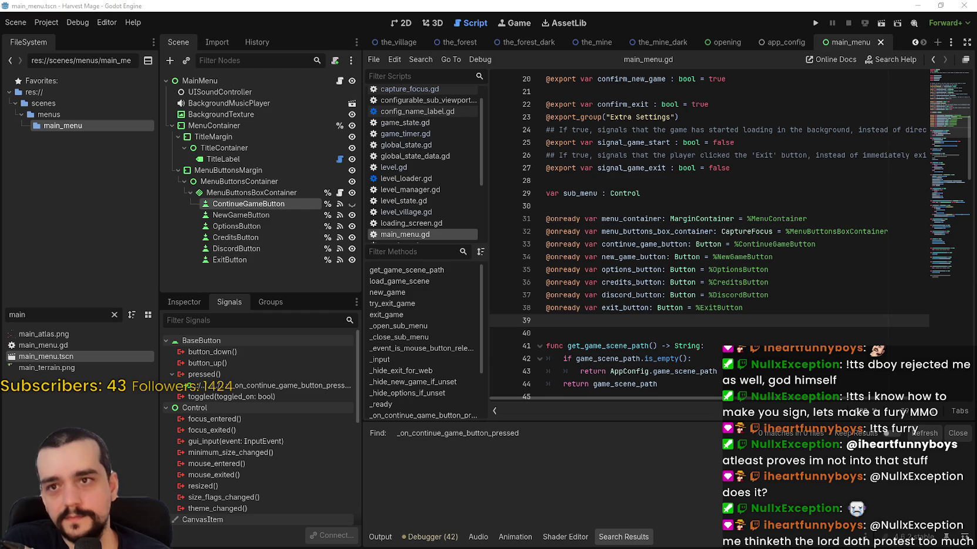
- Search the web for 'Star citizen', open the official Roberts Space Industries site, and dismiss its banner
key(alt+Tab)
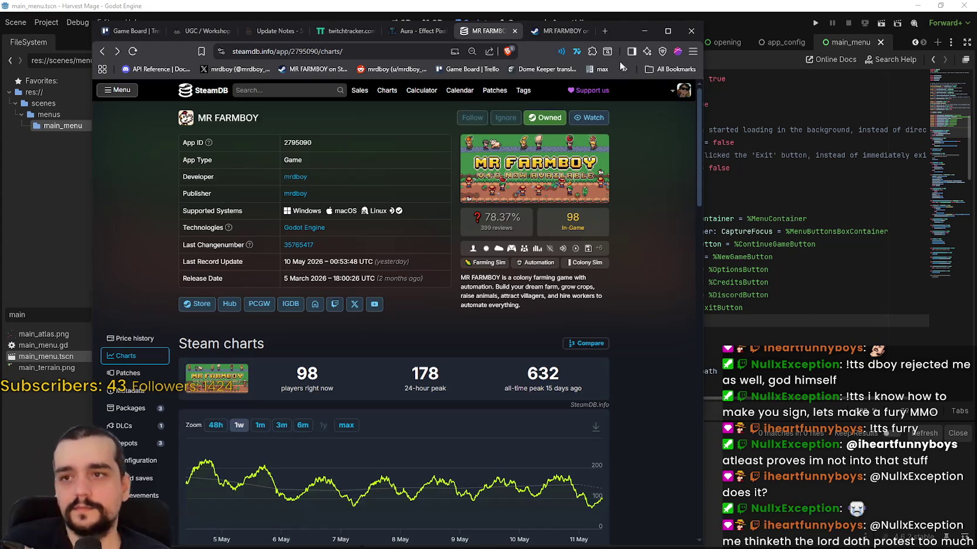
click(604, 31)
text(Star citizen)
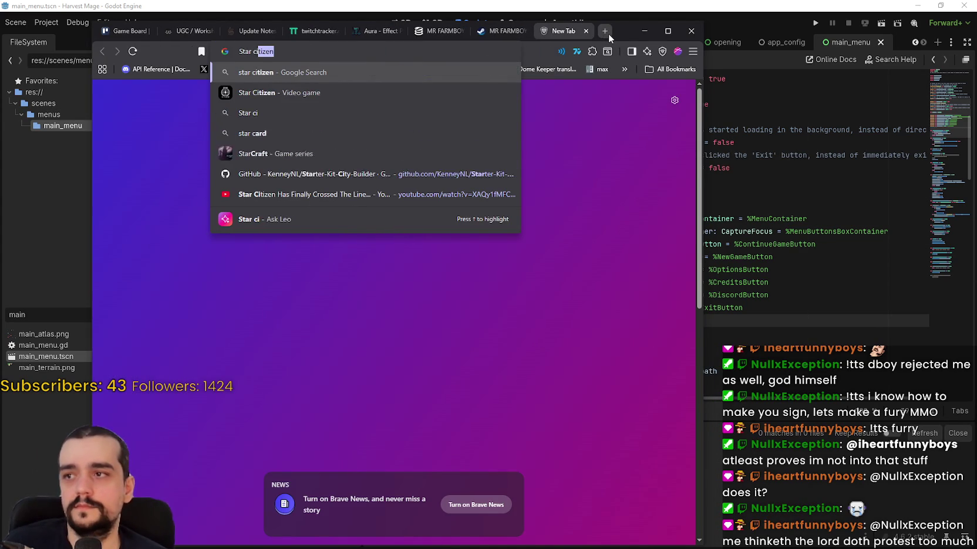
key(Return)
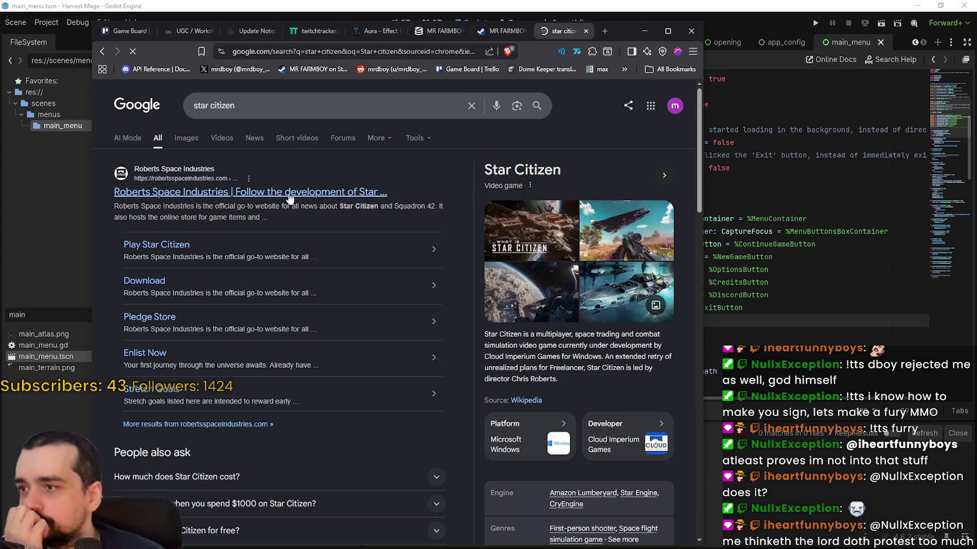
click(288, 195)
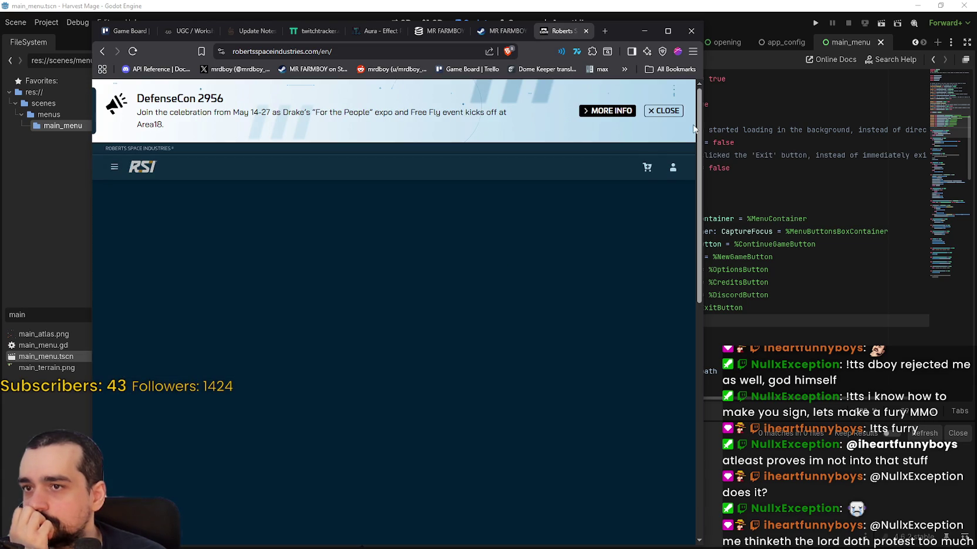
click(658, 111)
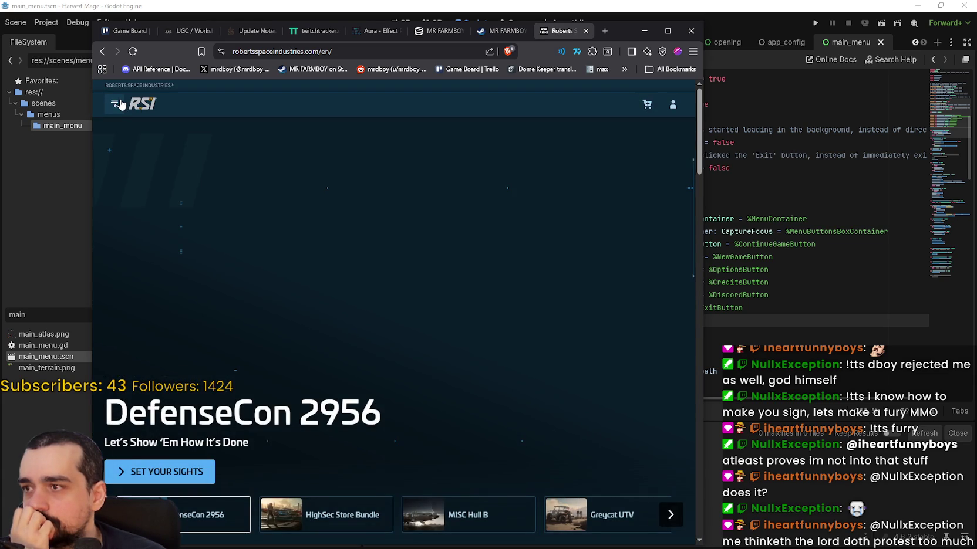
- Open and close the site's navigation menu, then widen the browser window
click(118, 104)
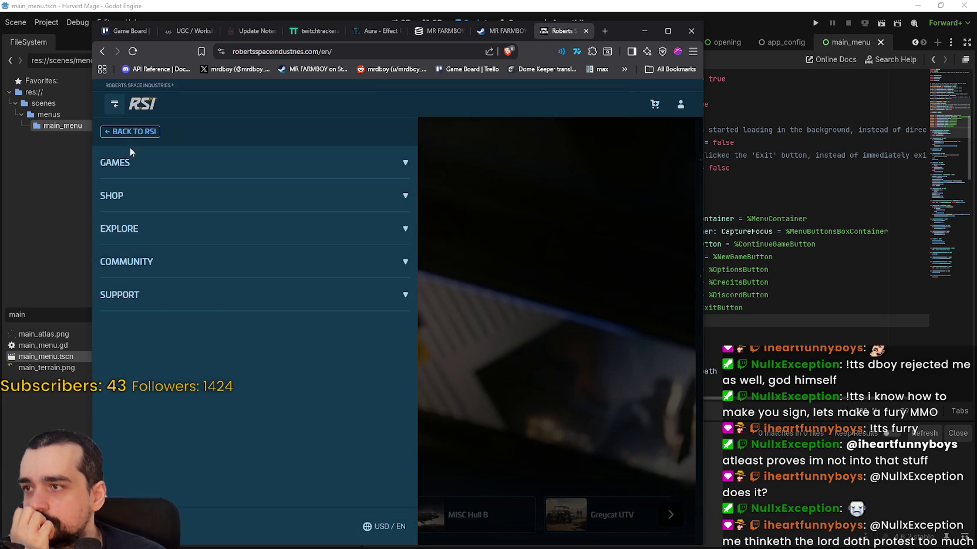
click(559, 290)
scroll(559, 290, down, 6)
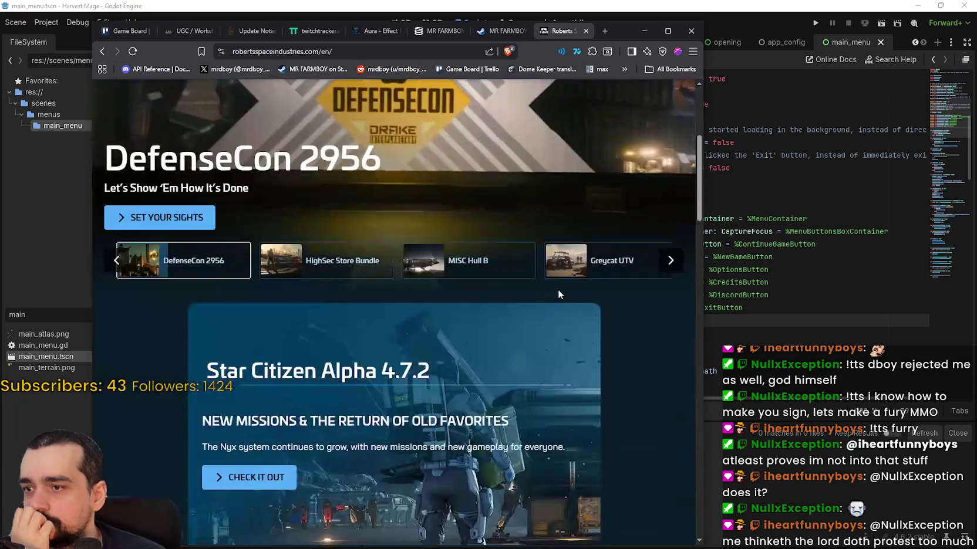
scroll(616, 317, down, 15)
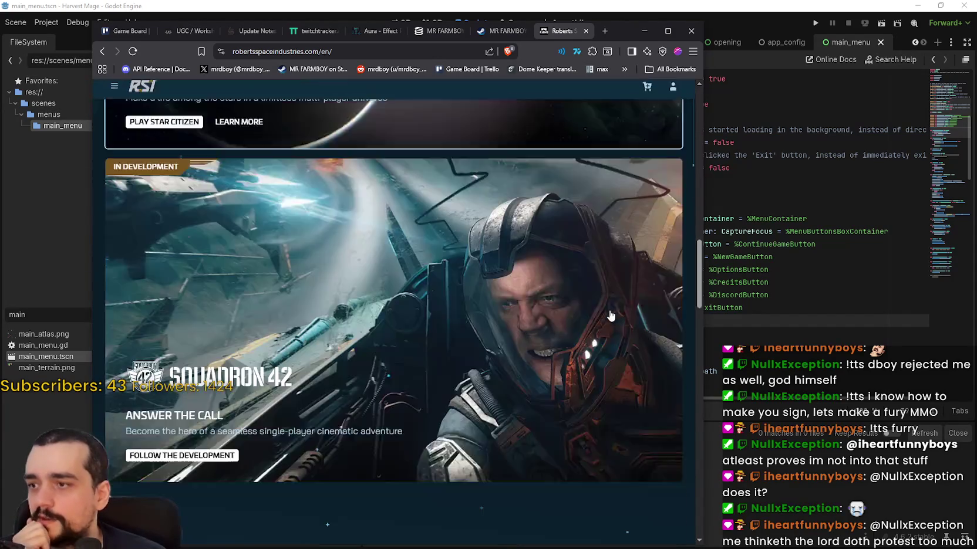
scroll(695, 326, down, 5)
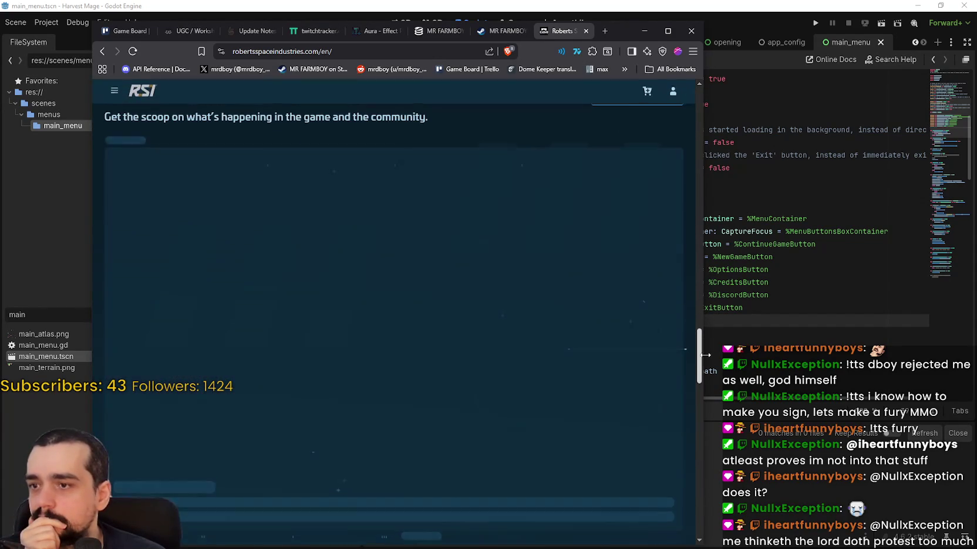
drag(703, 329, 912, 330)
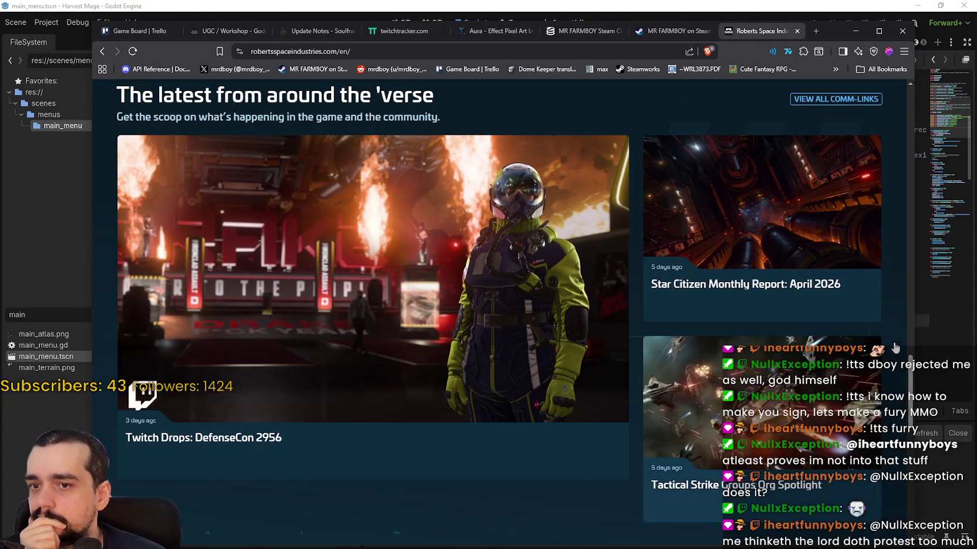
scroll(912, 375, down, 3)
drag(913, 383, 893, 88)
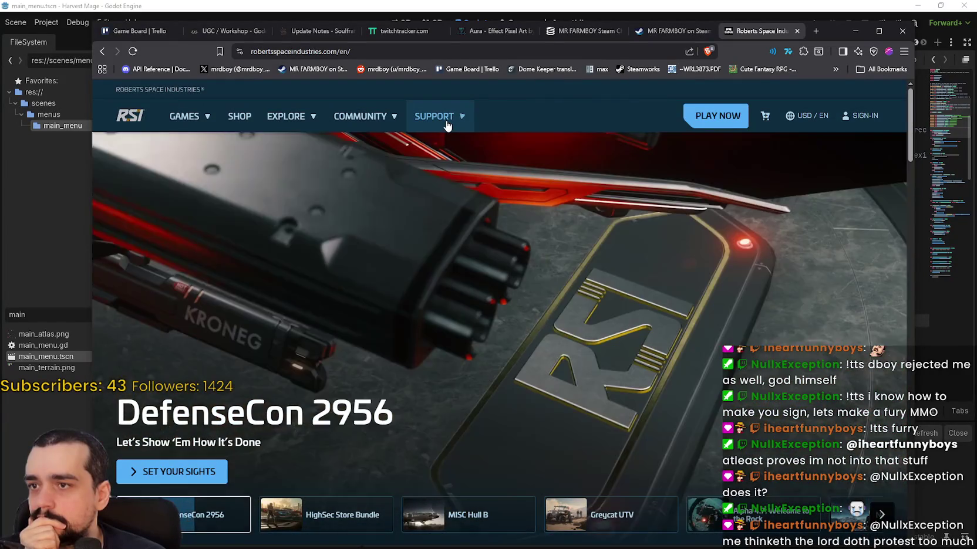
- Look through the Support, Community, Explore and Games menus, then open the Star Citizen page
click(447, 125)
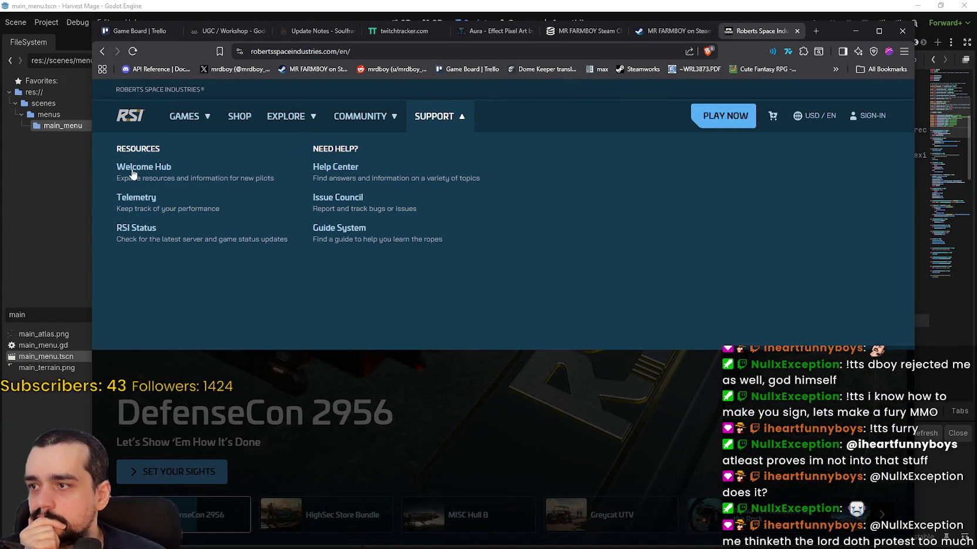
click(358, 117)
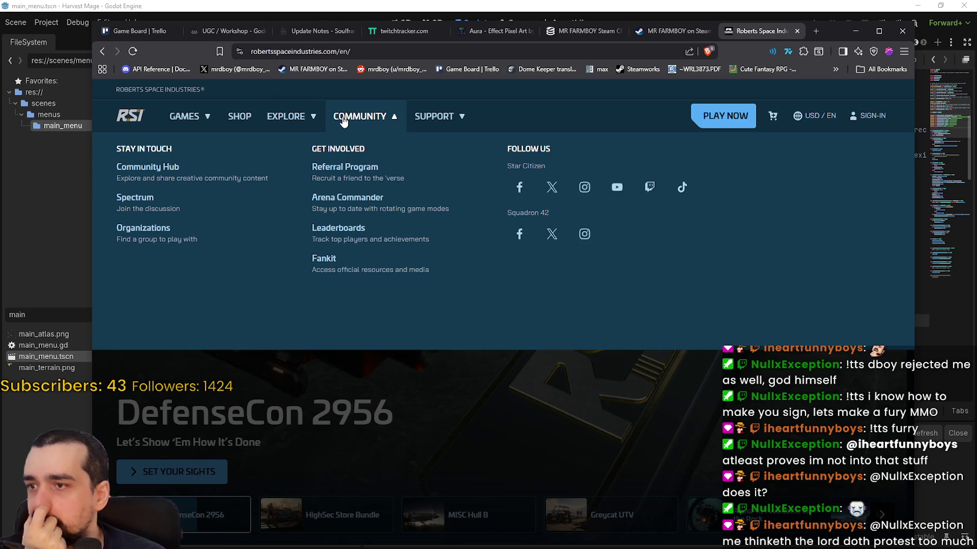
click(296, 117)
click(210, 119)
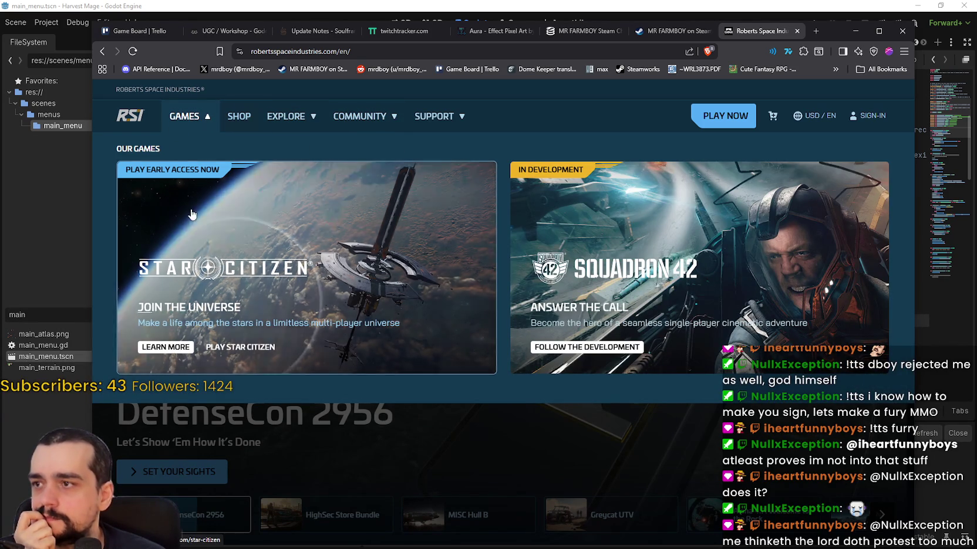
click(203, 273)
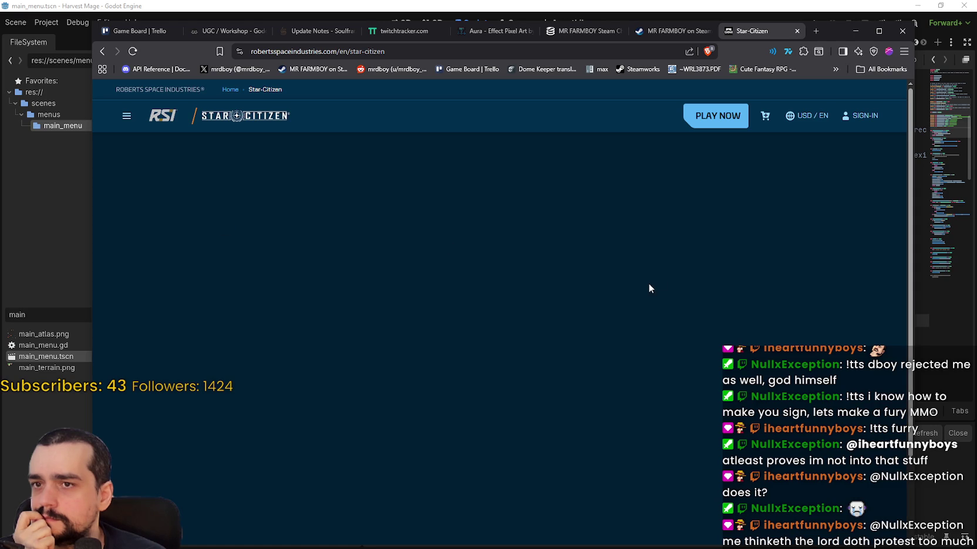
- Scroll the Star Citizen page and open the empty shopping cart
scroll(648, 284, down, 5)
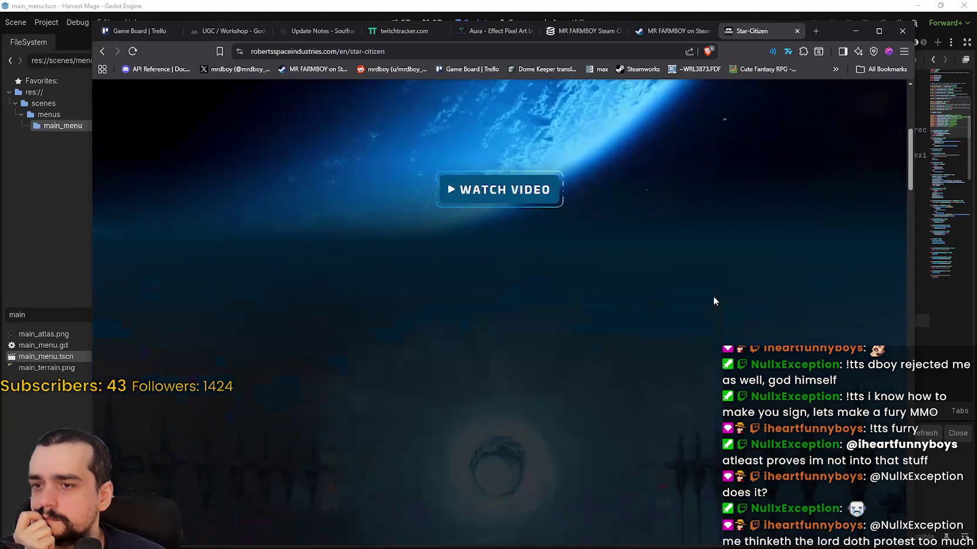
scroll(695, 292, down, 10)
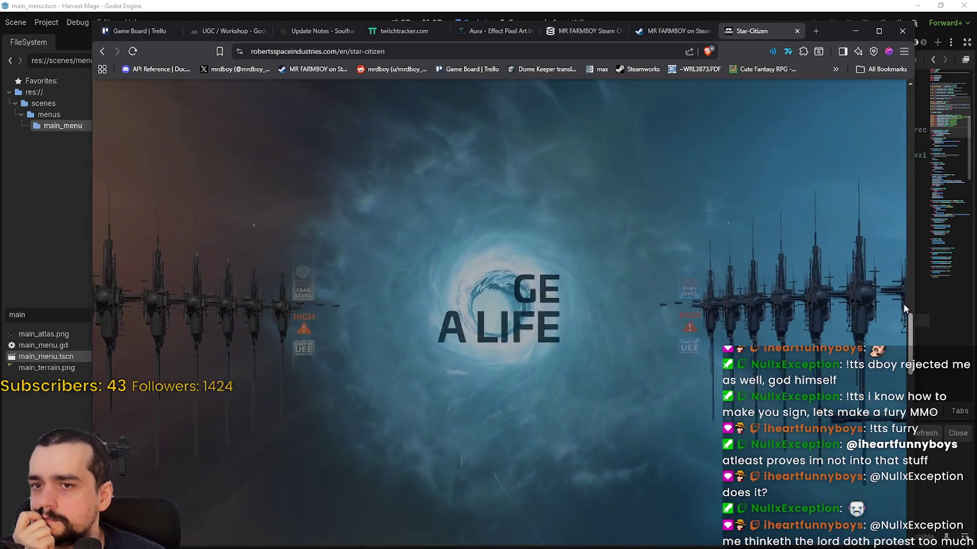
mouse_move(909, 329)
mouse_down()
mouse_move(917, 526)
mouse_move(915, 330)
mouse_move(872, 120)
mouse_up()
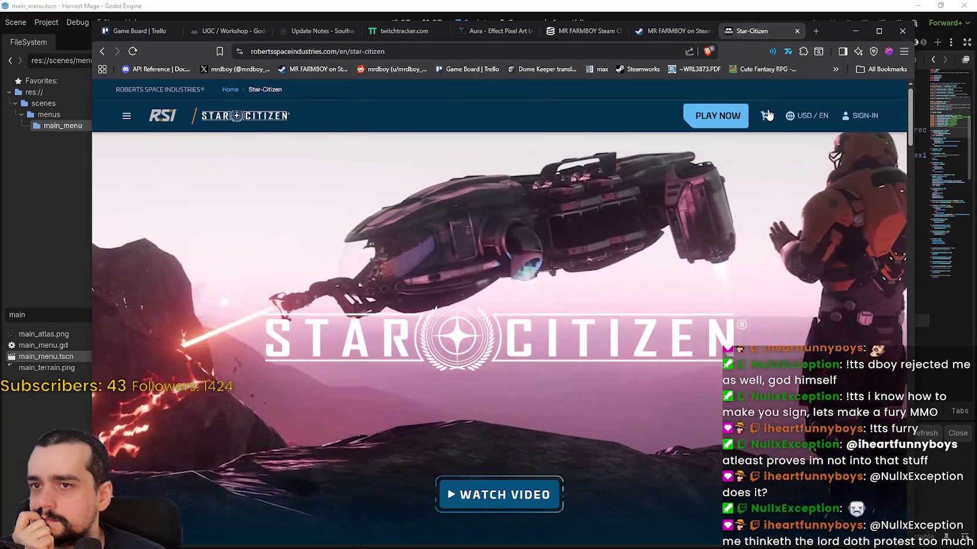
click(765, 115)
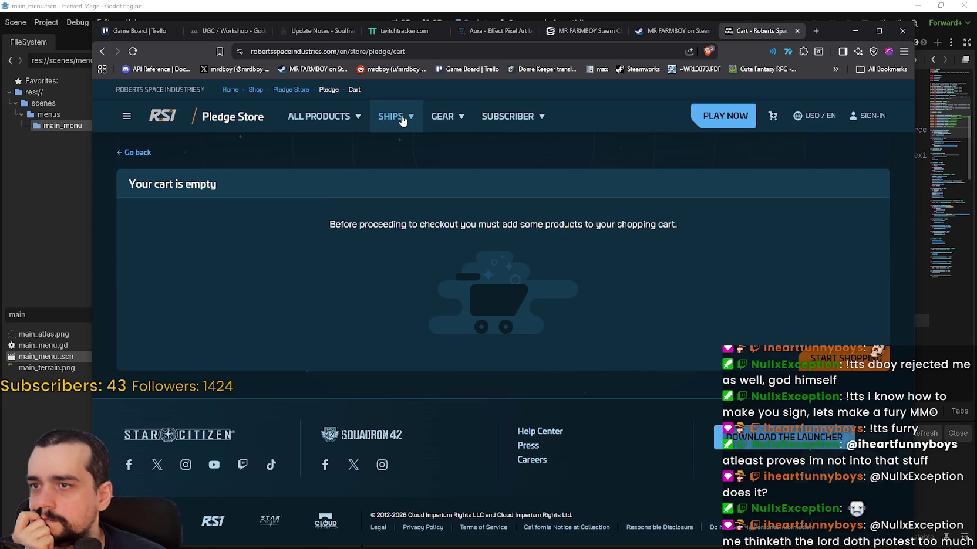
- Browse the Subscriber options and All Products, then look through the Star Citizen Starter Packs listing
click(527, 116)
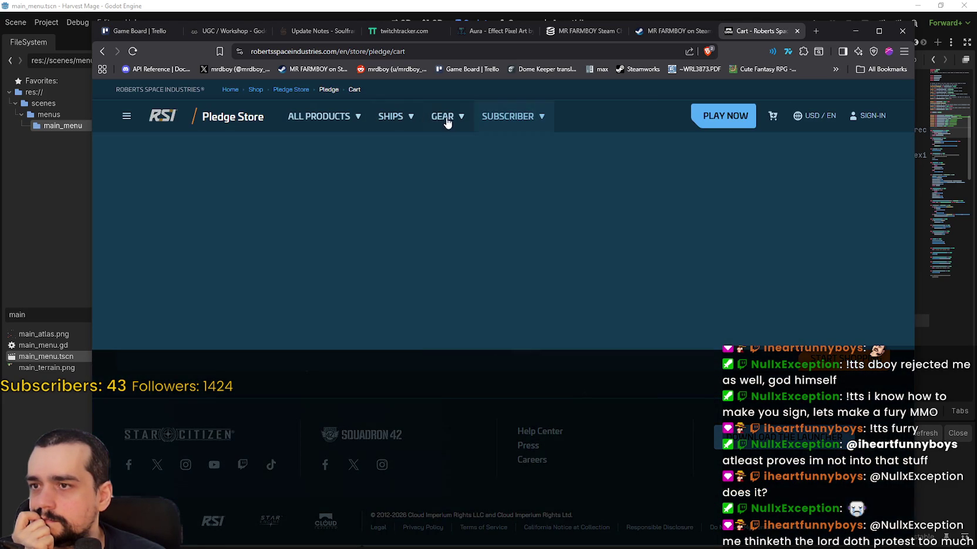
click(350, 123)
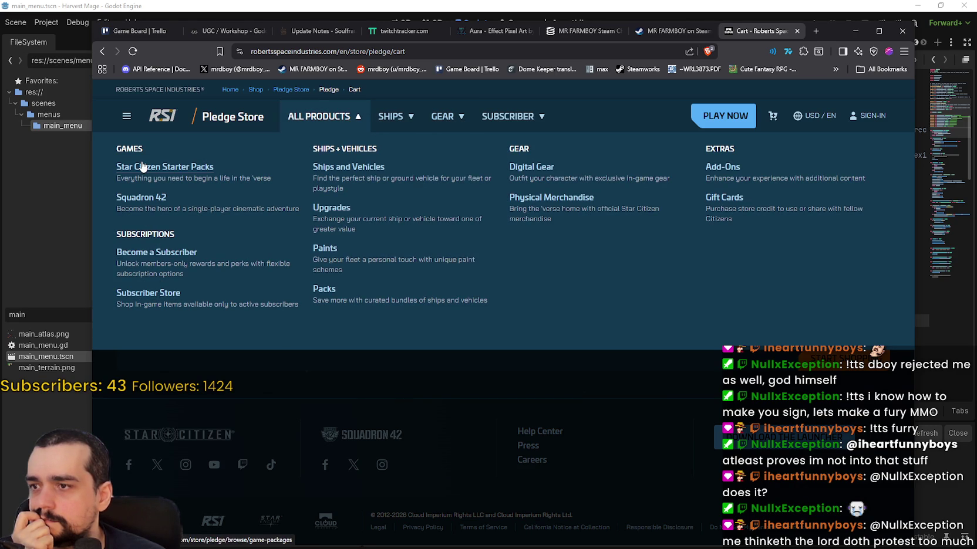
click(142, 167)
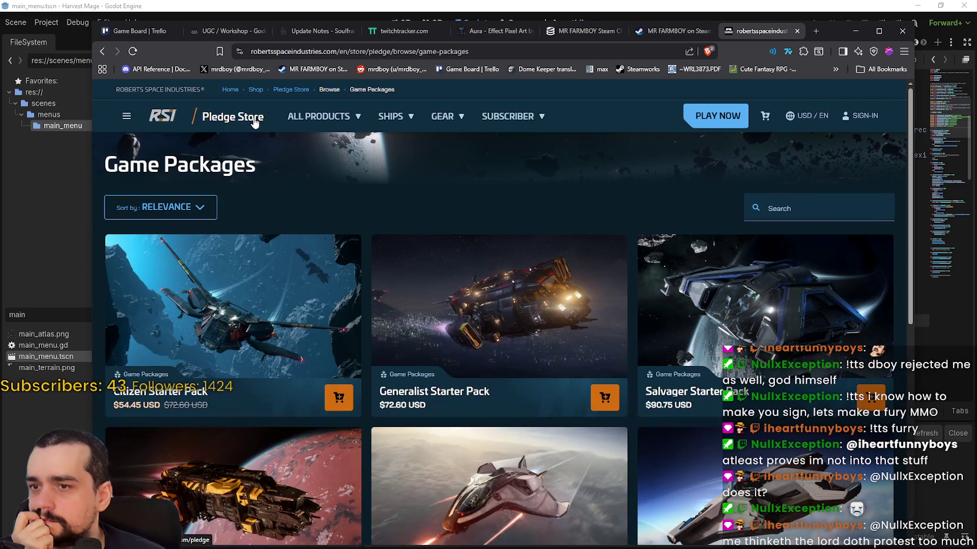
scroll(628, 352, down, 7)
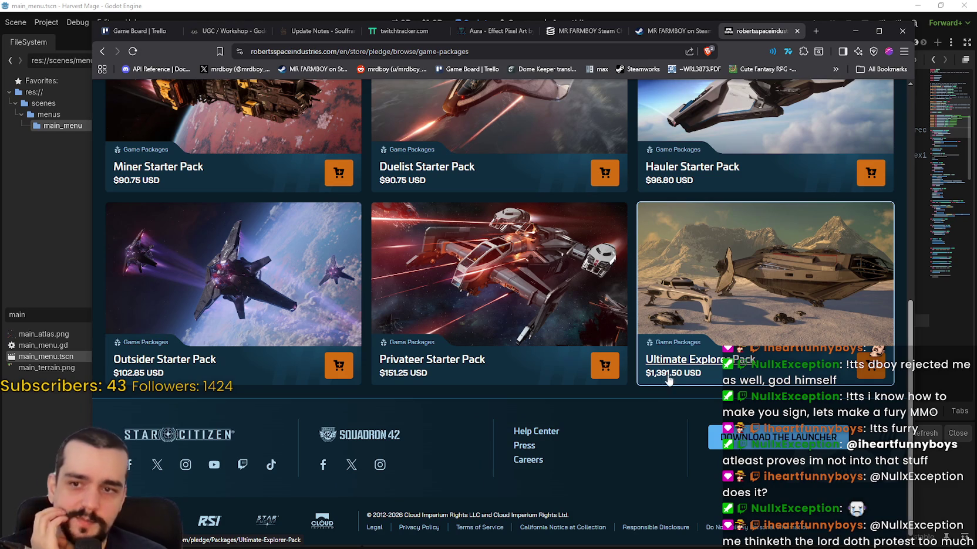
scroll(663, 385, up, 3)
scroll(780, 421, down, 1)
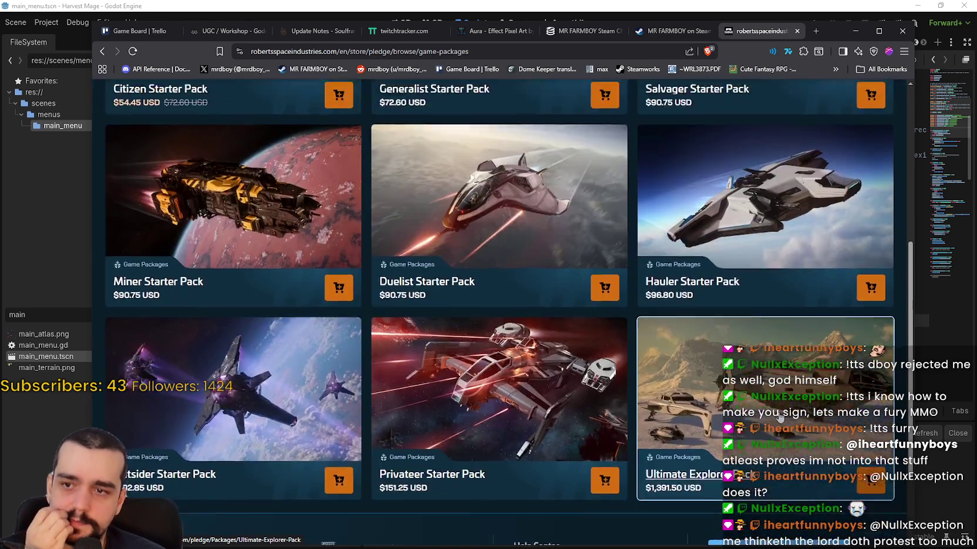
scroll(780, 419, up, 5)
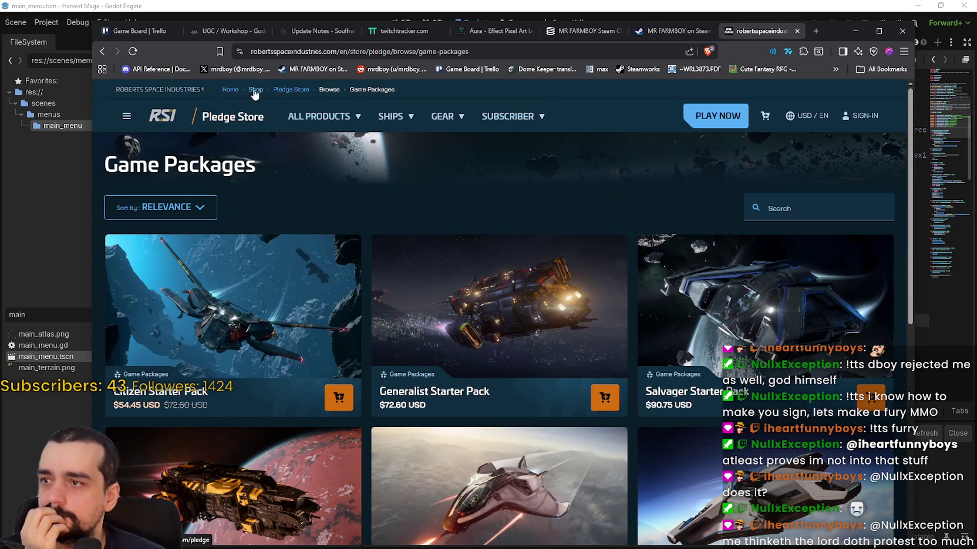
- Return to the RSI homepage via the breadcrumb and scroll down it
click(192, 91)
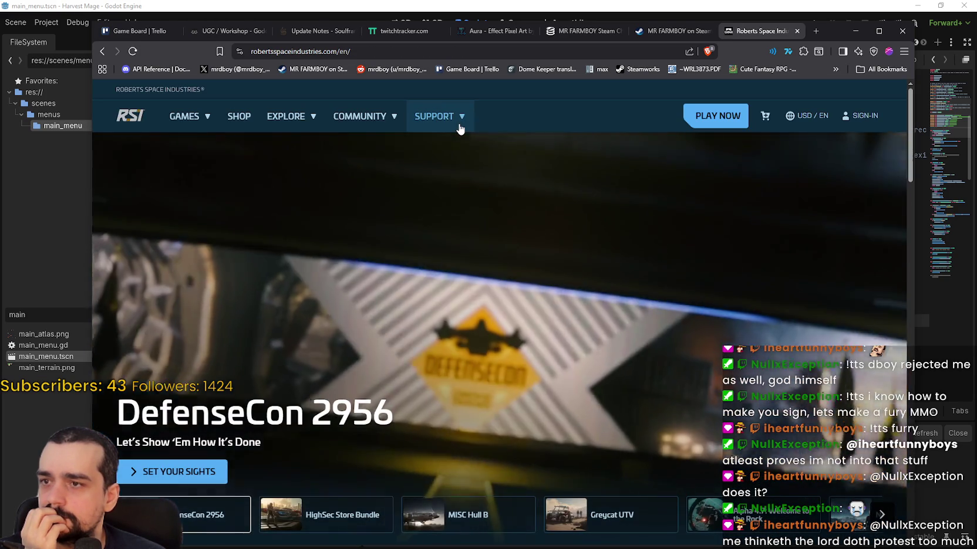
scroll(473, 271, down, 3)
scroll(585, 375, down, 7)
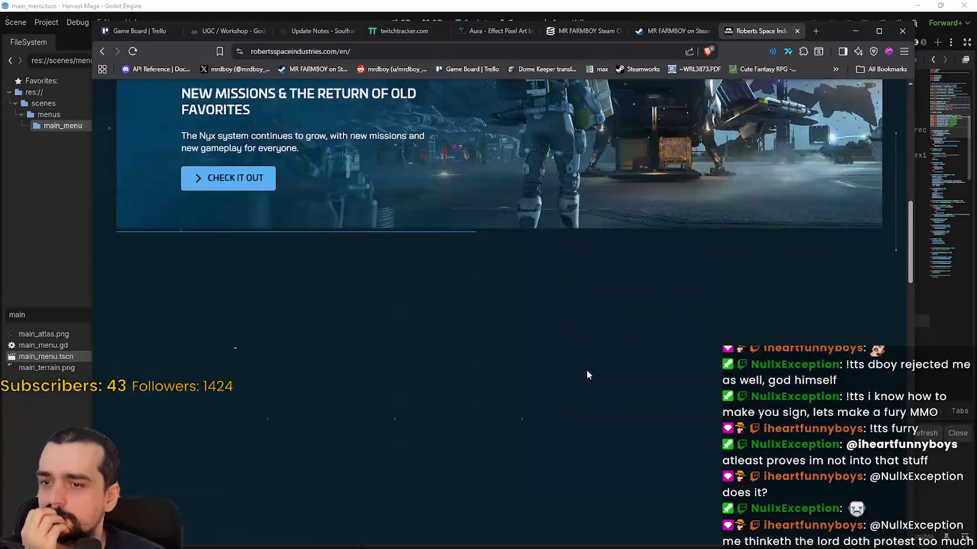
mouse_move(908, 247)
mouse_down()
mouse_move(907, 418)
mouse_move(784, 36)
mouse_up()
- Search the web for 'star citizen funding' in a new Brave tab
click(817, 29)
text(star citz)
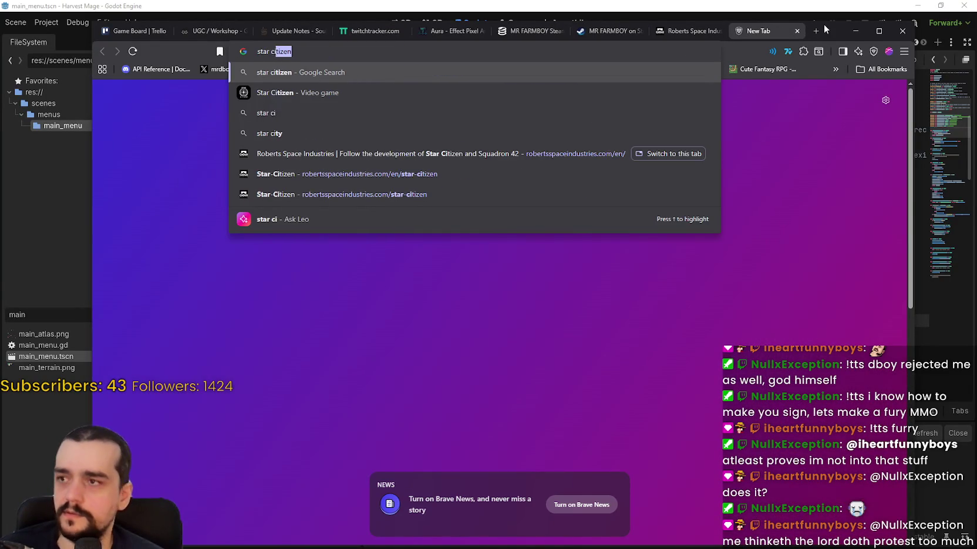
key(BackSpace)
key(BackSpace)
text(zie)
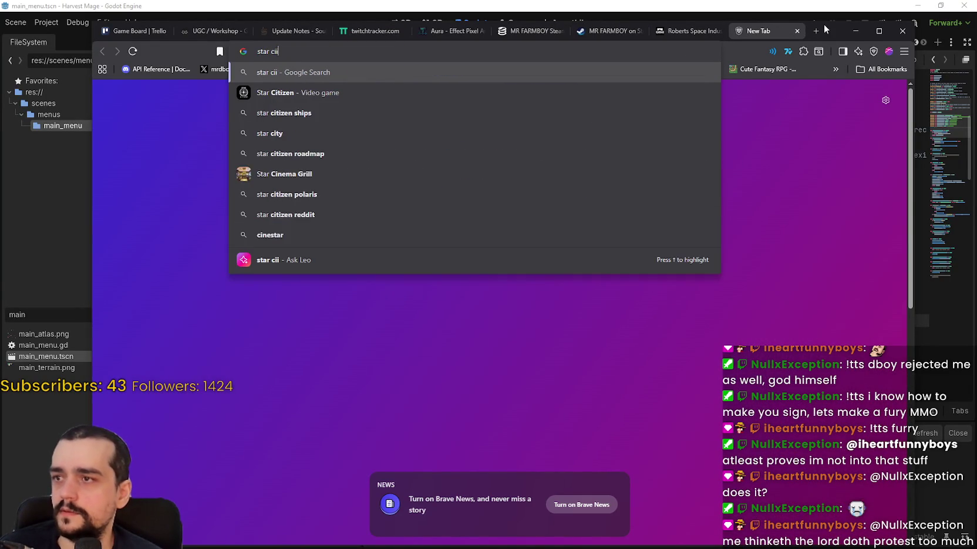
key(BackSpace)
key(BackSpace)
key(BackSpace)
text(tizen fyu)
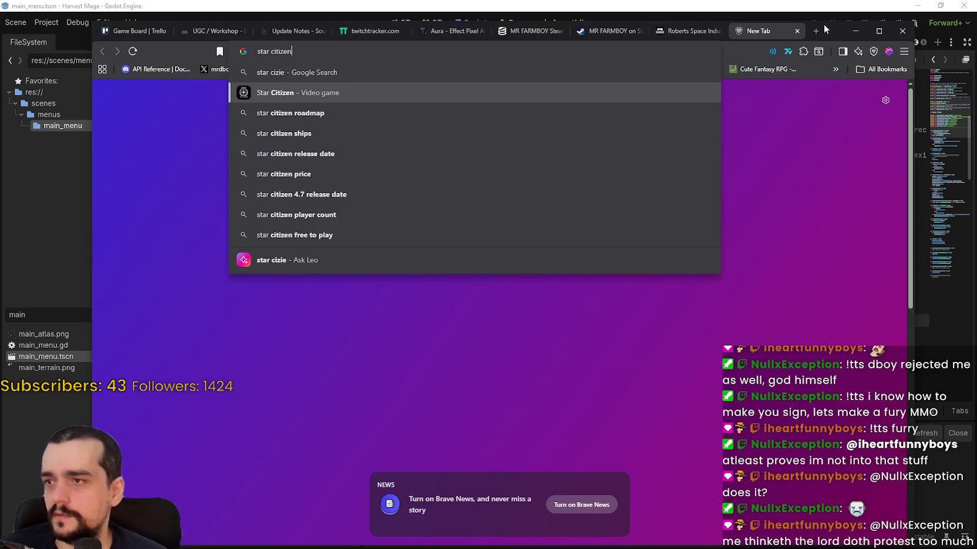
key(BackSpace)
key(BackSpace)
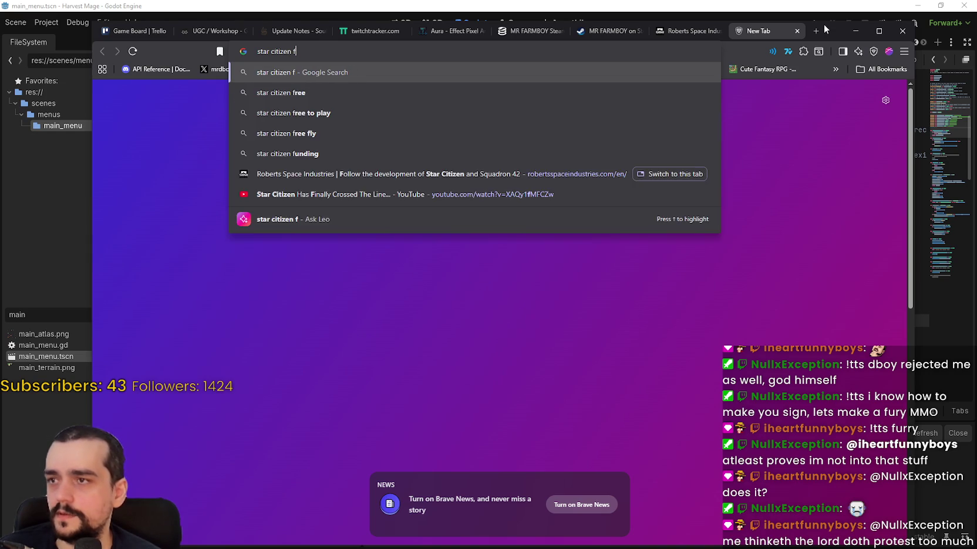
text(unding)
key(Return)
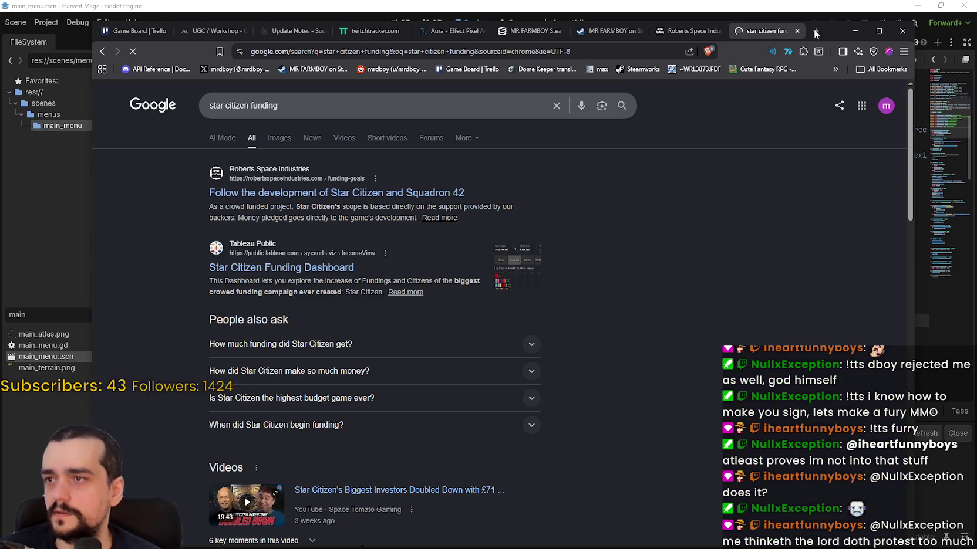
- Open the official Stretch Goals funding page, scroll through it, then return to the RSI homepage tab
click(356, 195)
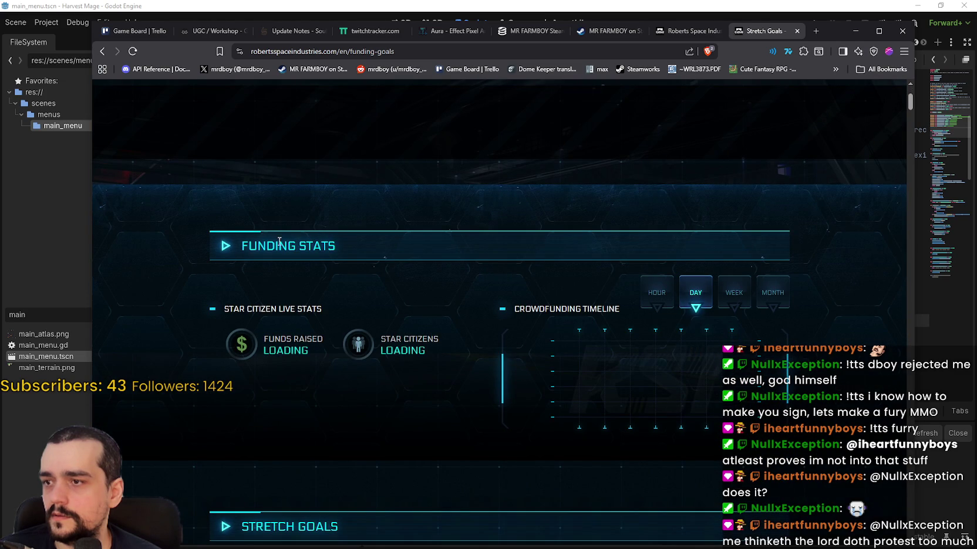
scroll(472, 271, down, 2)
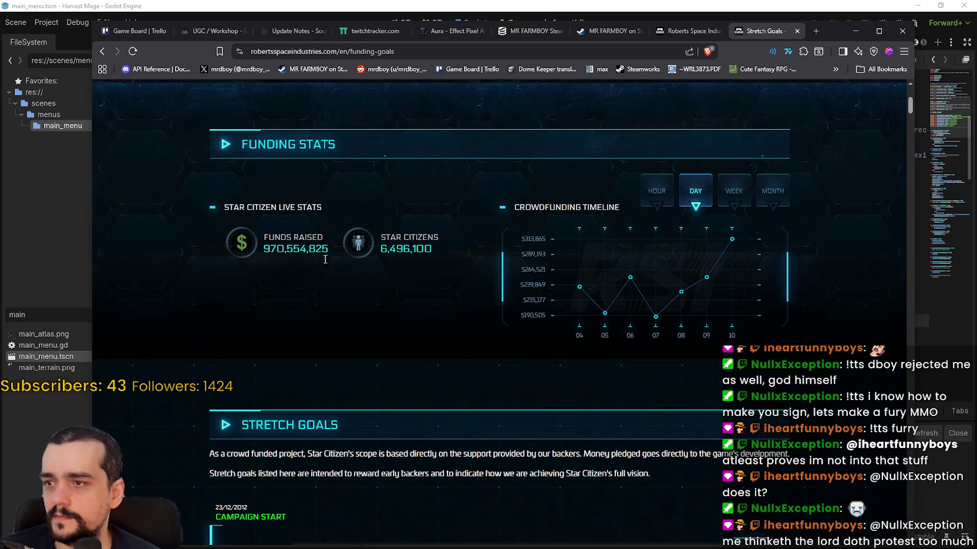
scroll(343, 260, down, 1)
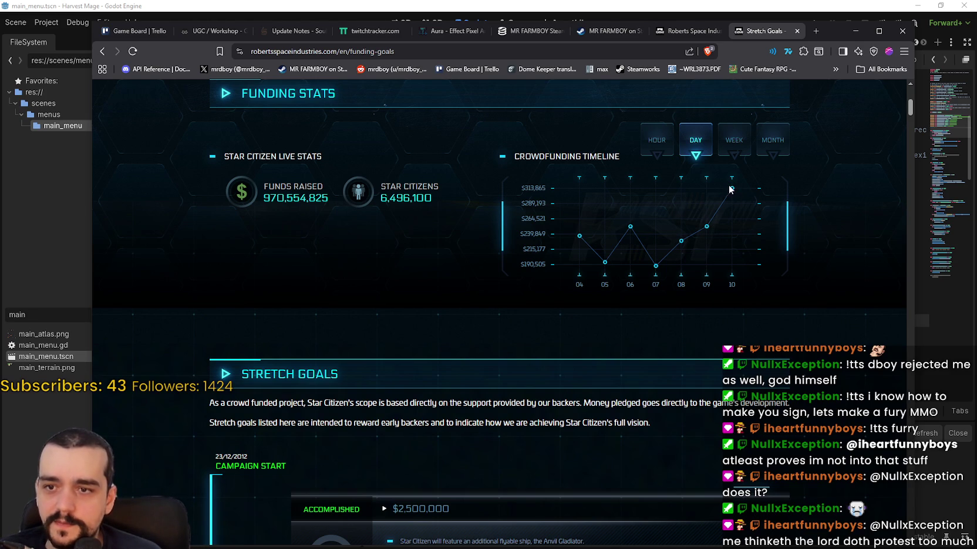
drag(544, 188, 555, 187)
click(533, 188)
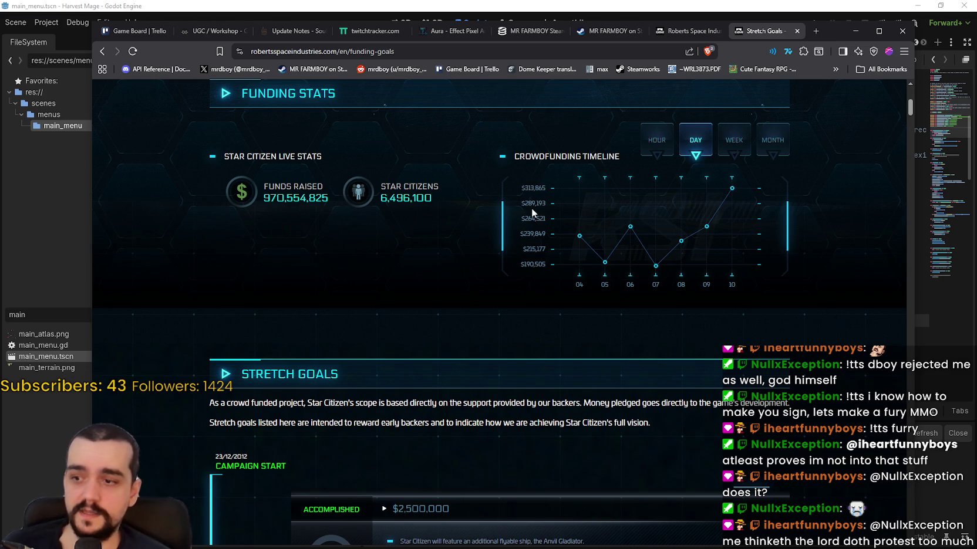
scroll(531, 208, down, 5)
scroll(839, 390, down, 2)
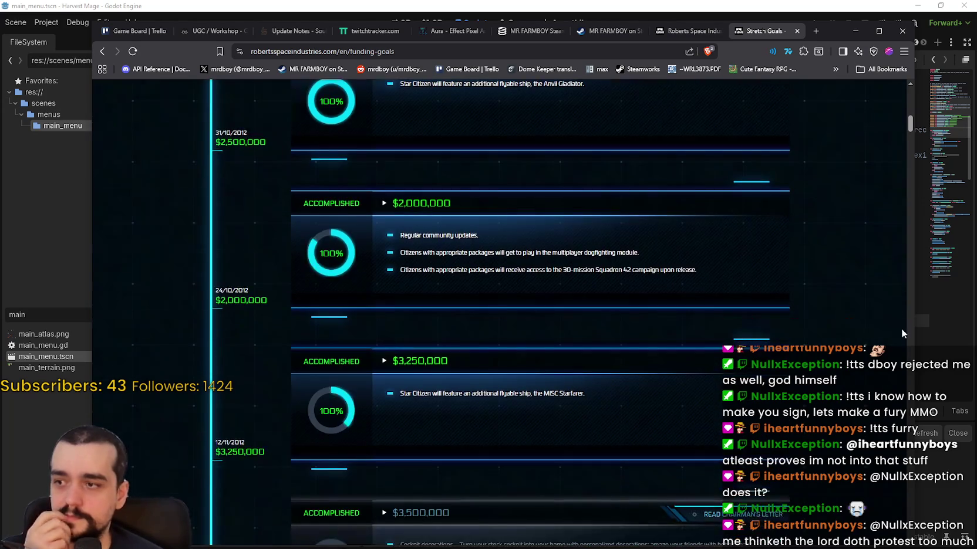
mouse_move(907, 123)
mouse_down()
mouse_move(909, 461)
mouse_move(931, 540)
mouse_move(928, 93)
mouse_move(923, 102)
mouse_up()
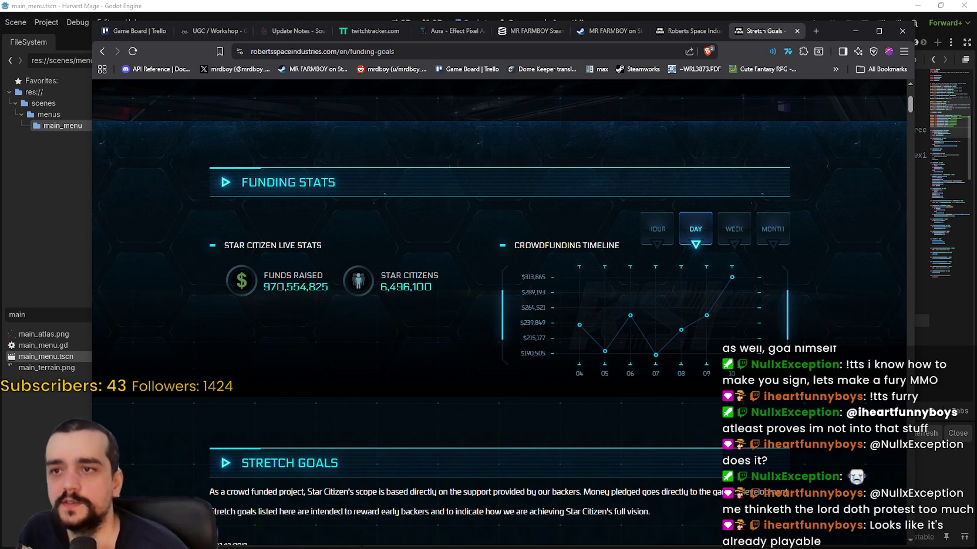
click(690, 32)
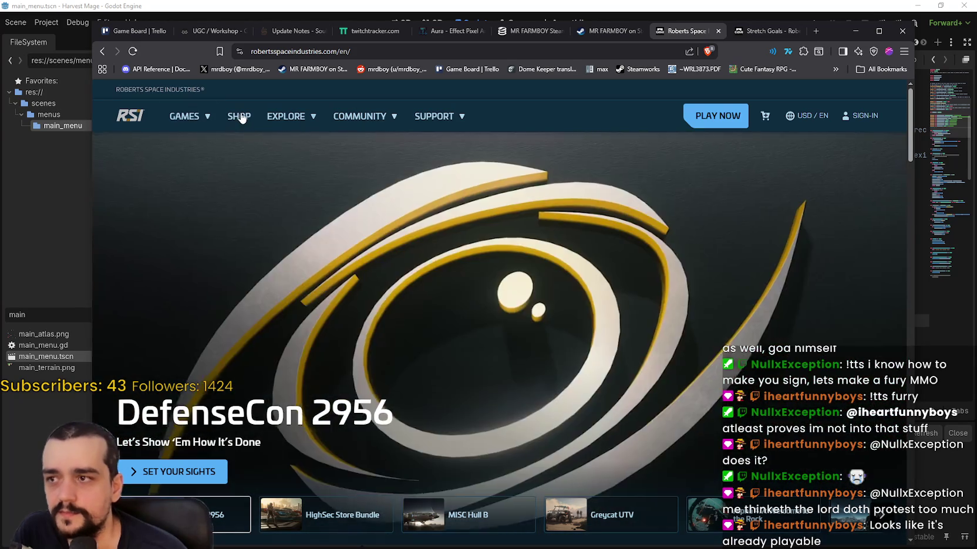
- Open the RSI Pledge Store and scroll through its product listings
click(239, 116)
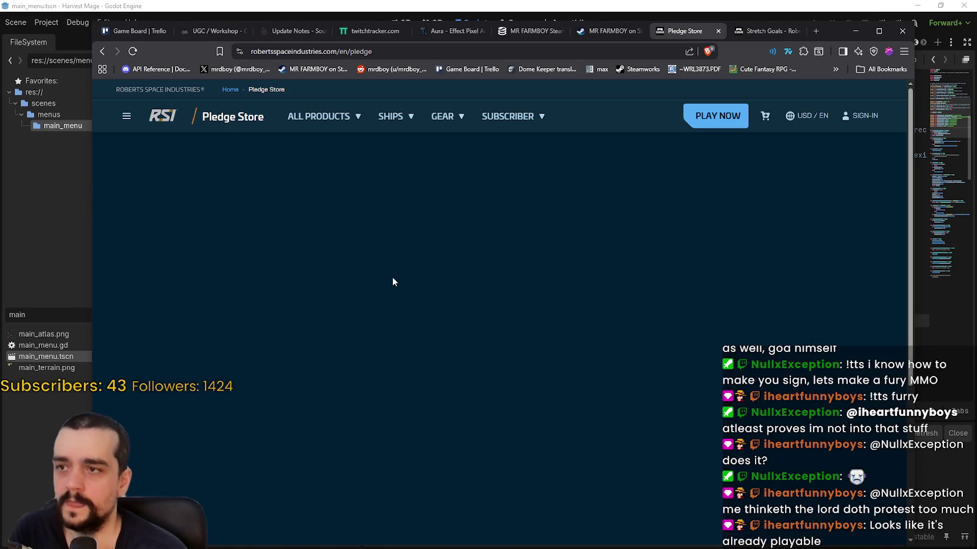
scroll(771, 230, down, 5)
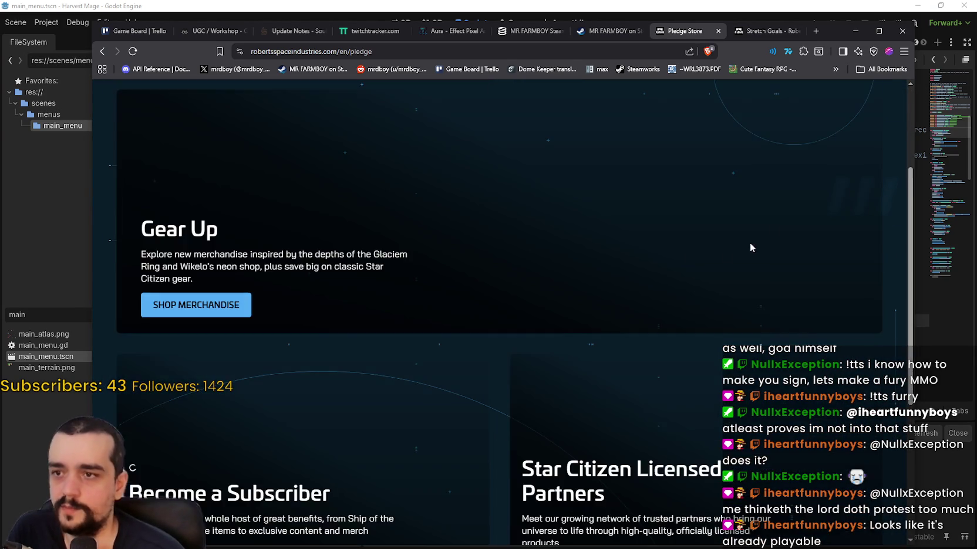
scroll(654, 277, down, 10)
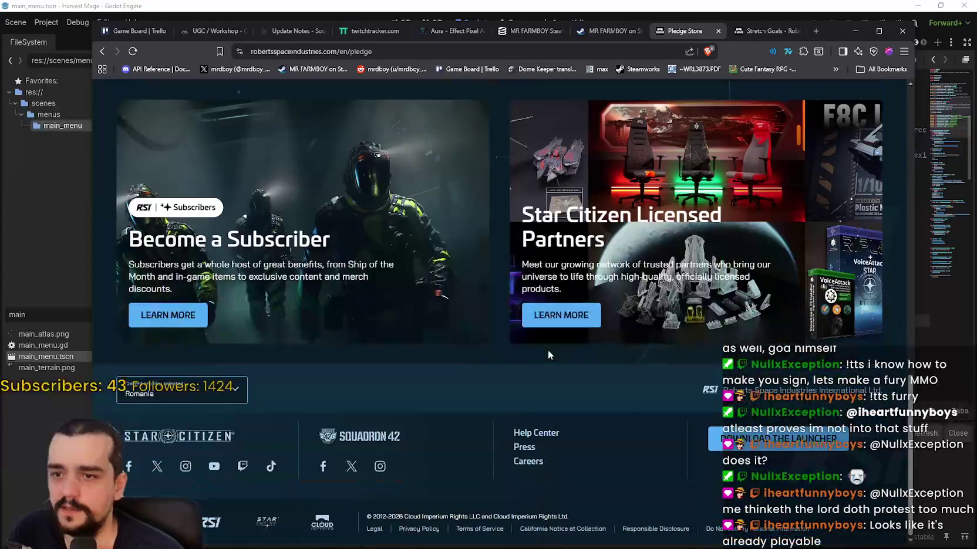
scroll(548, 354, up, 15)
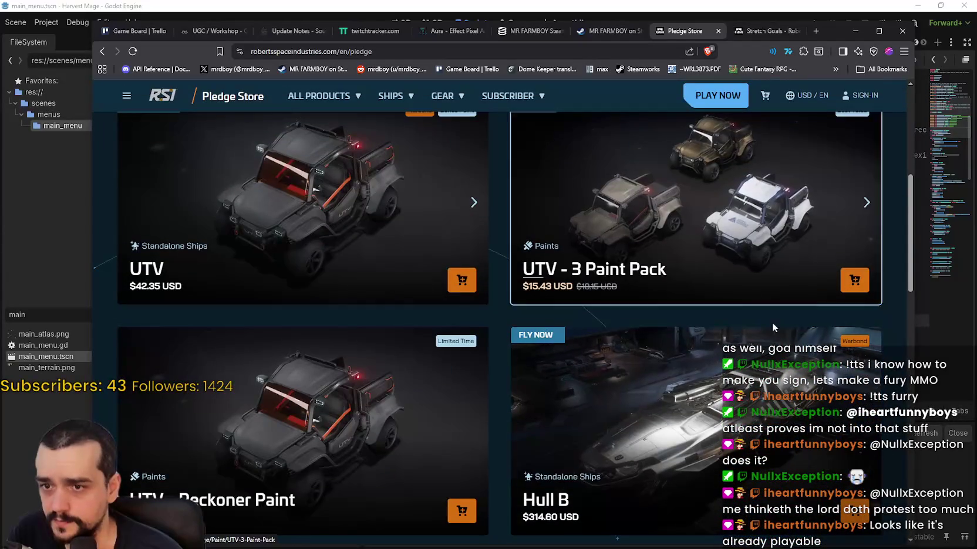
scroll(756, 301, down, 3)
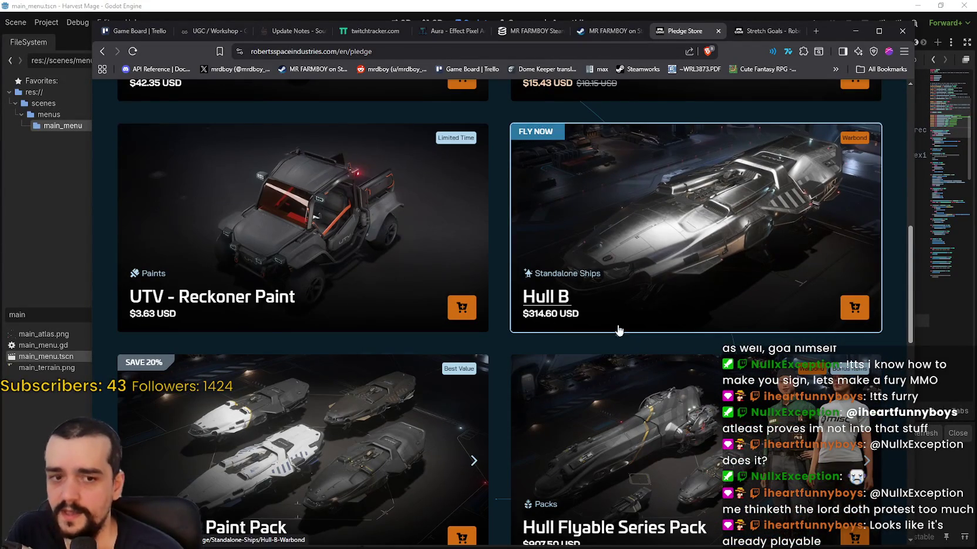
scroll(587, 375, down, 2)
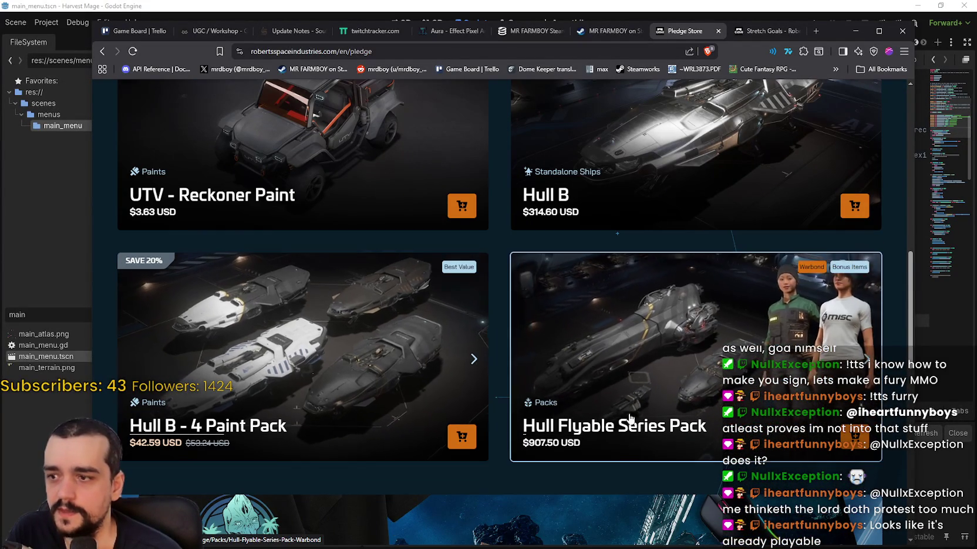
scroll(611, 388, up, 5)
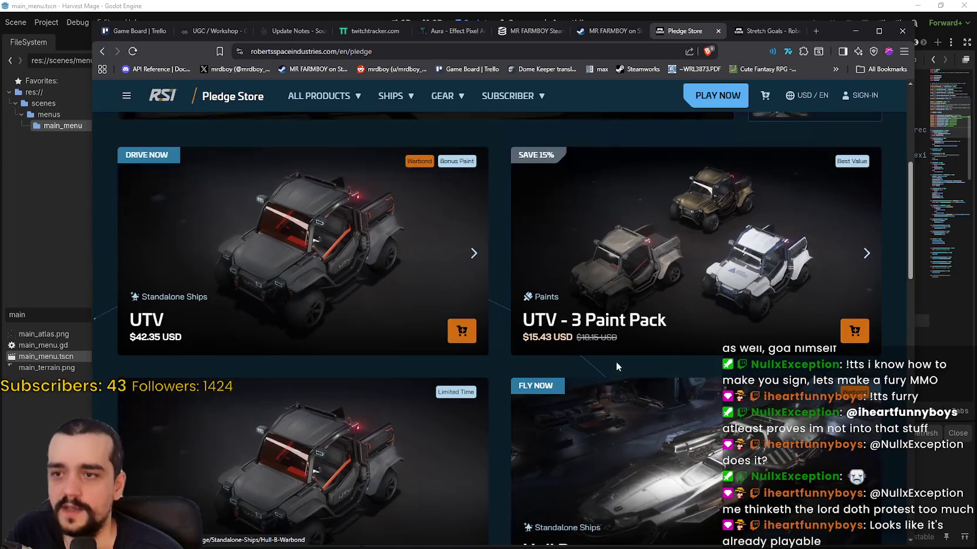
- Flip through the UTV Paint Pack and UTV card images, then close the Pledge Store tab
click(867, 256)
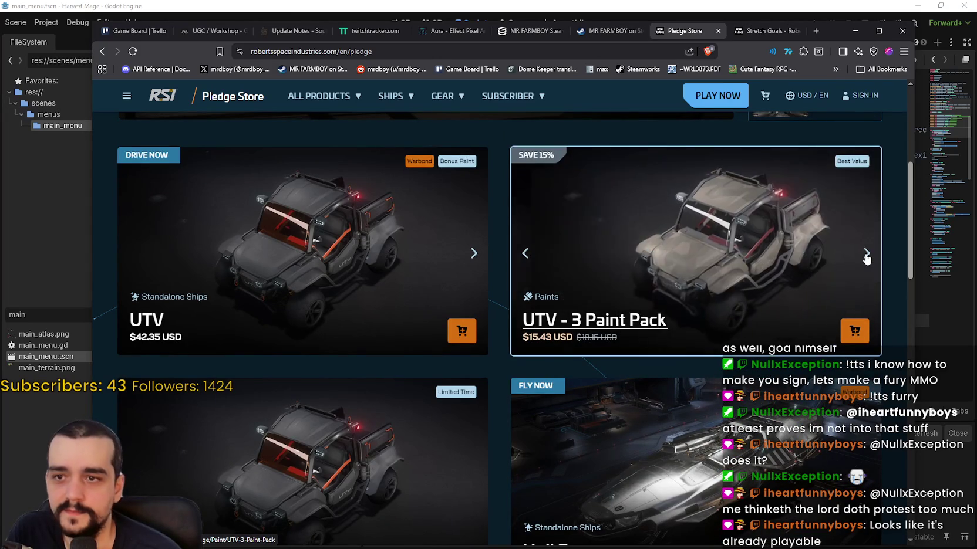
click(867, 254)
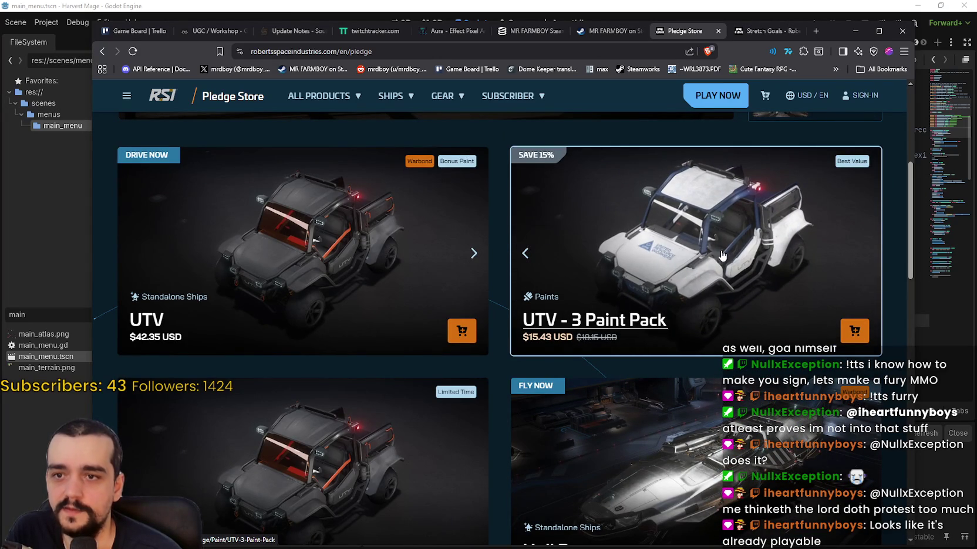
click(474, 253)
click(473, 253)
scroll(621, 215, up, 3)
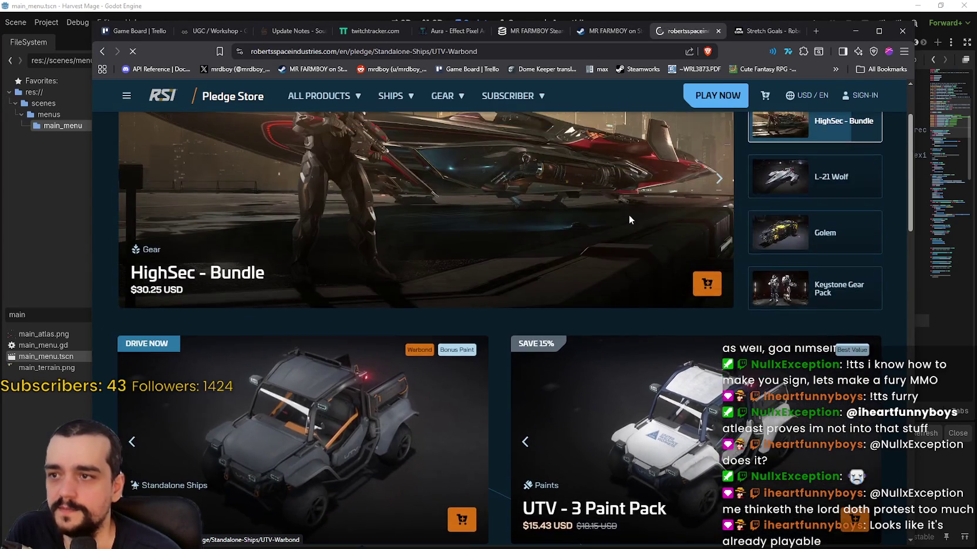
click(718, 31)
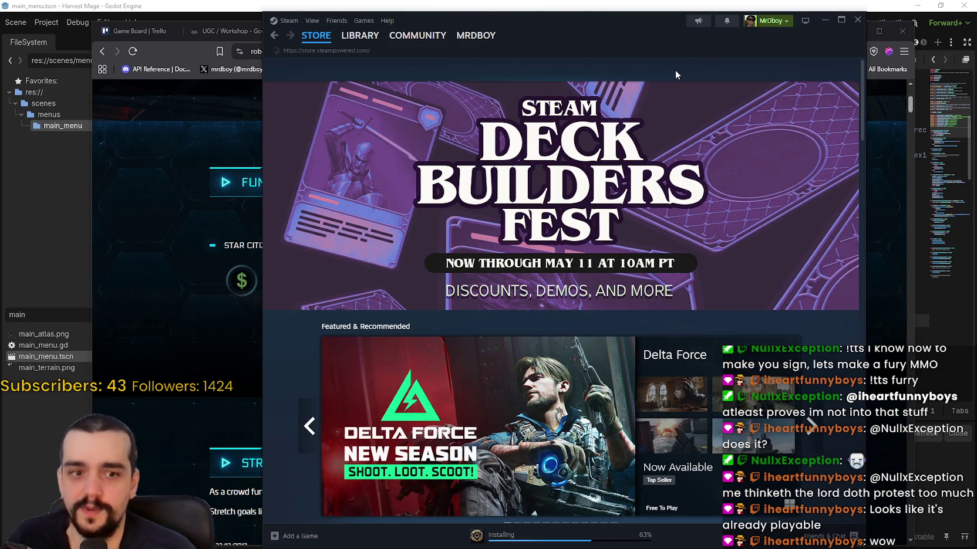
- Search the Steam store for 'Elite Dangerous' and open its store page
click(675, 70)
text(ELite Dan)
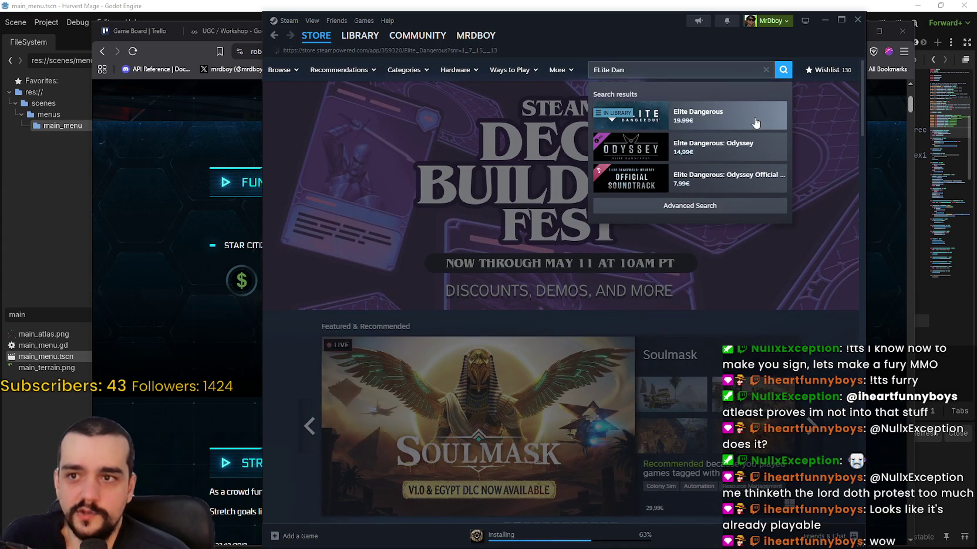
click(756, 122)
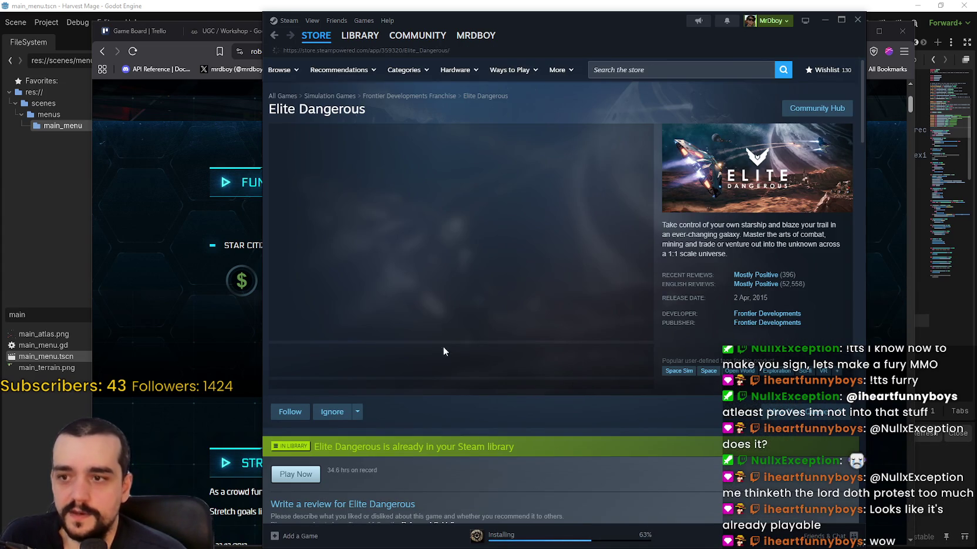
- Browse the Elite Dangerous screenshots, including the cockpit battle and docked-ship shots
click(418, 365)
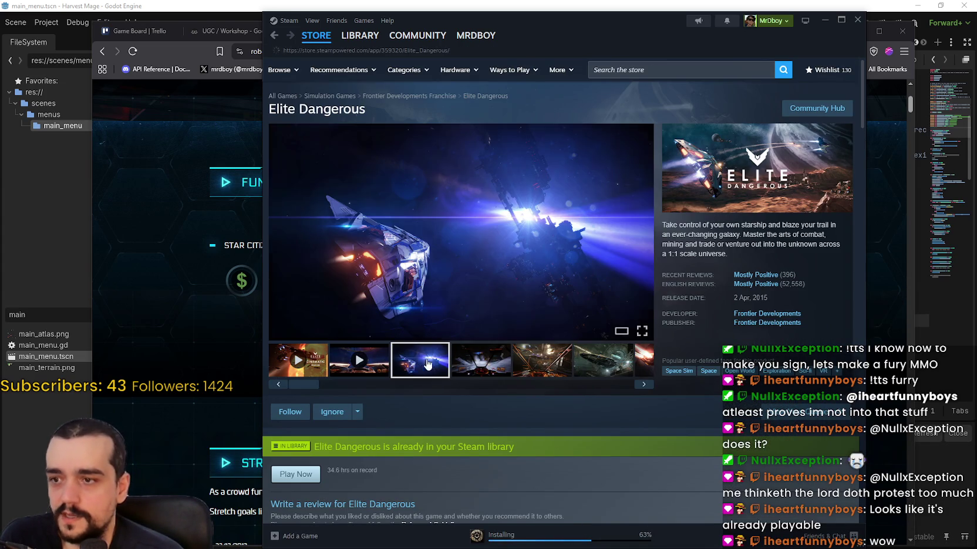
click(479, 367)
click(553, 367)
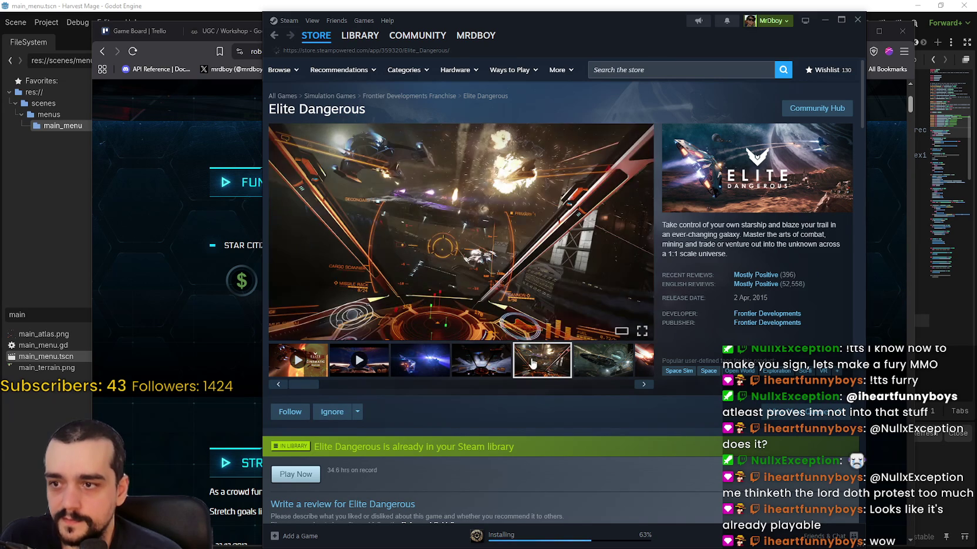
click(491, 365)
click(602, 364)
click(640, 369)
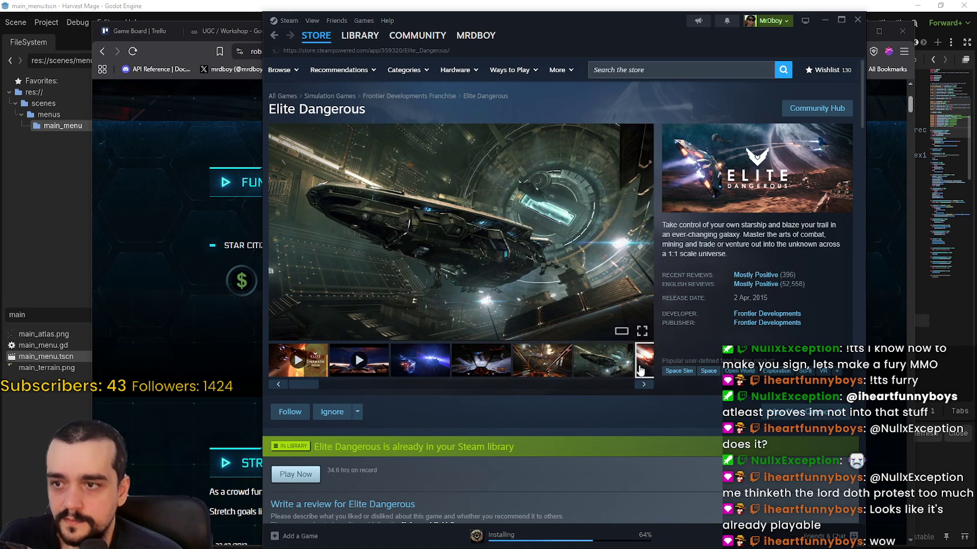
drag(435, 384, 470, 384)
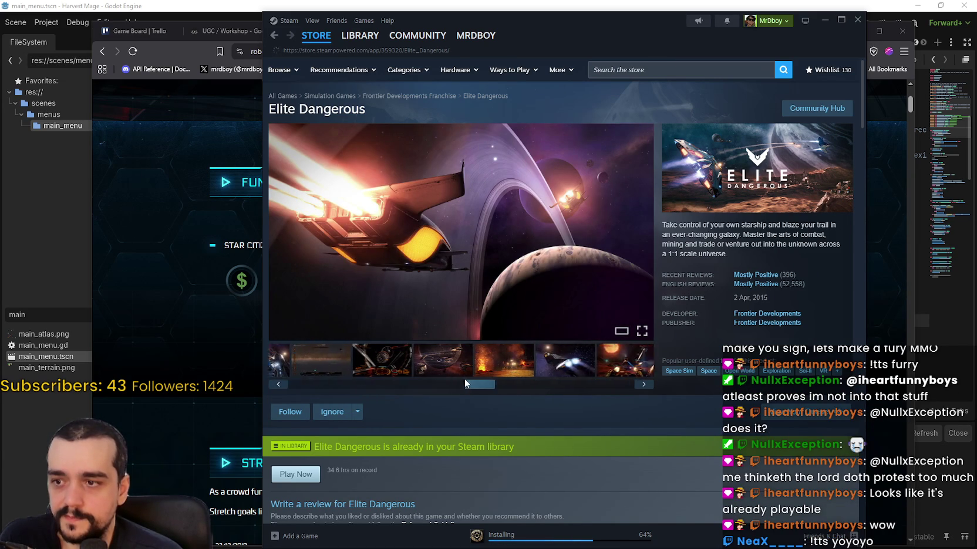
click(466, 364)
click(629, 373)
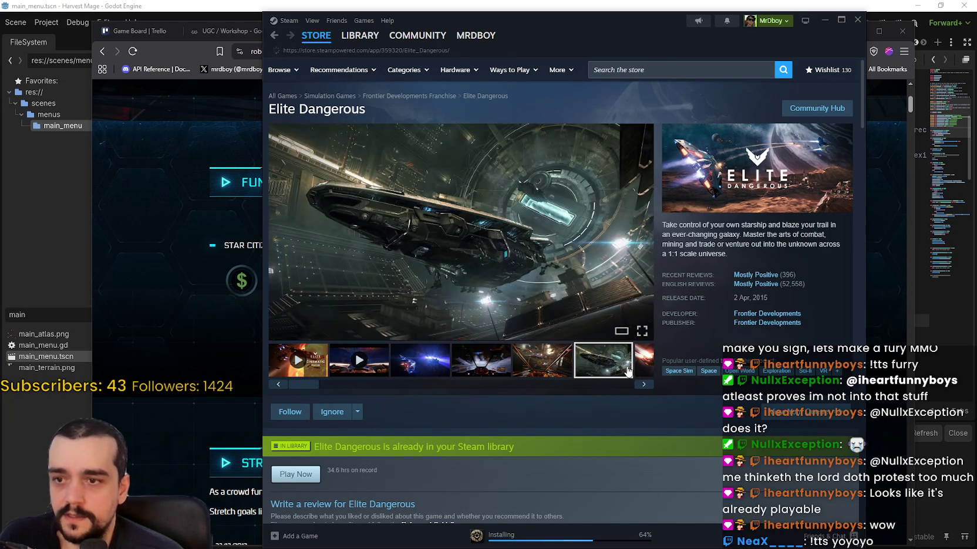
- View the Elite Dangerous Community Hub, go back to the store page, and close Steam
click(817, 108)
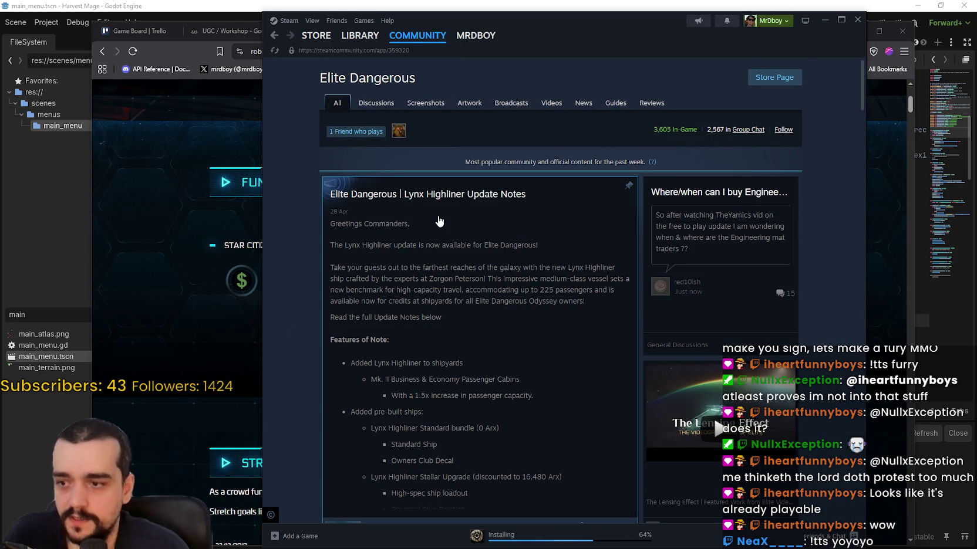
scroll(513, 275, down, 5)
scroll(513, 275, down, 2)
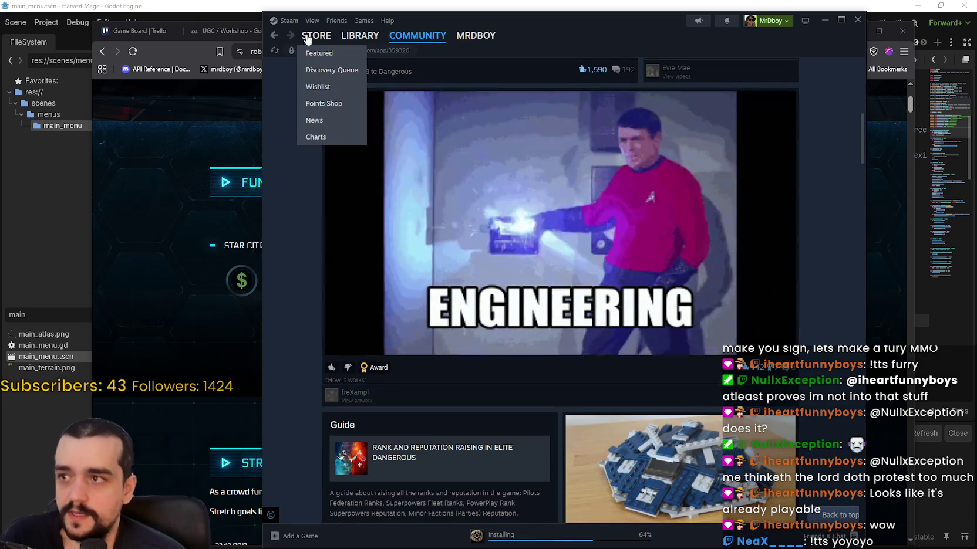
click(310, 37)
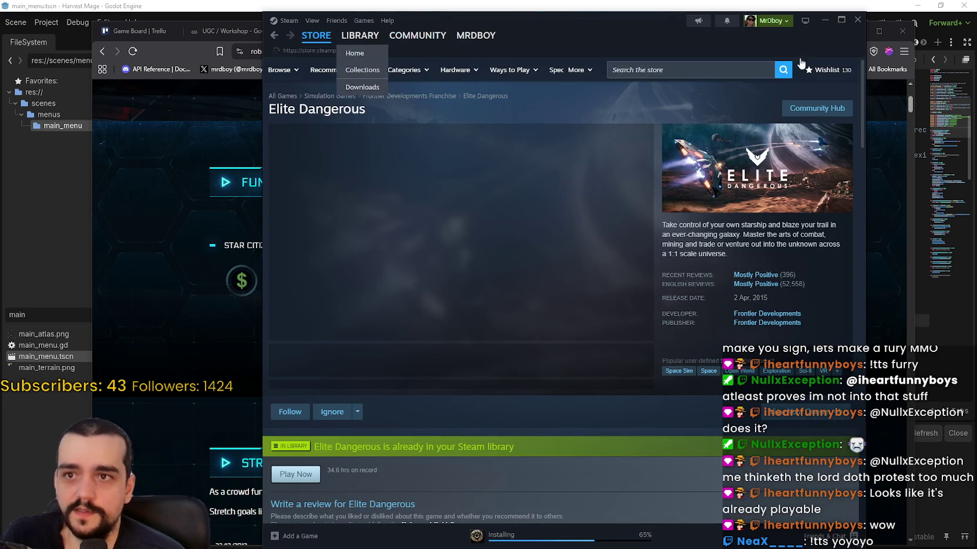
click(857, 19)
scroll(811, 372, up, 2)
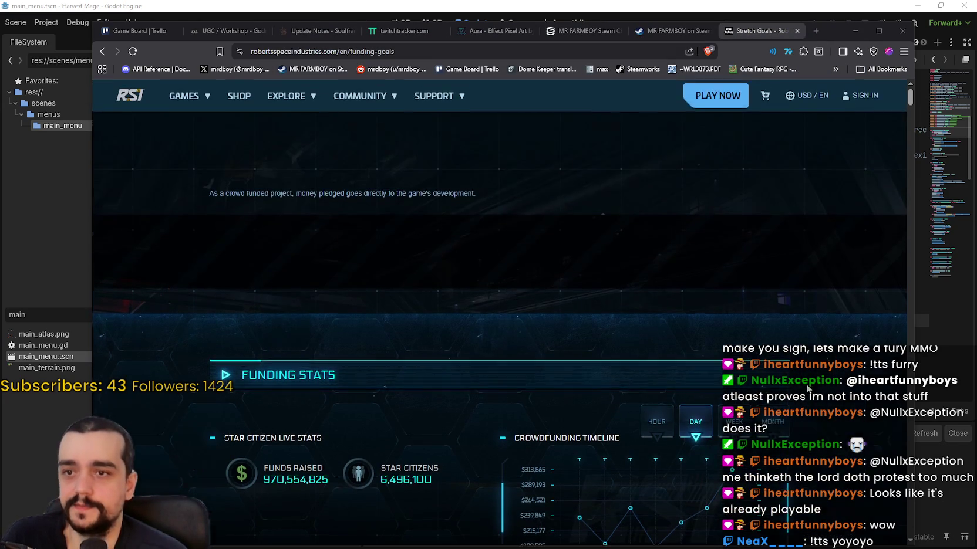
- Close the Star Citizen Stretch Goals tab and minimize Brave to get back to Godot
scroll(811, 373, down, 2)
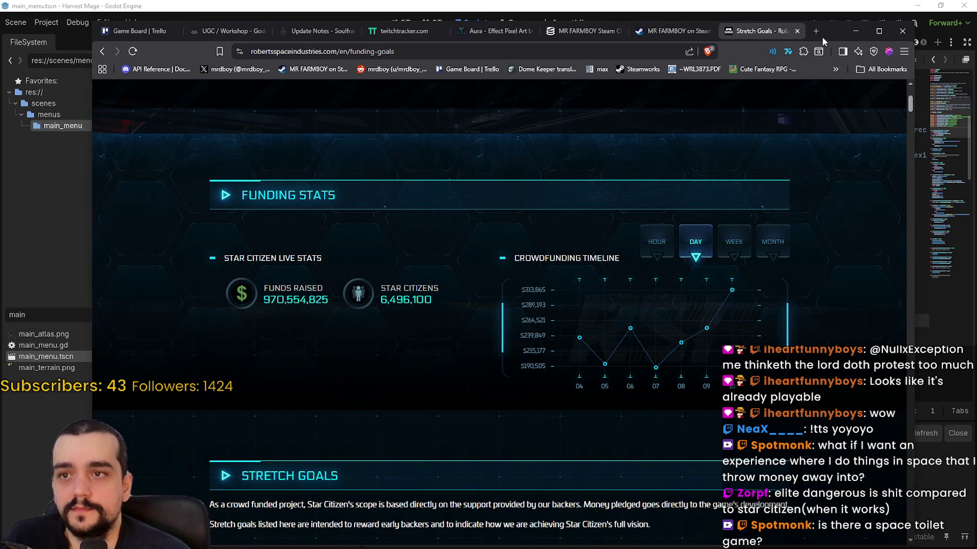
click(797, 30)
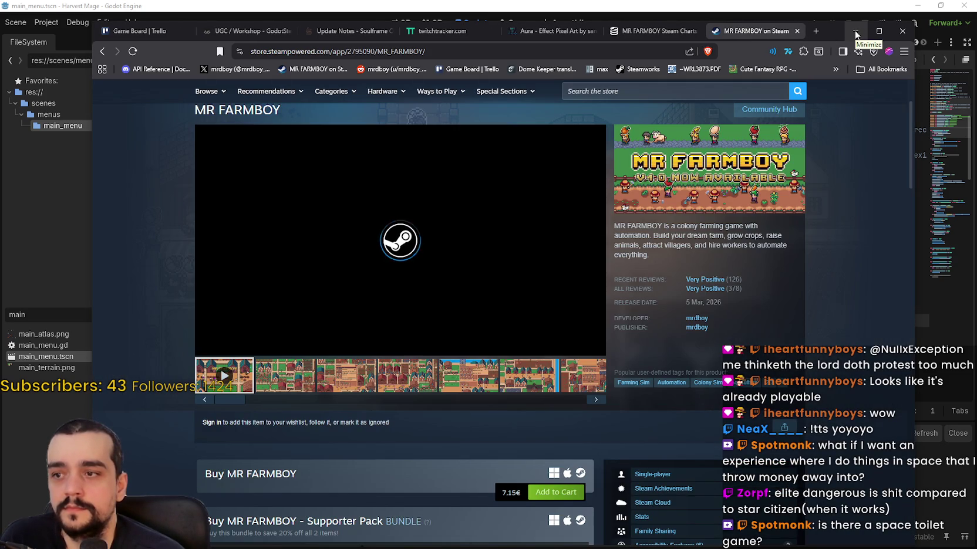
click(856, 31)
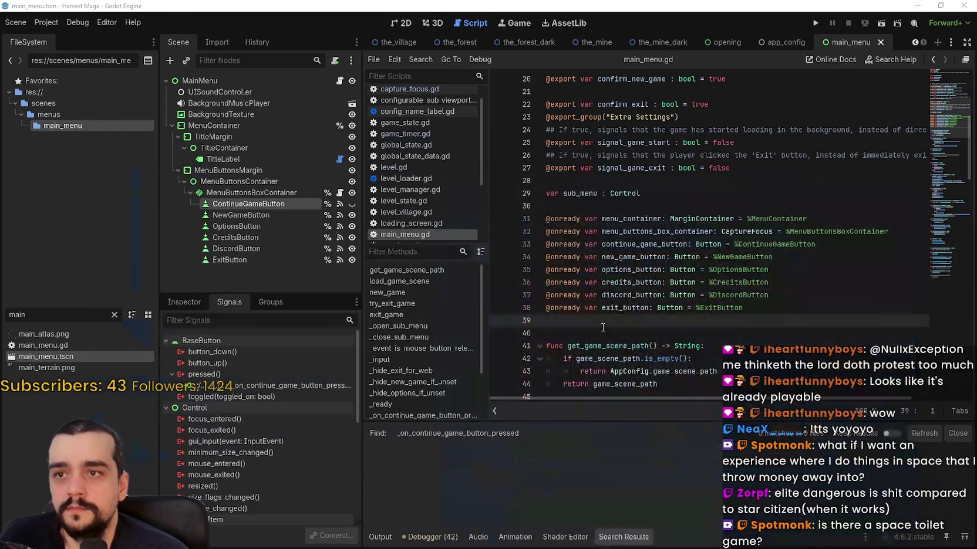
- Check main_menu.gd and the DiscordButton node, then view the Harvest Mage menu in 2D
click(628, 308)
scroll(628, 308, down, 1)
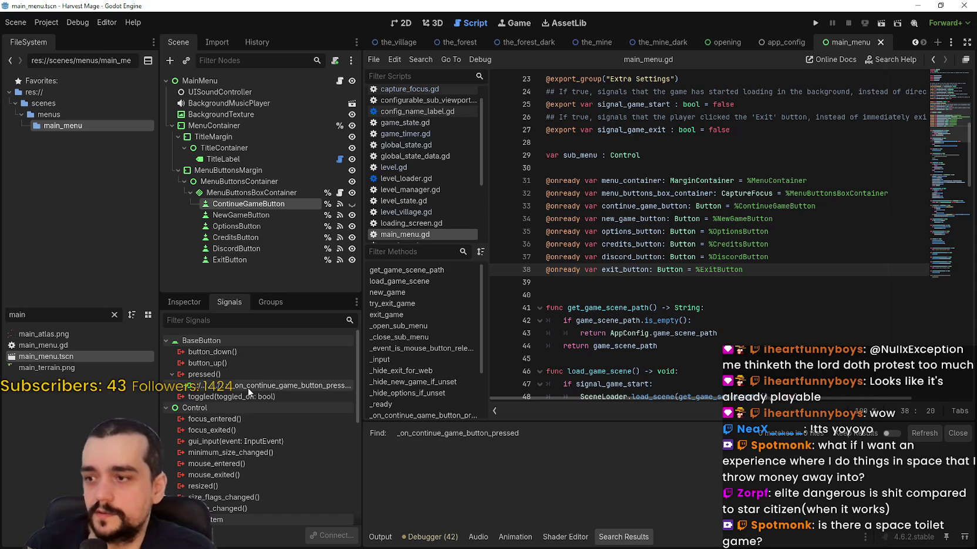
click(273, 246)
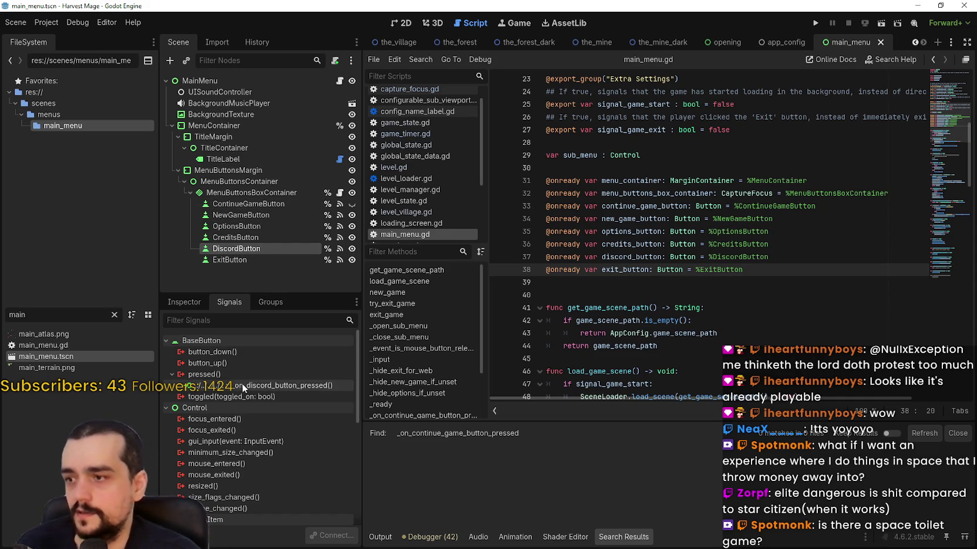
scroll(763, 235, down, 3)
click(784, 261)
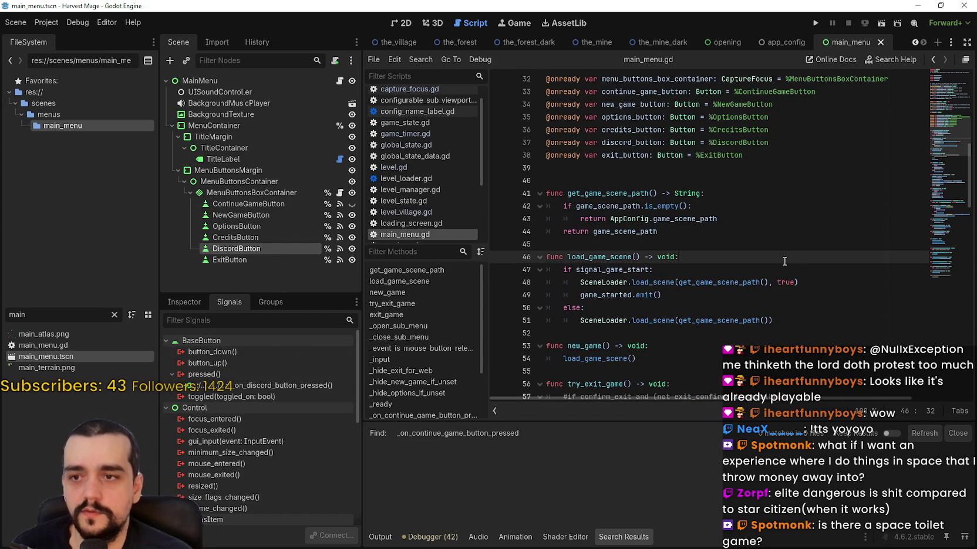
click(404, 24)
scroll(538, 215, up, 3)
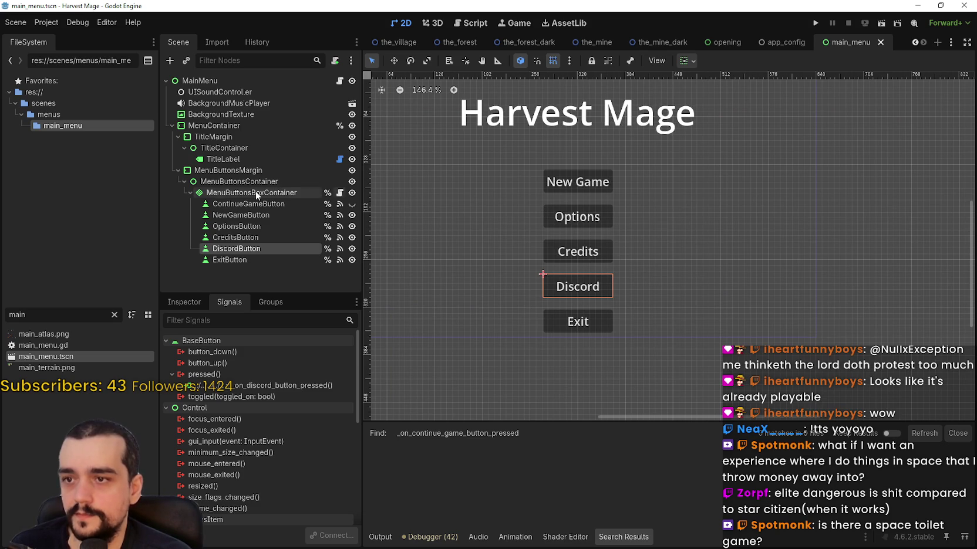
- Set MenuButtonsBoxContainer's separation override from 16 to 4 and save the scene
click(219, 192)
click(184, 302)
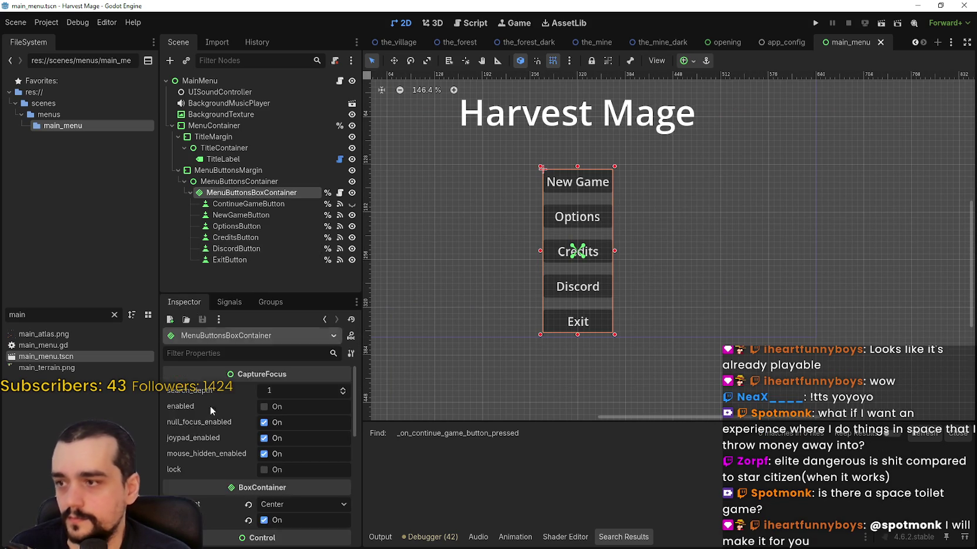
scroll(234, 446, down, 5)
click(256, 422)
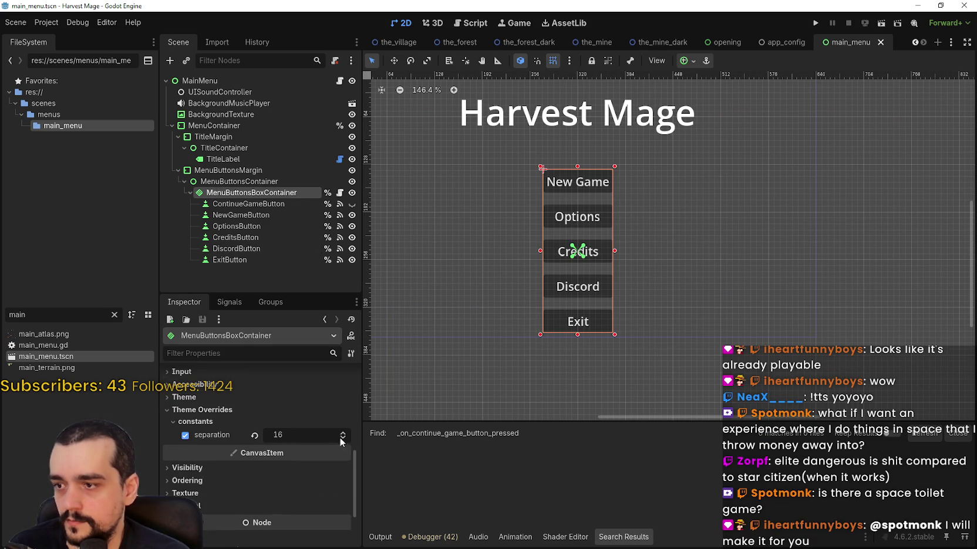
mouse_move(309, 440)
mouse_down()
mouse_move(264, 440)
mouse_move(293, 440)
mouse_up()
scroll(584, 260, up, 5)
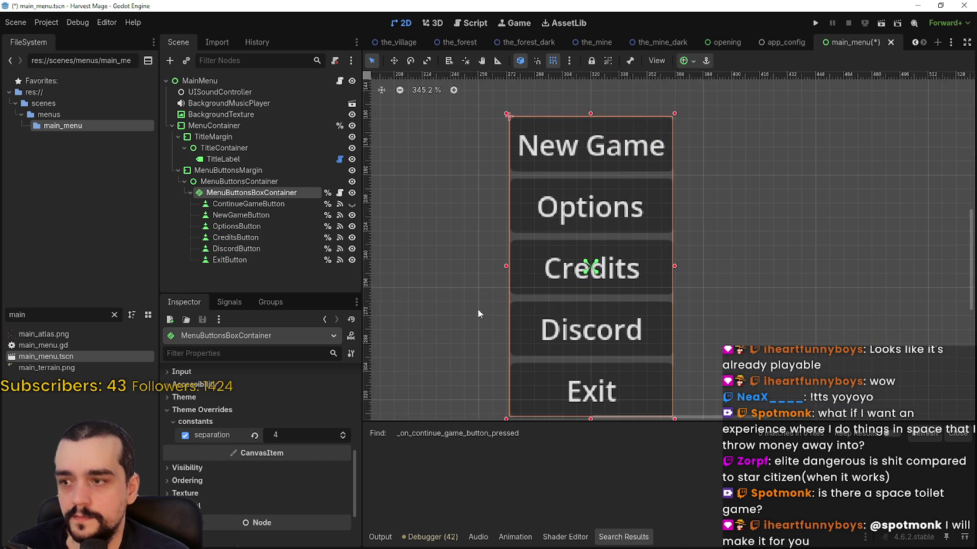
scroll(585, 260, down, 2)
key(ctrl+s)
- Toggle ContinueGameButton visible and hidden again, save, and open main_menu.gd
scroll(585, 241, down, 3)
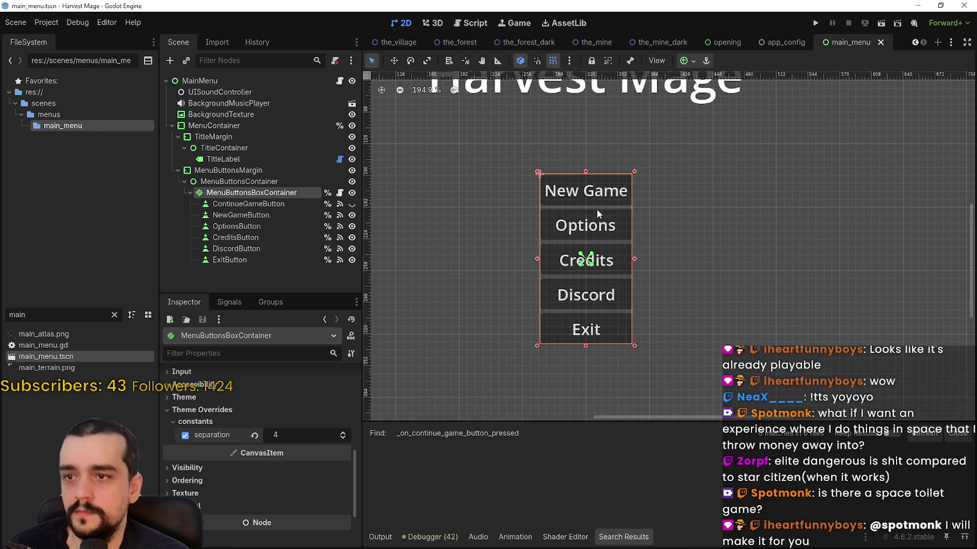
scroll(580, 235, up, 1)
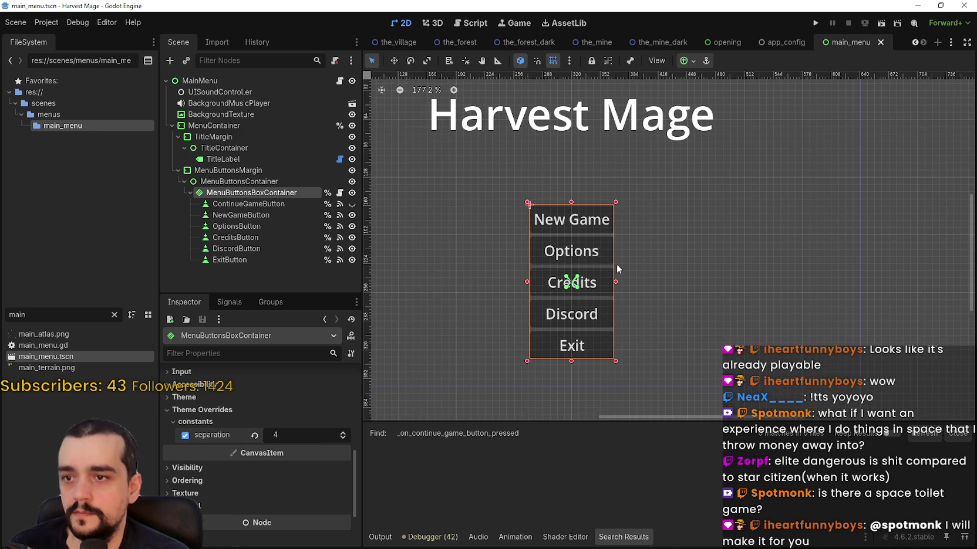
click(318, 204)
click(351, 204)
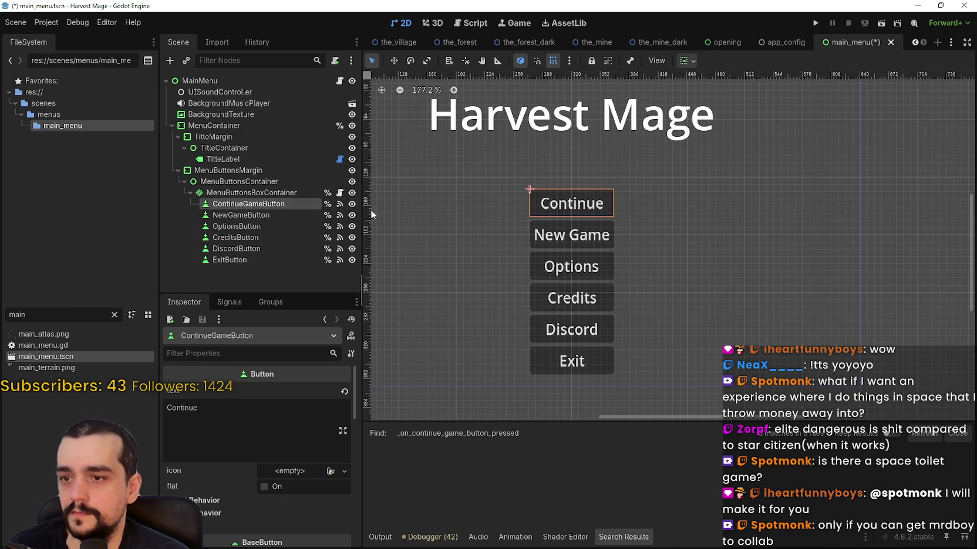
scroll(587, 279, down, 1)
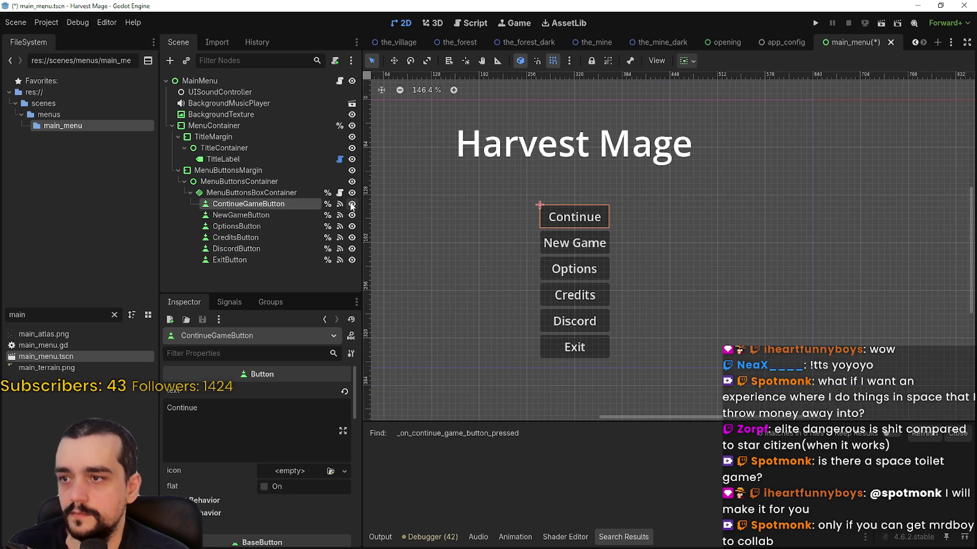
click(352, 203)
key(ctrl+s)
scroll(664, 239, up, 2)
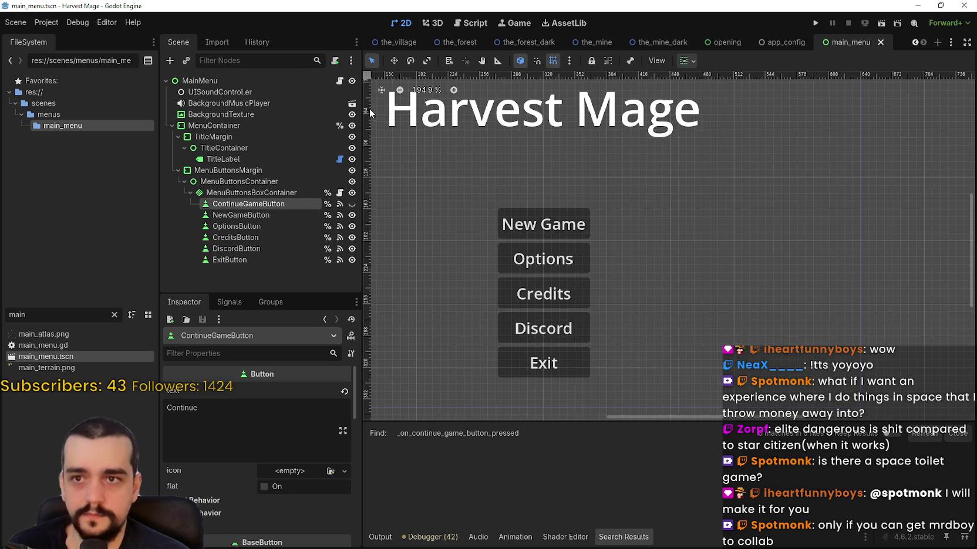
click(340, 81)
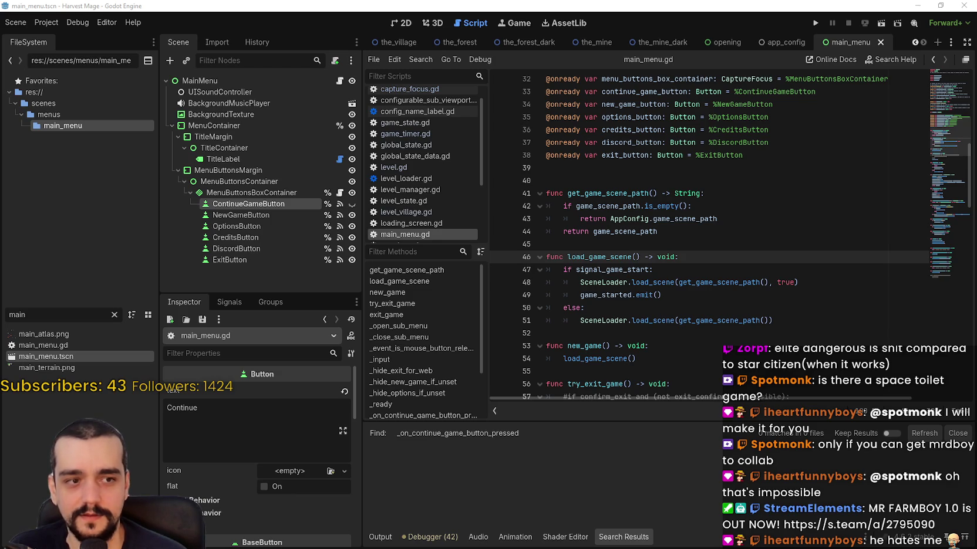
click(724, 245)
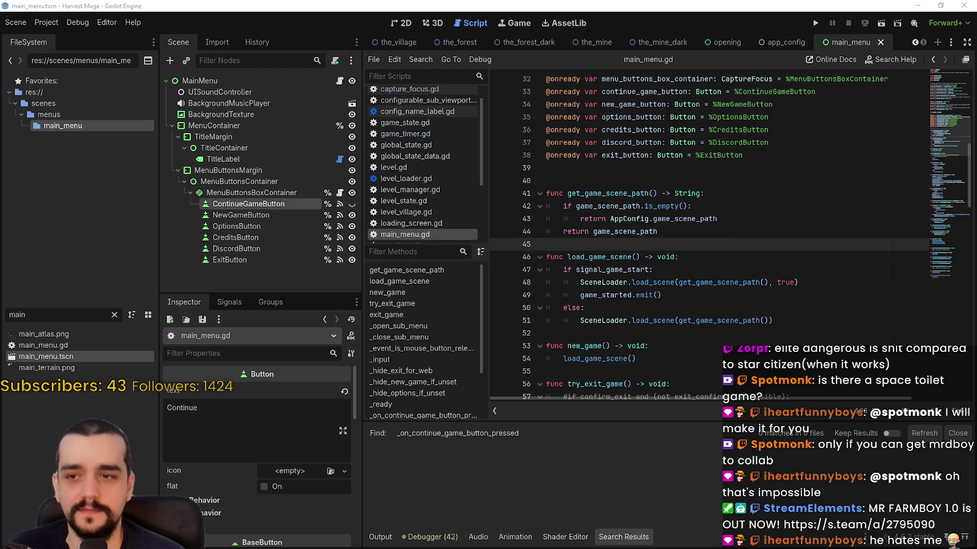
scroll(660, 270, down, 1)
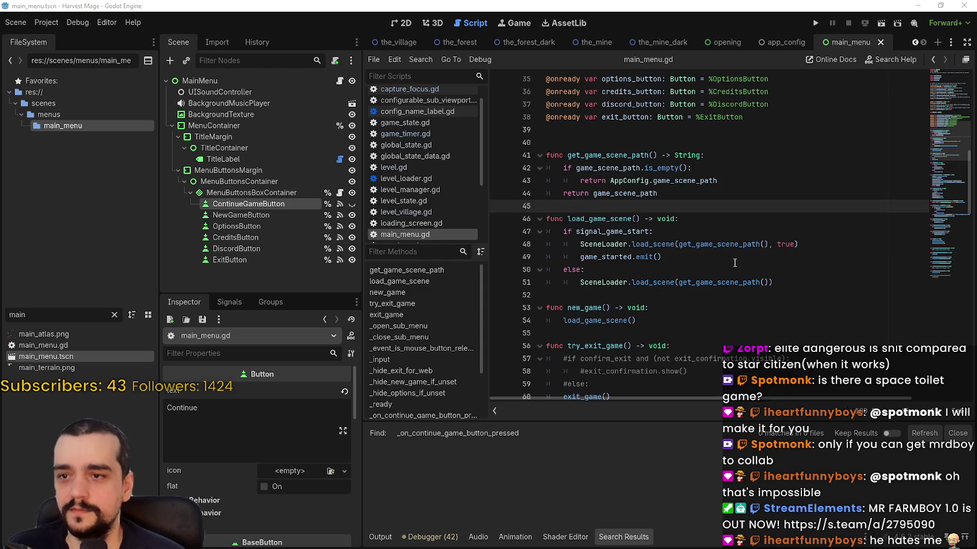
click(606, 230)
click(656, 271)
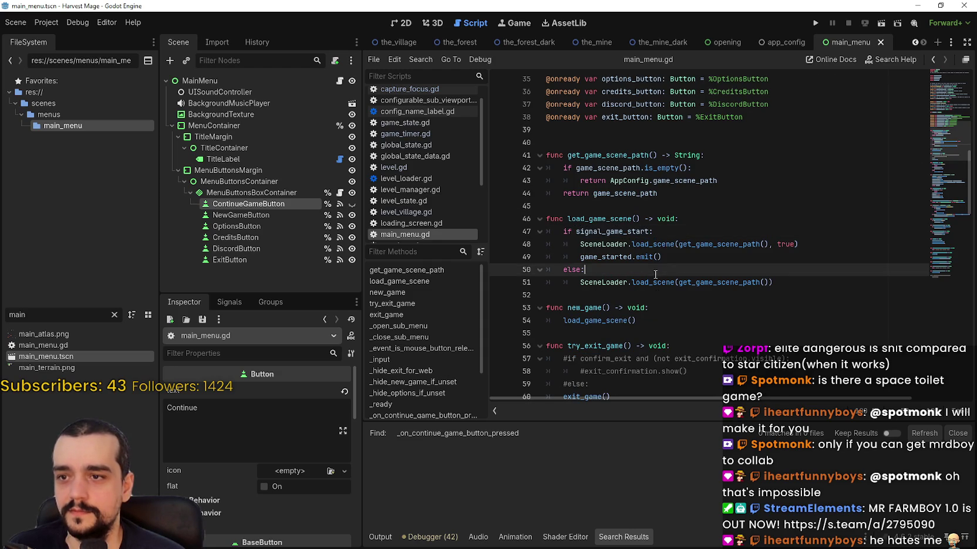
scroll(677, 258, down, 2)
click(674, 249)
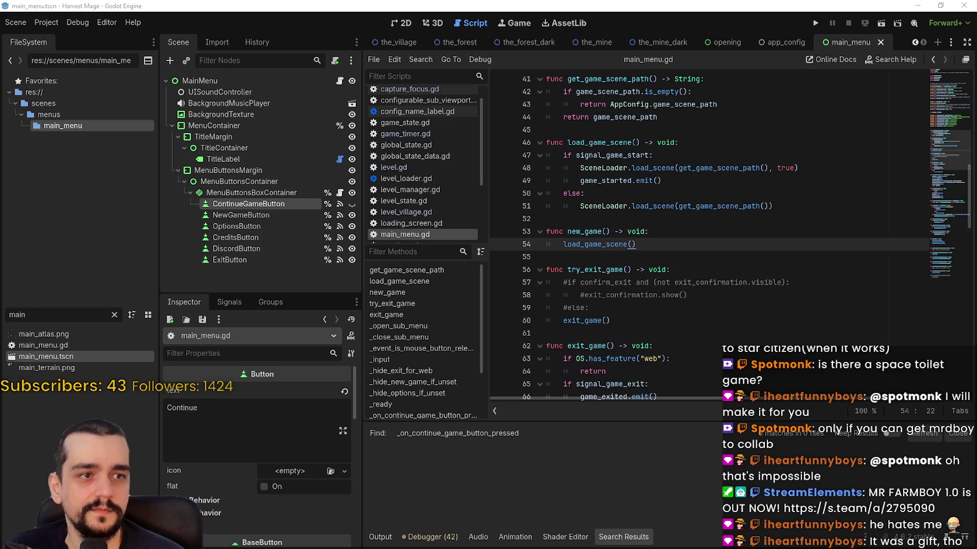
scroll(689, 224, up, 3)
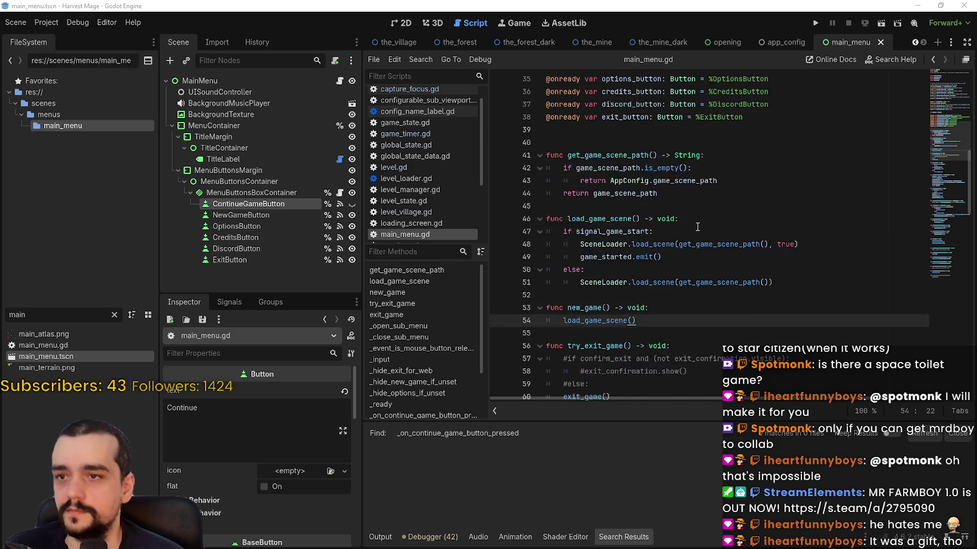
click(701, 230)
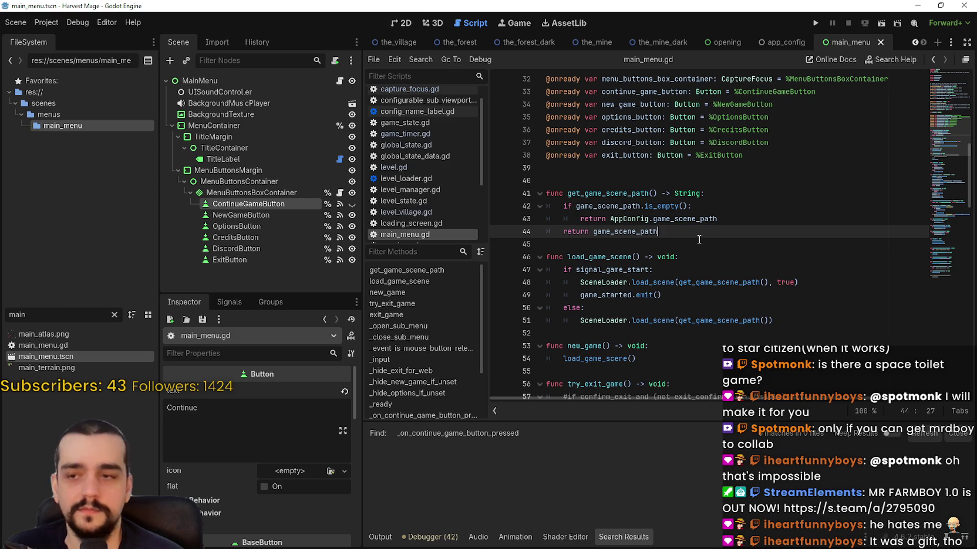
scroll(697, 240, down, 3)
click(655, 233)
click(657, 246)
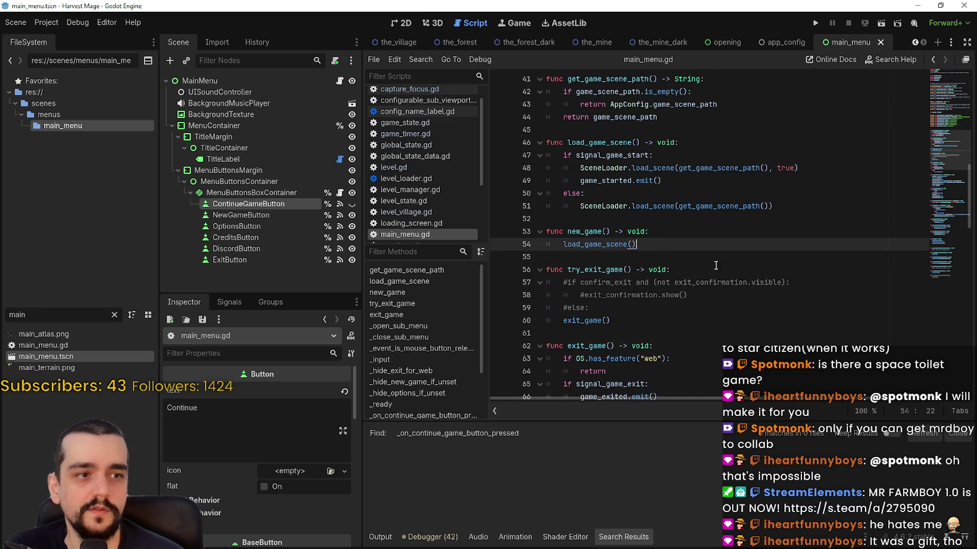
click(669, 233)
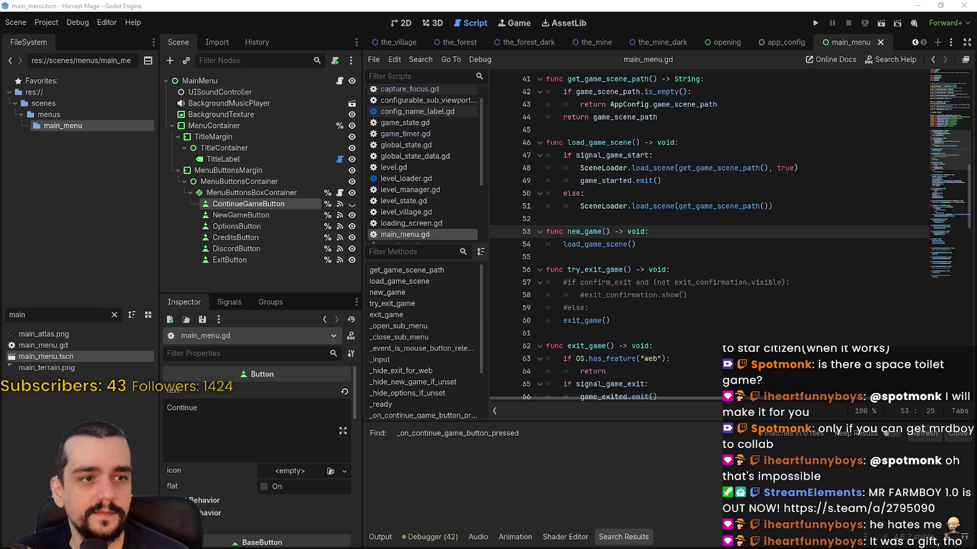
scroll(671, 254, up, 1)
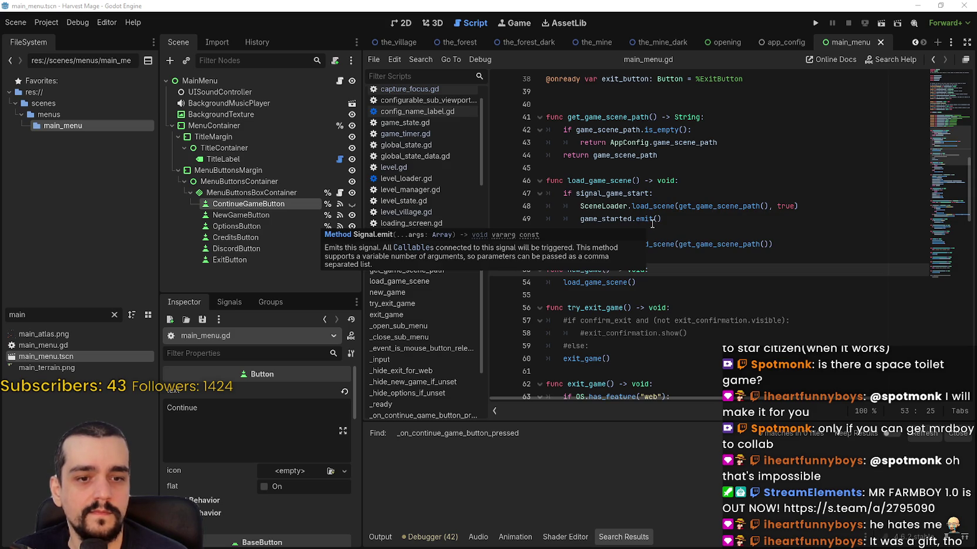
click(611, 193)
drag(806, 206, 581, 205)
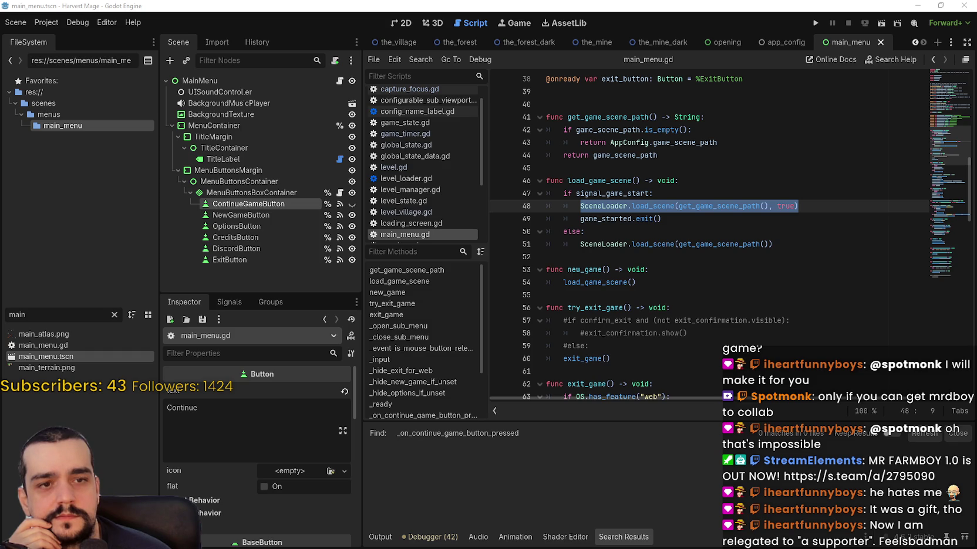
click(713, 206)
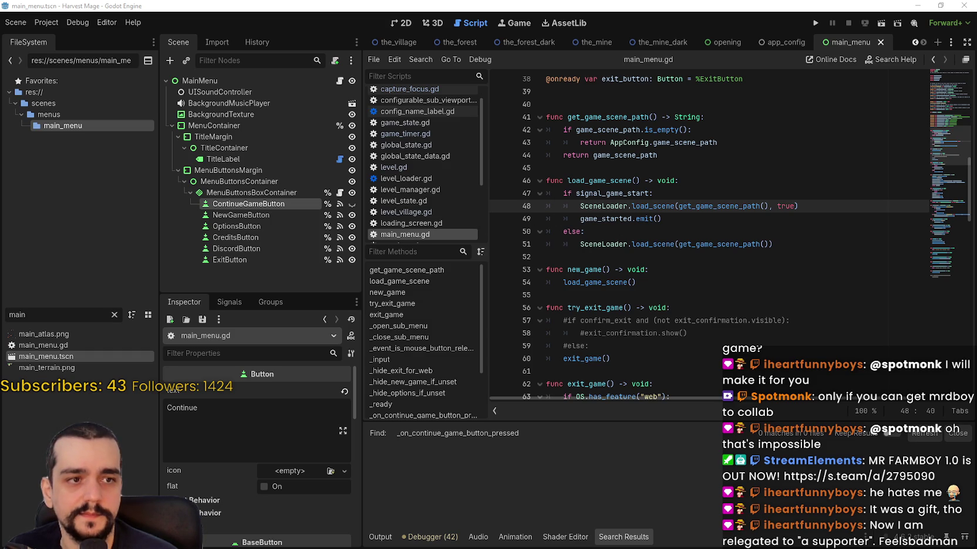
click(646, 168)
- Paste a copy of load_game_scene at line 52 with blank lines around it
click(576, 259)
text(func load_game_scene() -> void: 	GameStateExample.start_game() 	super.load_game_scene())
click(800, 239)
key(Return)
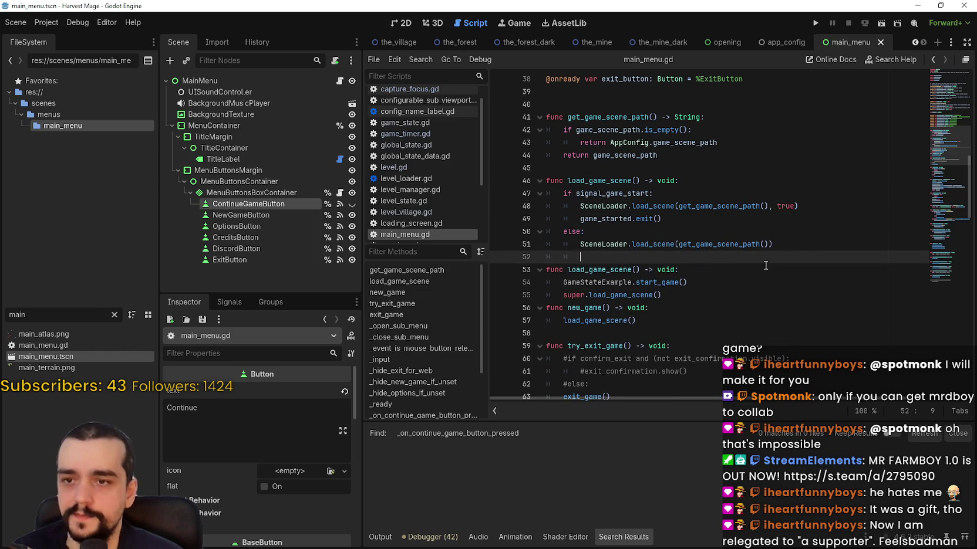
click(742, 293)
key(Return)
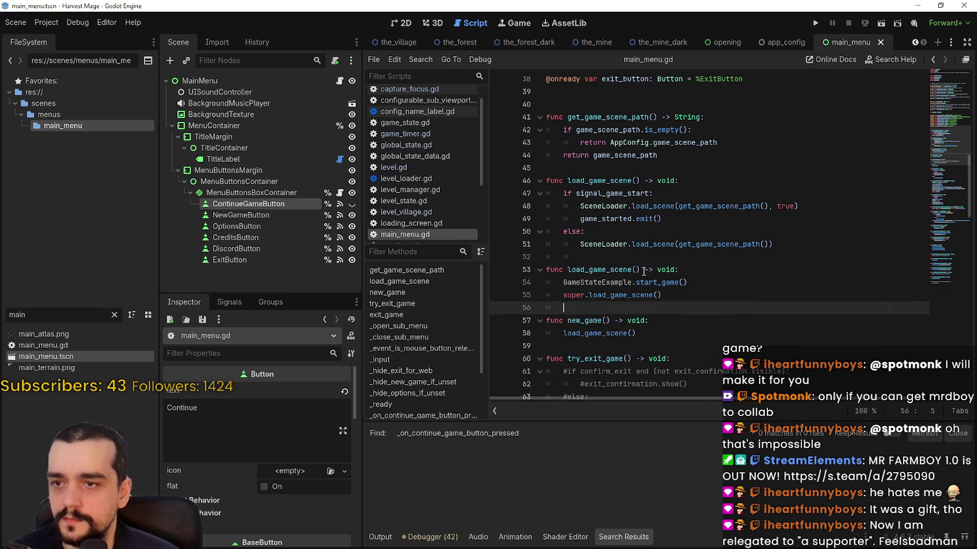
scroll(662, 270, down, 1)
- Rename the copy to load_game_scene_2 and change GameStateExample to GameState
click(638, 232)
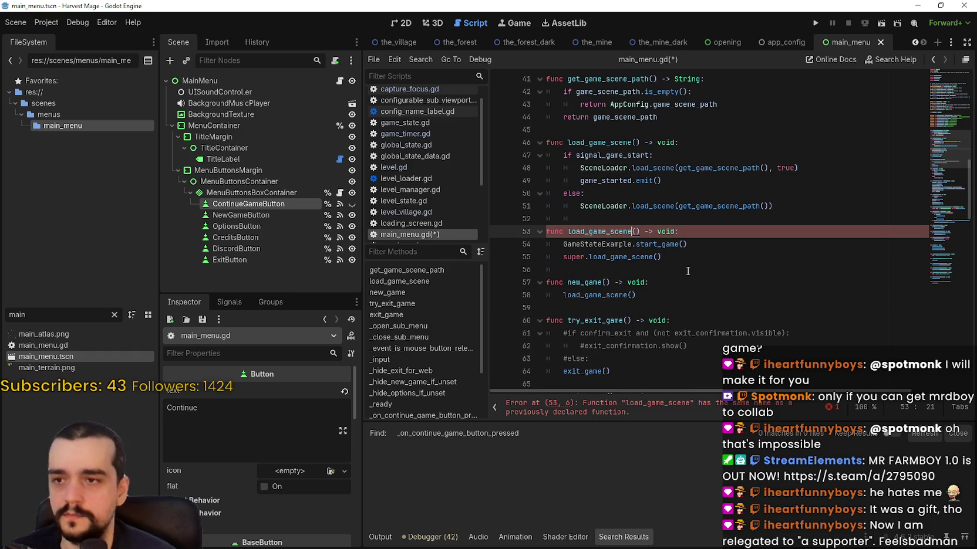
text(_2)
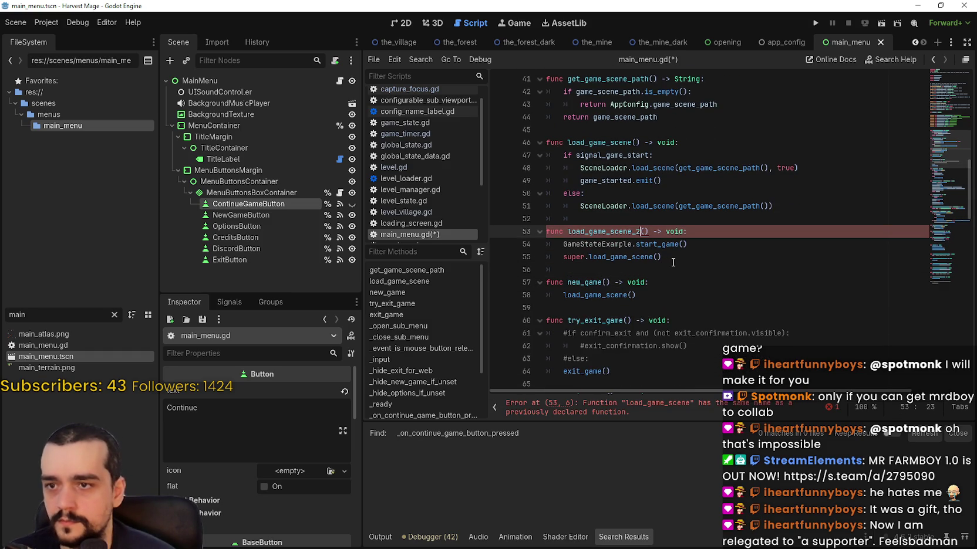
click(673, 262)
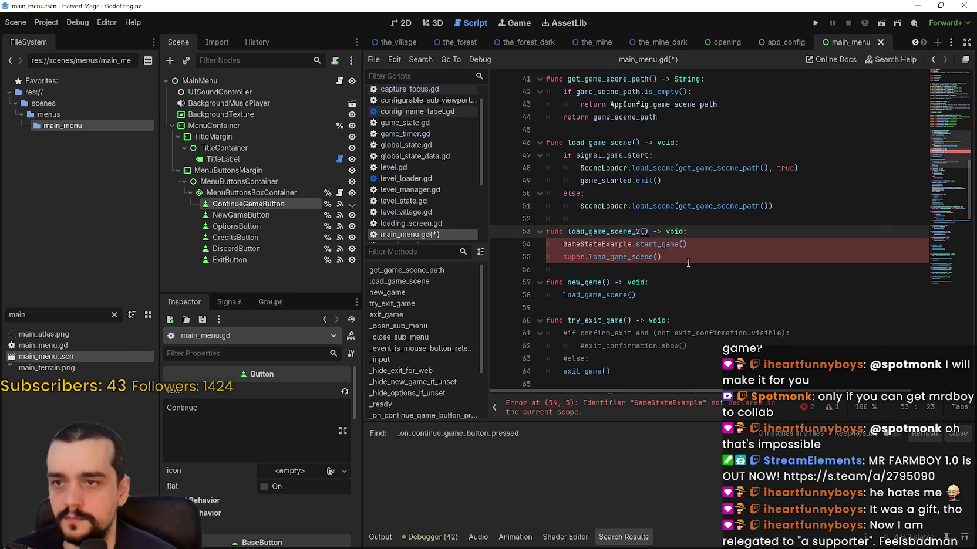
double_click(624, 245)
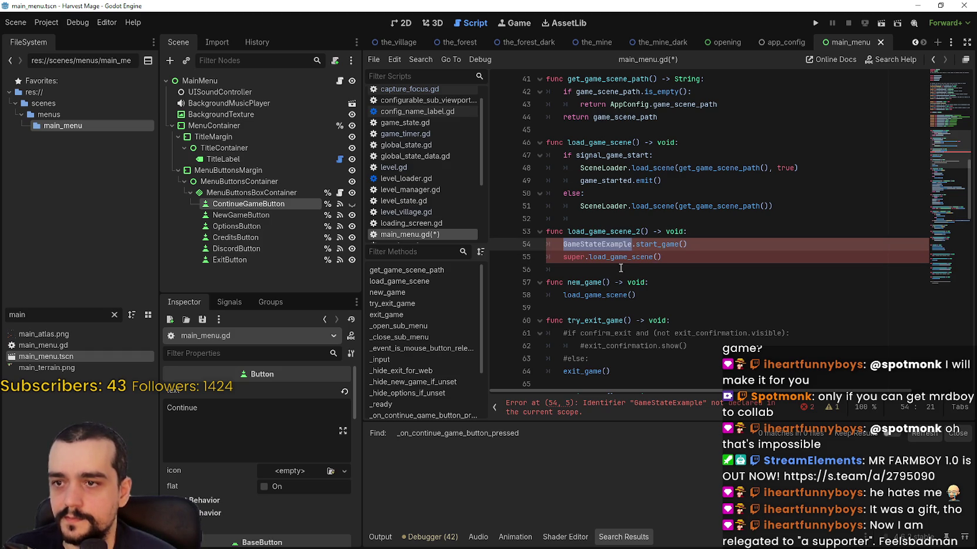
drag(632, 244, 601, 243)
key(BackSpace)
- Compare the GameState.start_game() and super.load_game_scene() lines against the original function
click(670, 247)
key(Down)
key(Down)
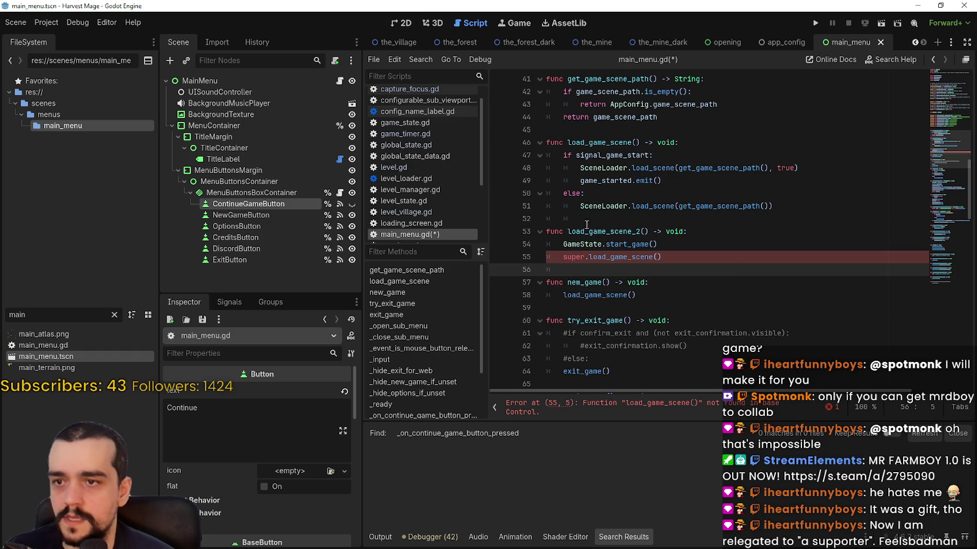
drag(675, 244, 559, 241)
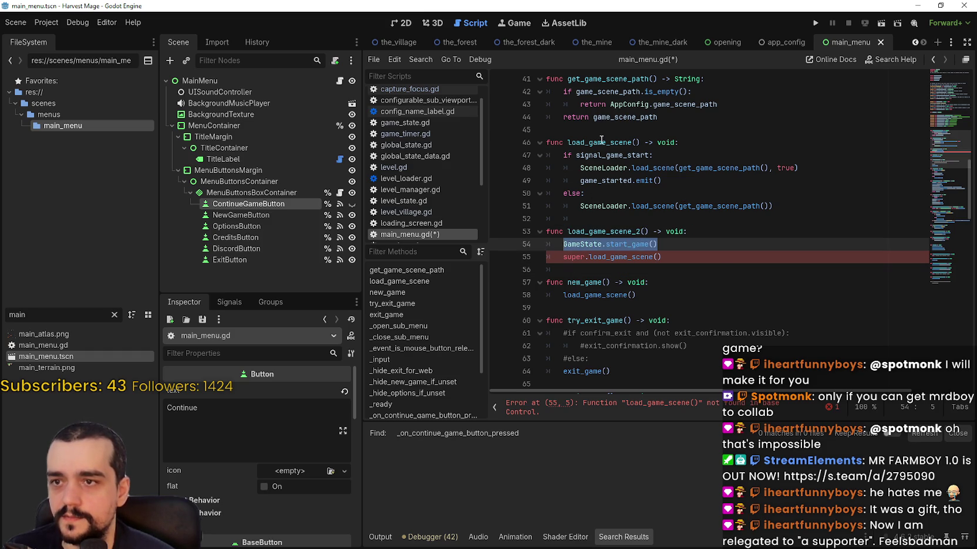
double_click(602, 142)
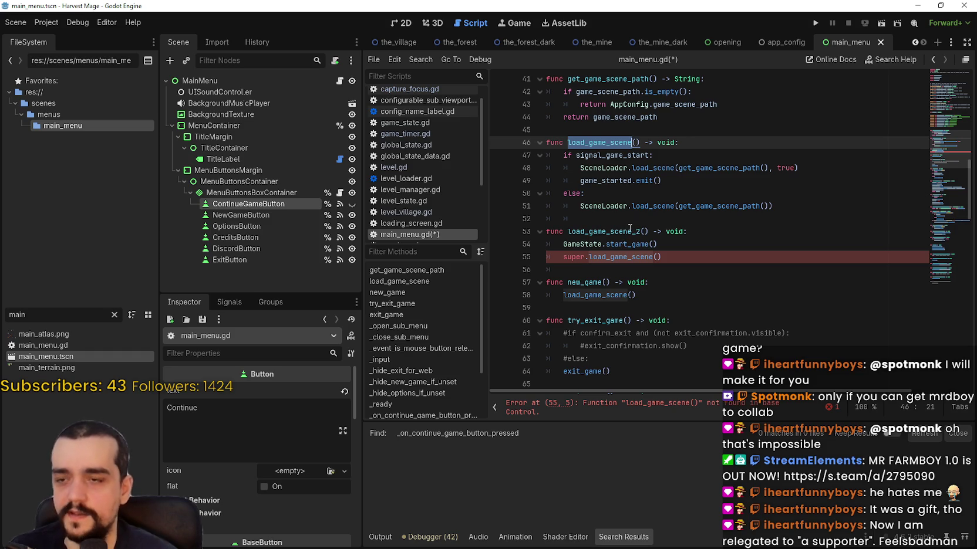
double_click(630, 231)
mouse_move(564, 247)
mouse_down()
mouse_move(685, 250)
mouse_move(544, 258)
mouse_up()
mouse_move(592, 143)
mouse_down()
mouse_move(728, 180)
mouse_move(733, 217)
mouse_up()
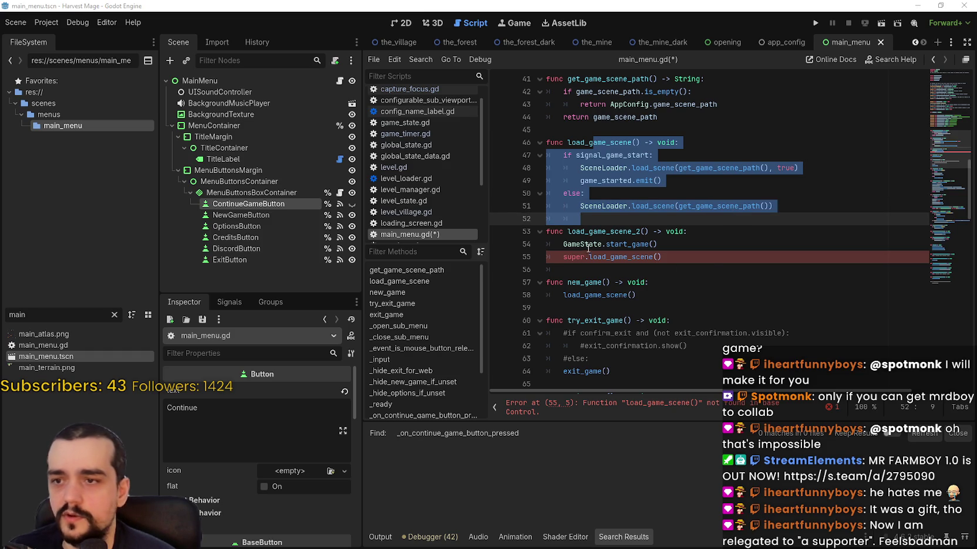
click(611, 256)
drag(699, 258, 549, 258)
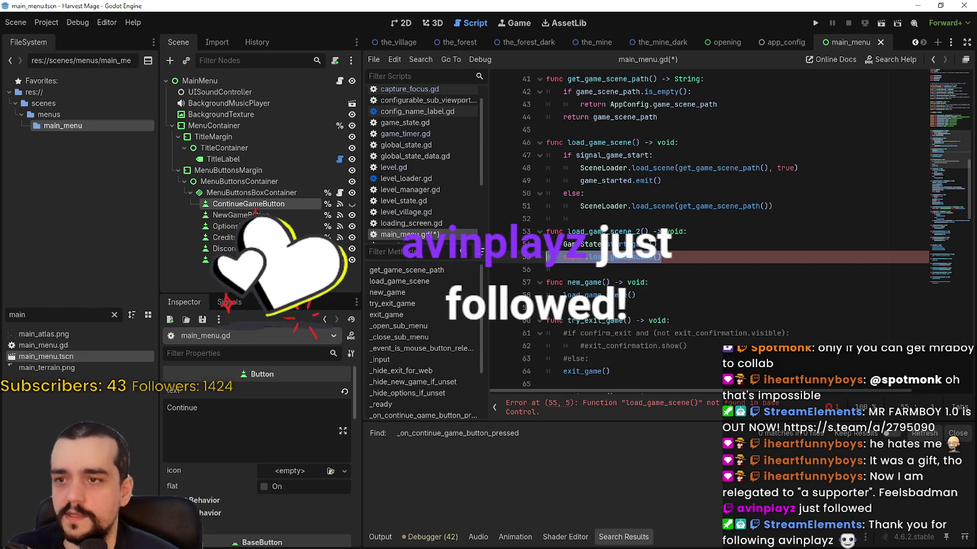
triple_click(672, 243)
- Paste GameState.start_game() as the first line of the original load_game_scene
key(ctrl+c)
click(680, 142)
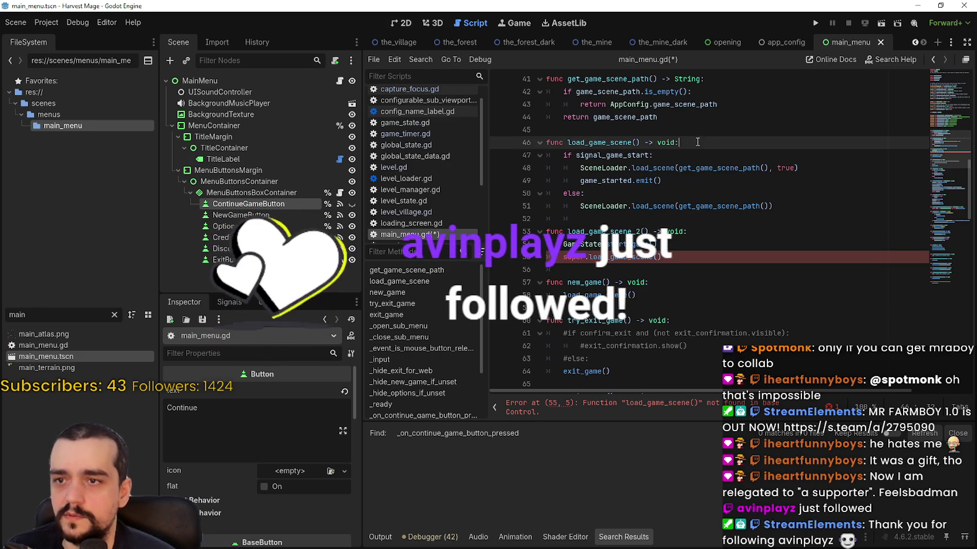
key(Return)
key(ctrl+v)
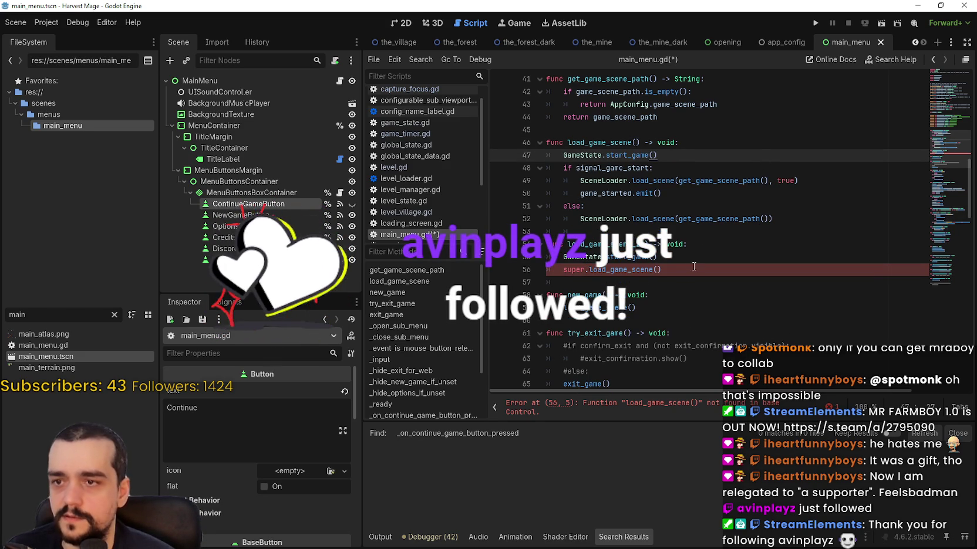
- Comment out the duplicate load_game_scene function with Ctrl+K
click(662, 269)
shift+click(545, 244)
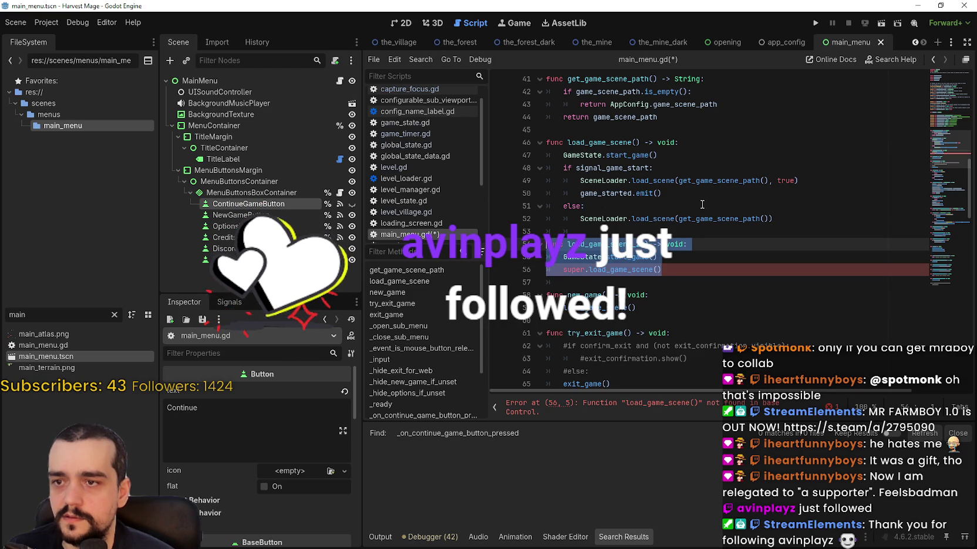
click(641, 245)
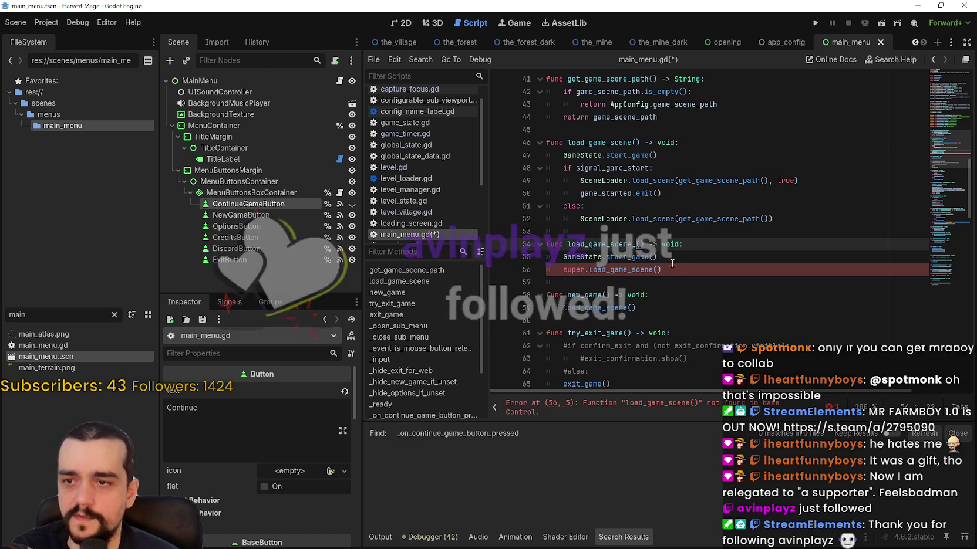
drag(662, 270, 527, 244)
key(ctrl+k)
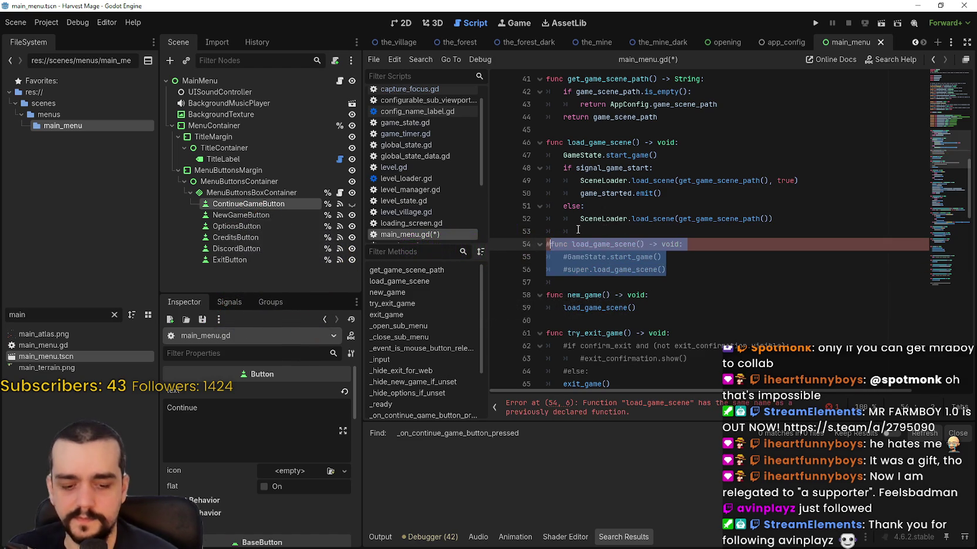
click(735, 215)
mouse_move(735, 214)
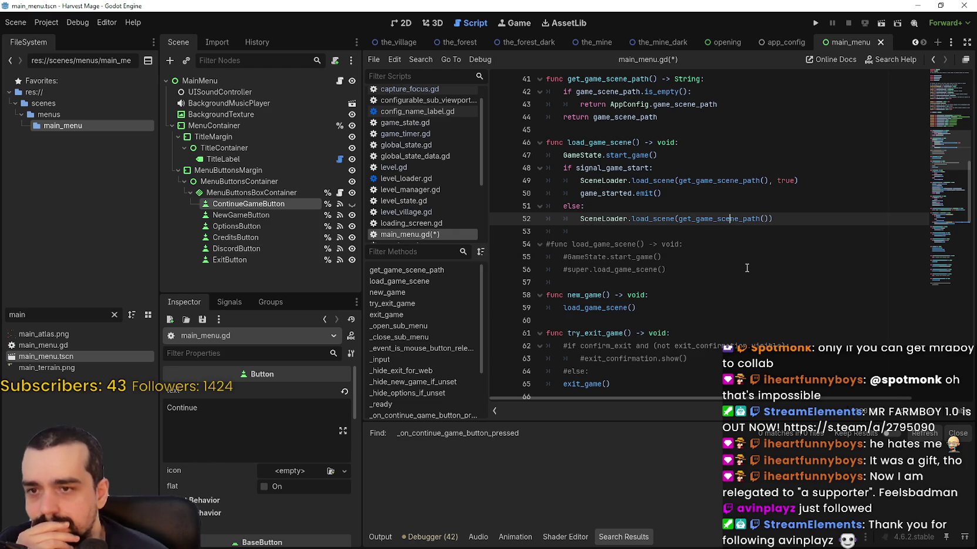
- Examine the commented super.load_game_scene() call and other load_game_scene occurrences
click(713, 232)
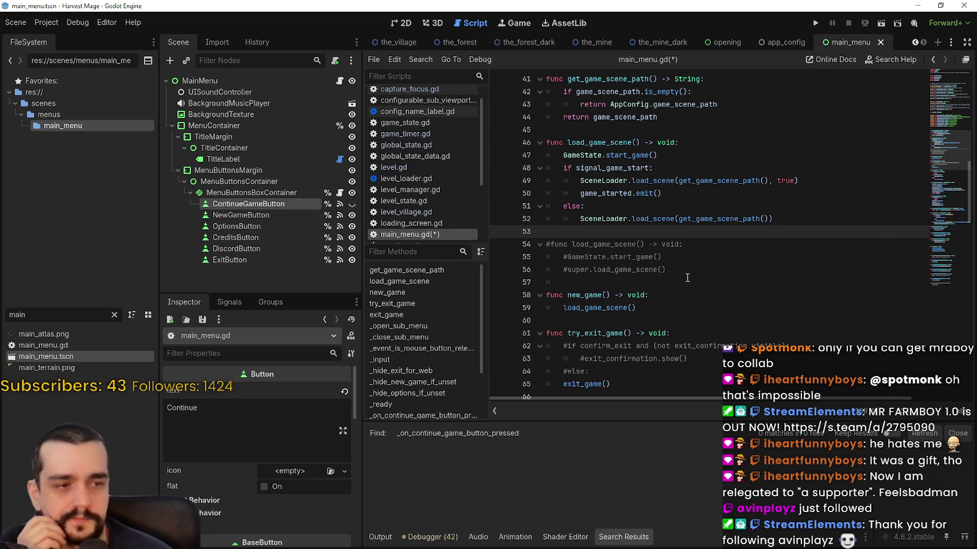
mouse_move(684, 269)
mouse_down()
mouse_move(558, 270)
mouse_move(566, 269)
mouse_up()
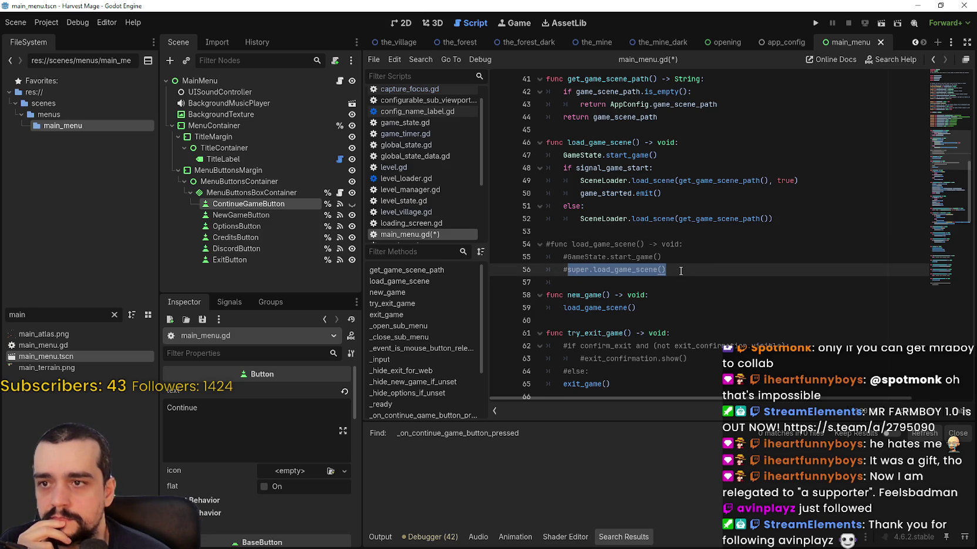
mouse_move(676, 257)
mouse_down()
mouse_move(546, 257)
mouse_move(707, 271)
mouse_up()
click(574, 269)
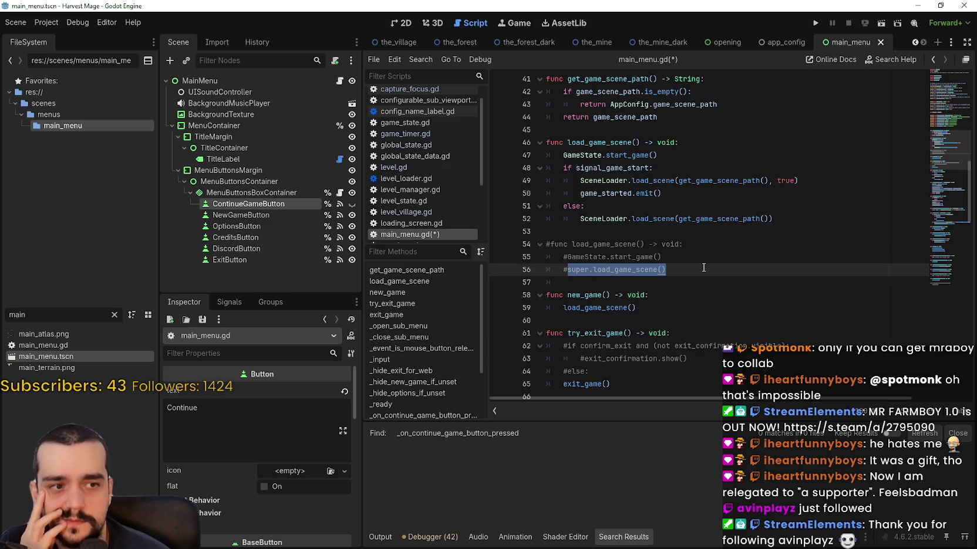
click(703, 267)
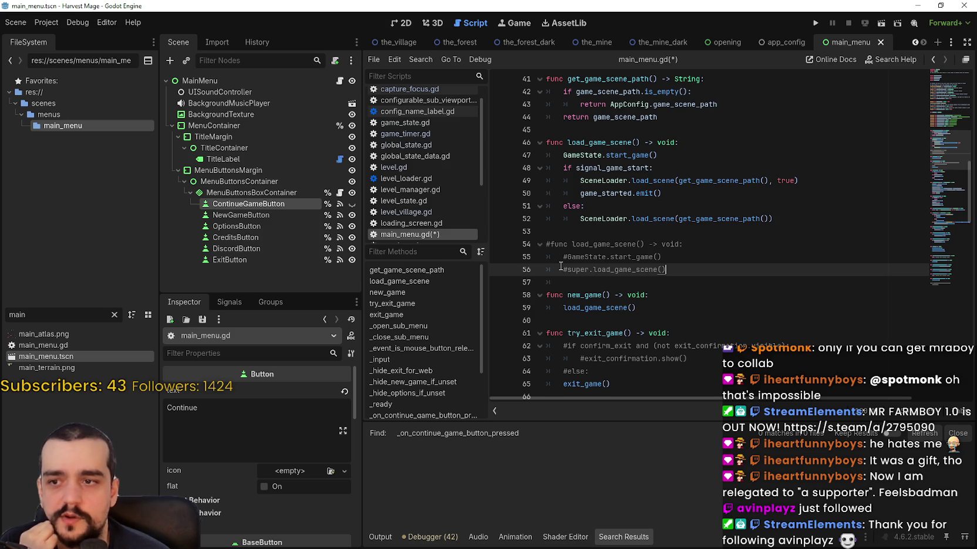
double_click(657, 270)
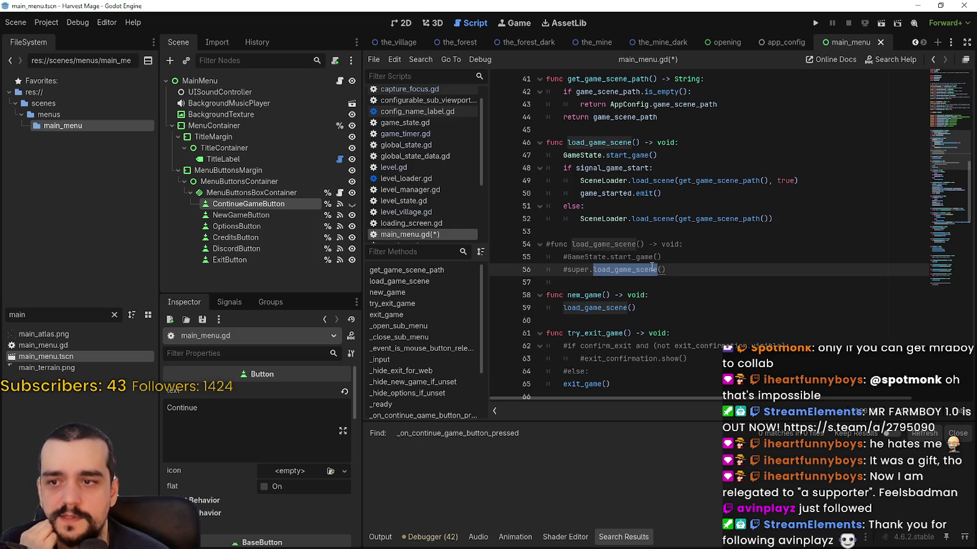
double_click(591, 246)
drag(591, 249, 644, 243)
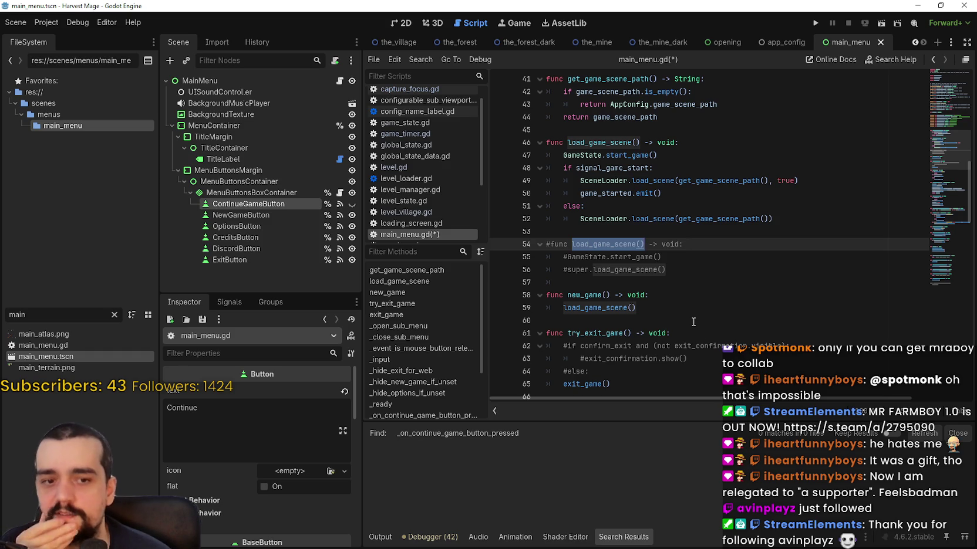
drag(692, 270, 573, 274)
click(692, 273)
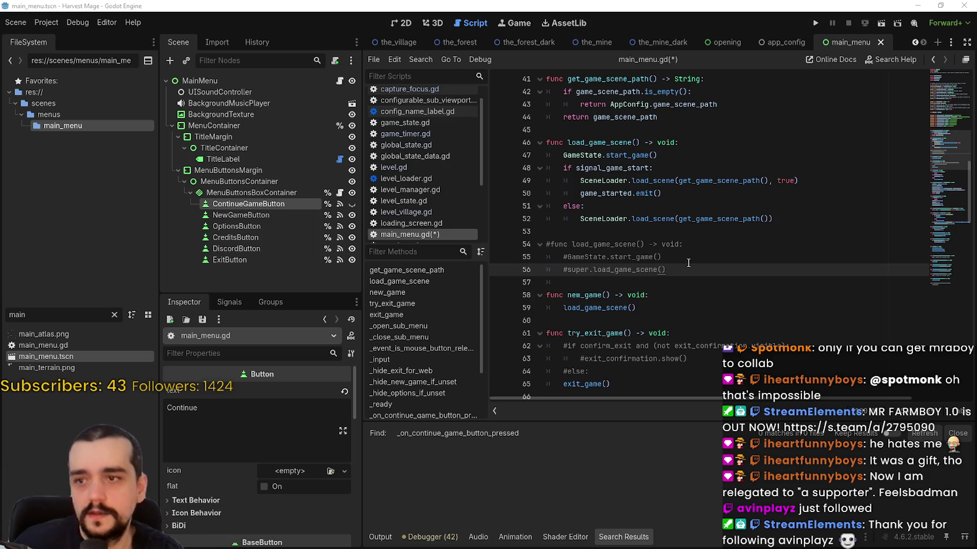
- Delete the commented-out duplicate function below get_game_scene_path's return line
scroll(662, 214, up, 2)
click(646, 180)
click(652, 194)
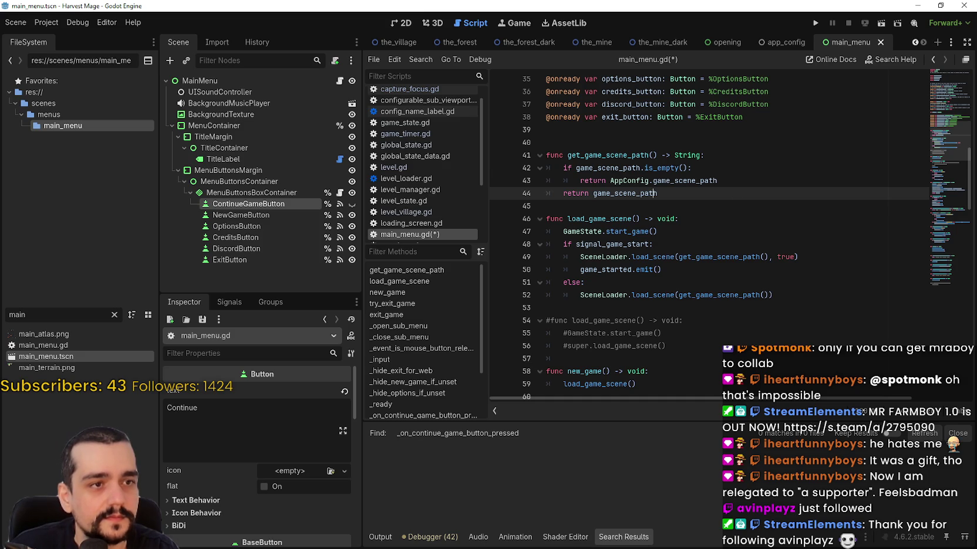
scroll(423, 223, down, 1)
scroll(675, 235, down, 3)
click(694, 246)
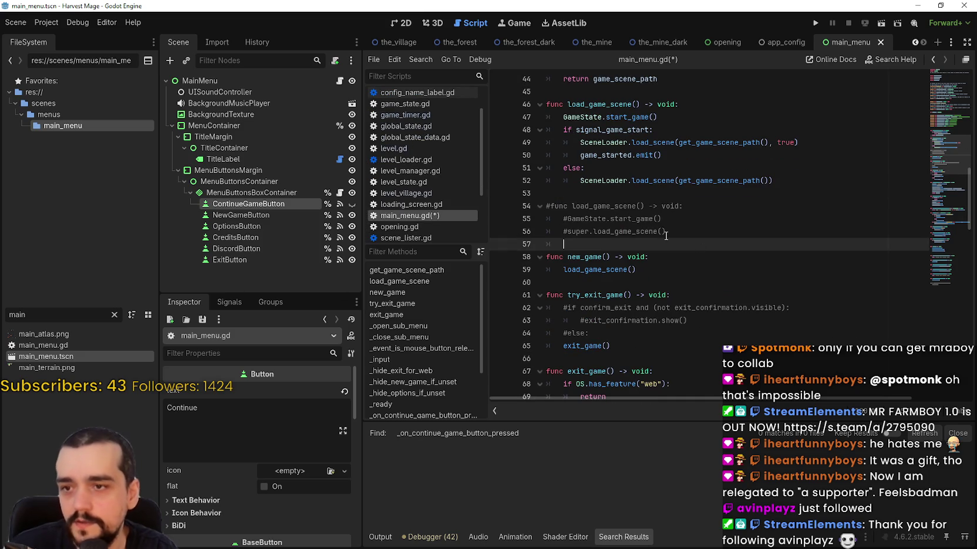
drag(694, 246, 486, 191)
key(BackSpace)
- Open new_game with the check 'if confirm_new_game and continue_game_button.visible:'
click(682, 207)
key(Return)
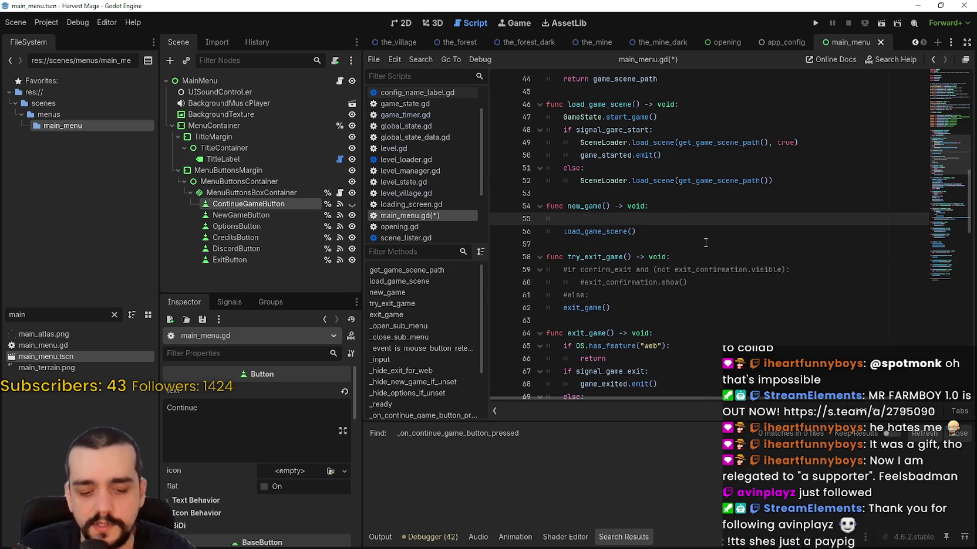
text(if confir)
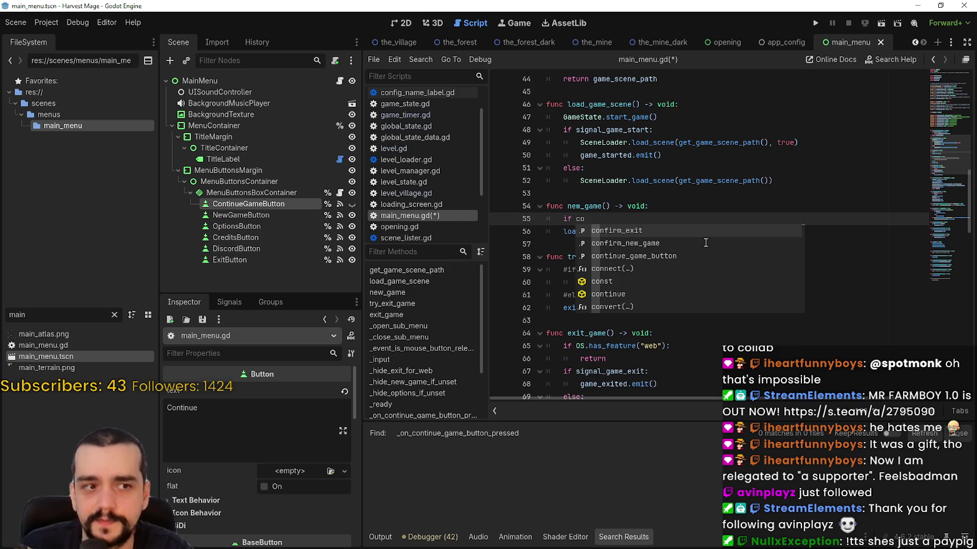
key(Down)
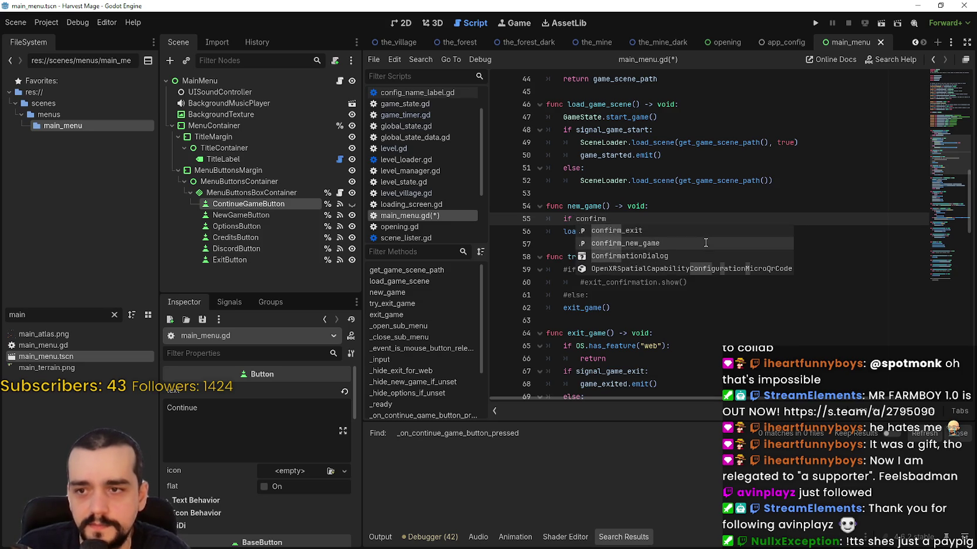
key(Return)
text(ab)
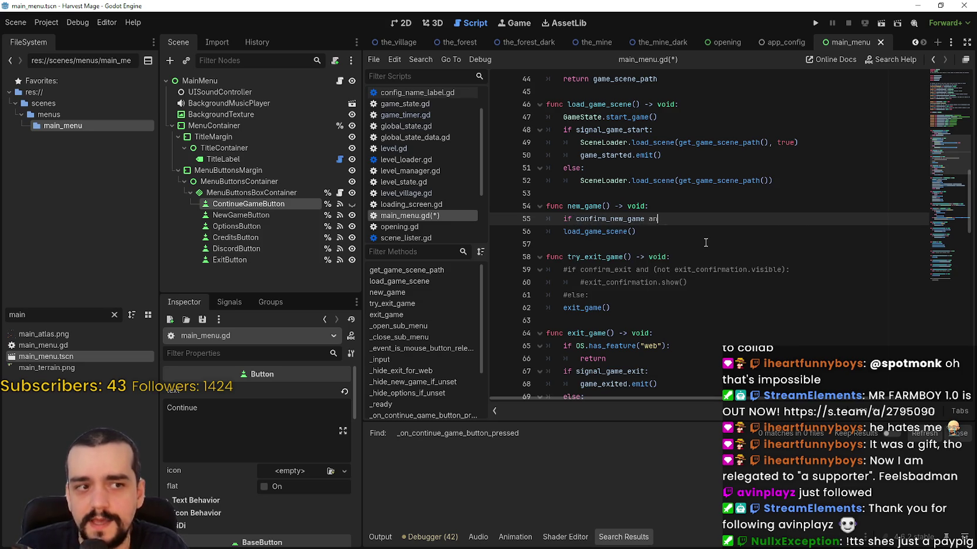
key(BackSpace)
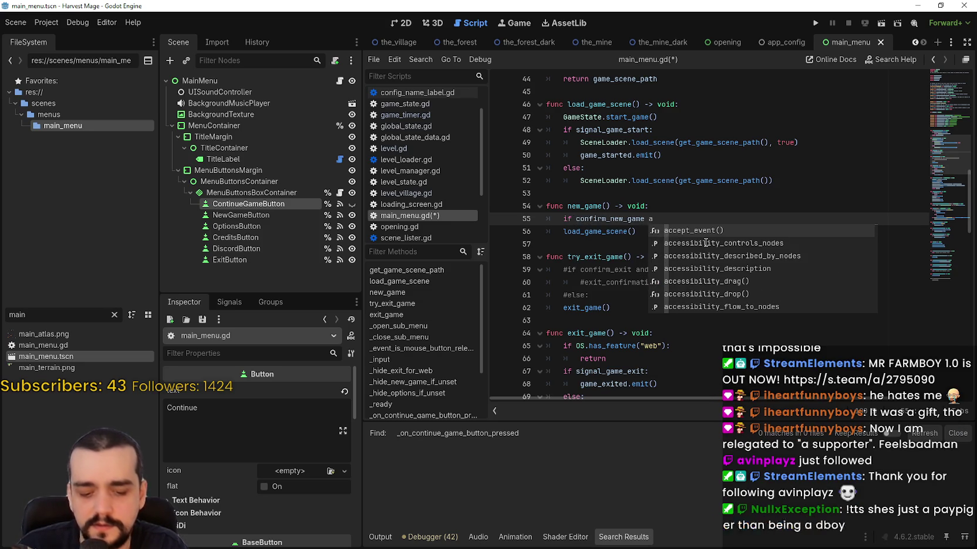
text(nd continue)
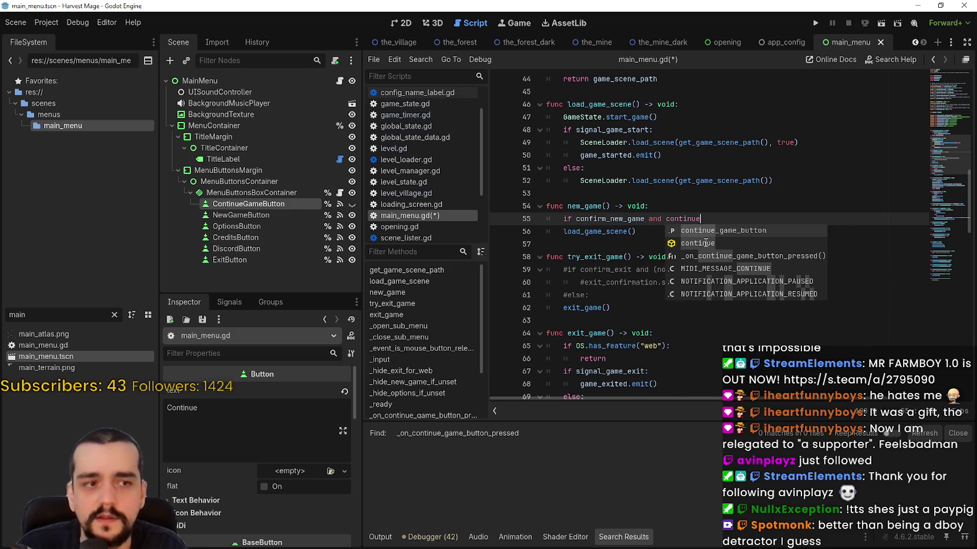
key(Return)
text(.visi)
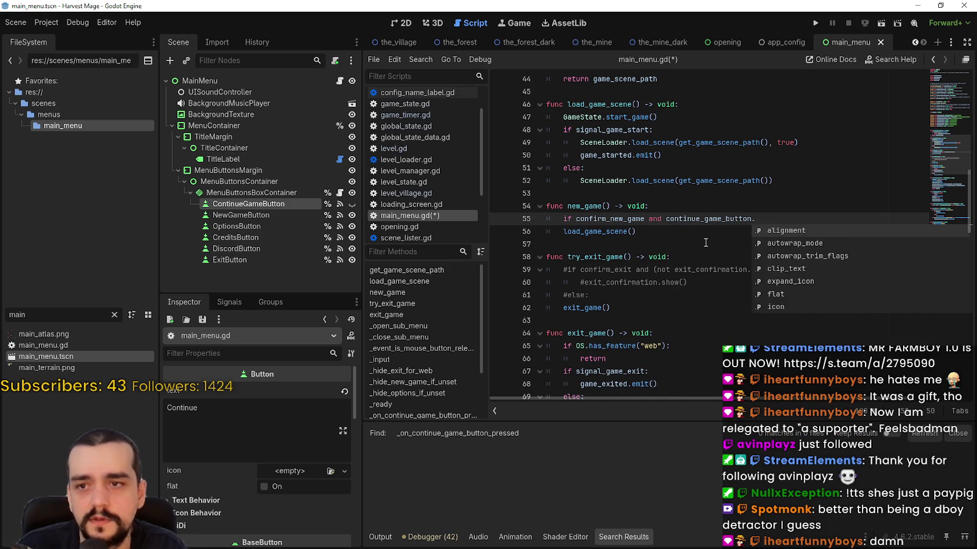
text(ble:)
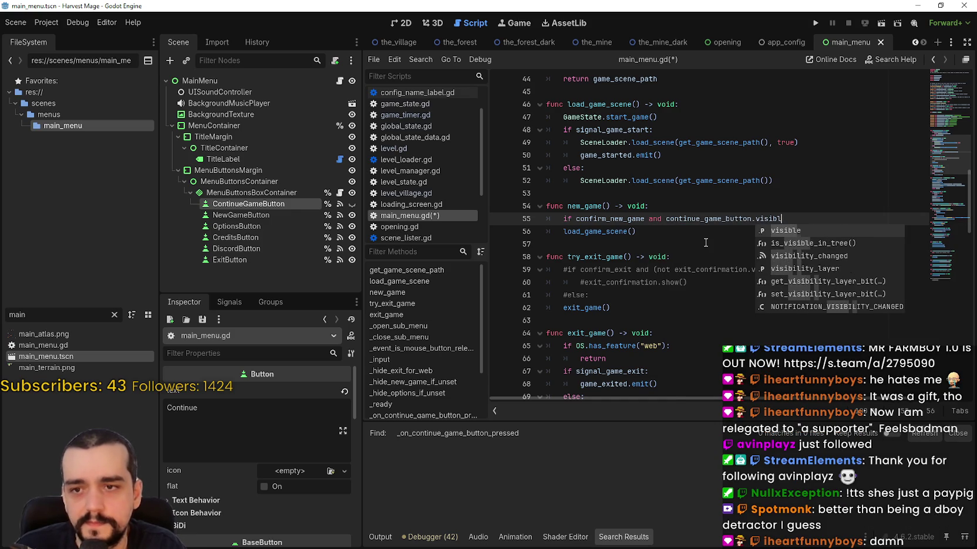
key(Return)
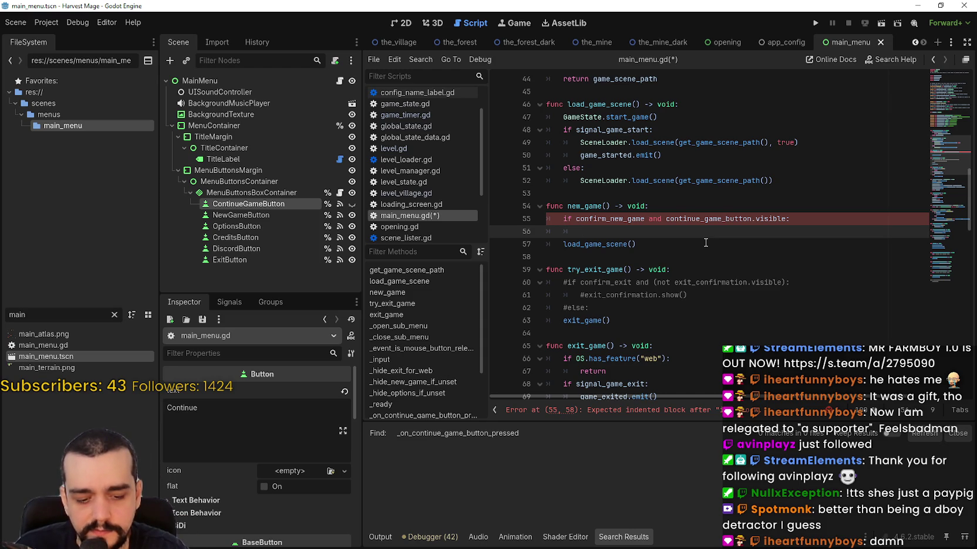
- Begin a print("Please Confir…") line inside the if block
text(prio)
key(BackSpace)
key(BackSpace)
key(BackSpace)
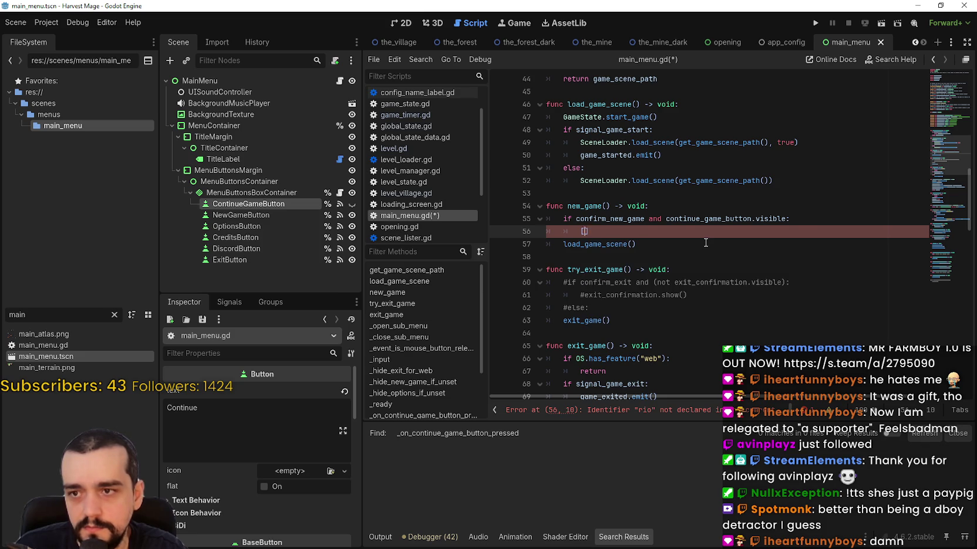
text(print()
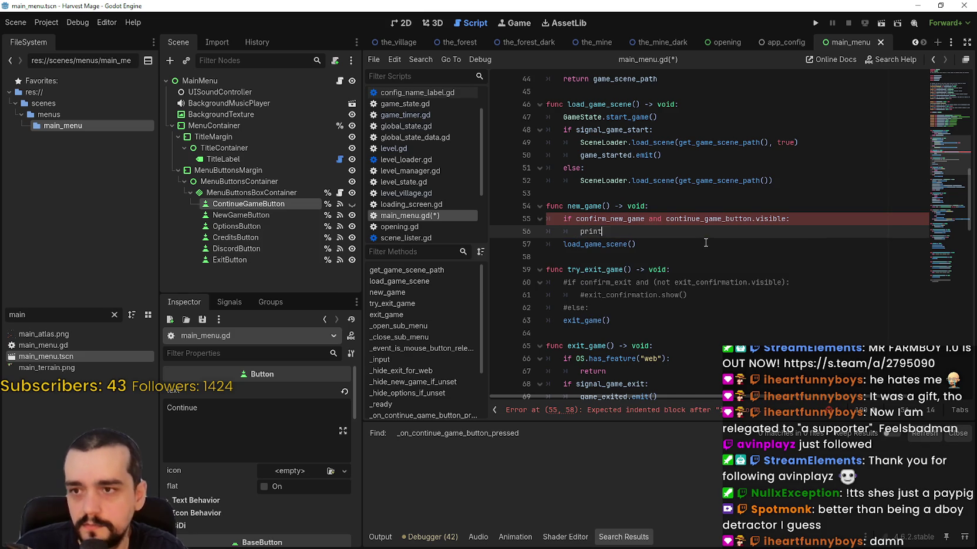
key(BackSpace)
key(BackSpace)
key(BackSpace)
text(print("Pleas)
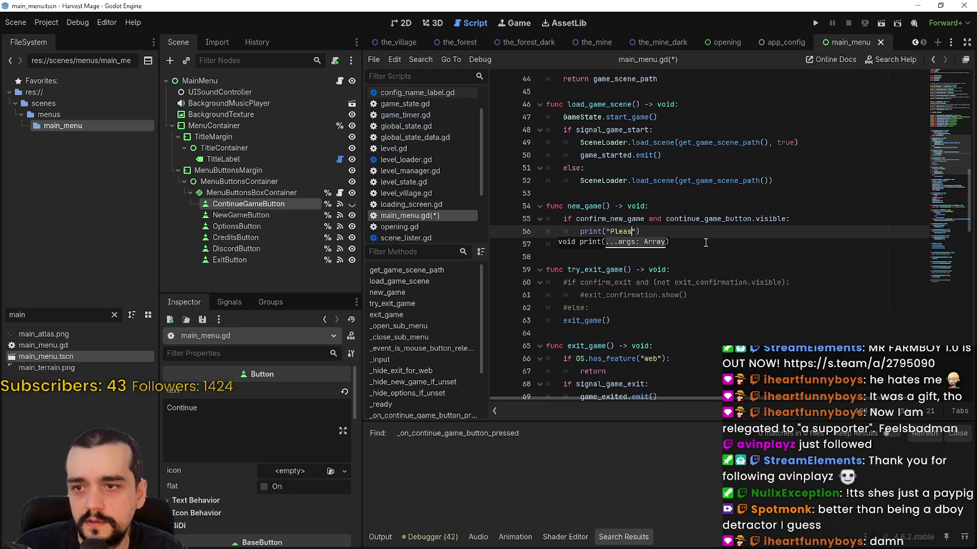